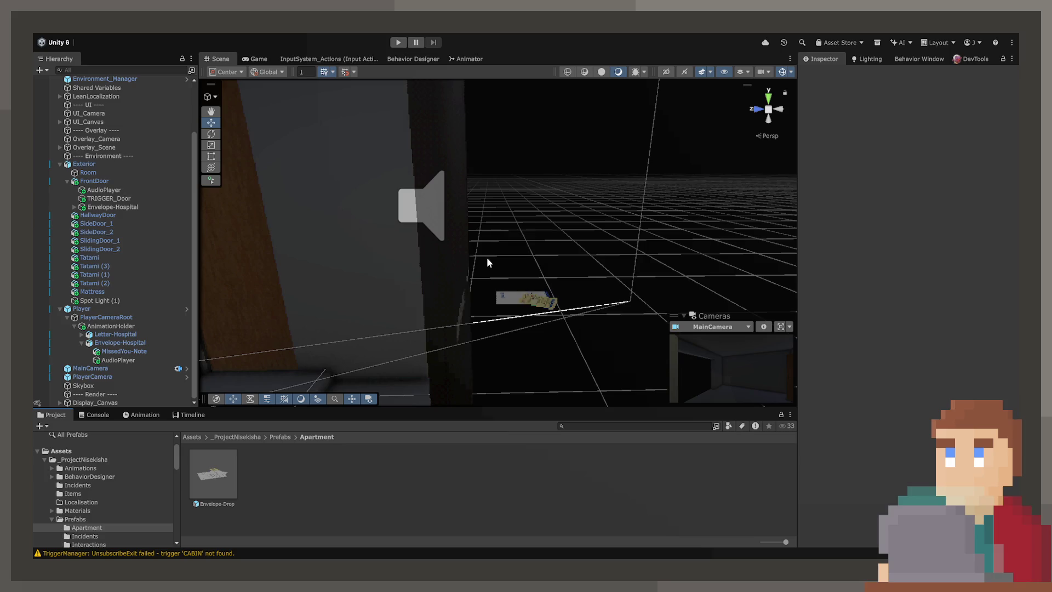
- Select the mattress in the room and untick Is Trigger on its Box Collider
{"action": "mouse_move", "coordinate": [487, 258]}
{"action": "left_mouse_down"}
{"action": "mouse_move", "coordinate": [284, 174]}
{"action": "mouse_move", "coordinate": [258, 206]}
{"action": "mouse_move", "coordinate": [480, 216]}
{"action": "left_mouse_up"}
{"action": "left_click", "coordinate": [480, 216]}
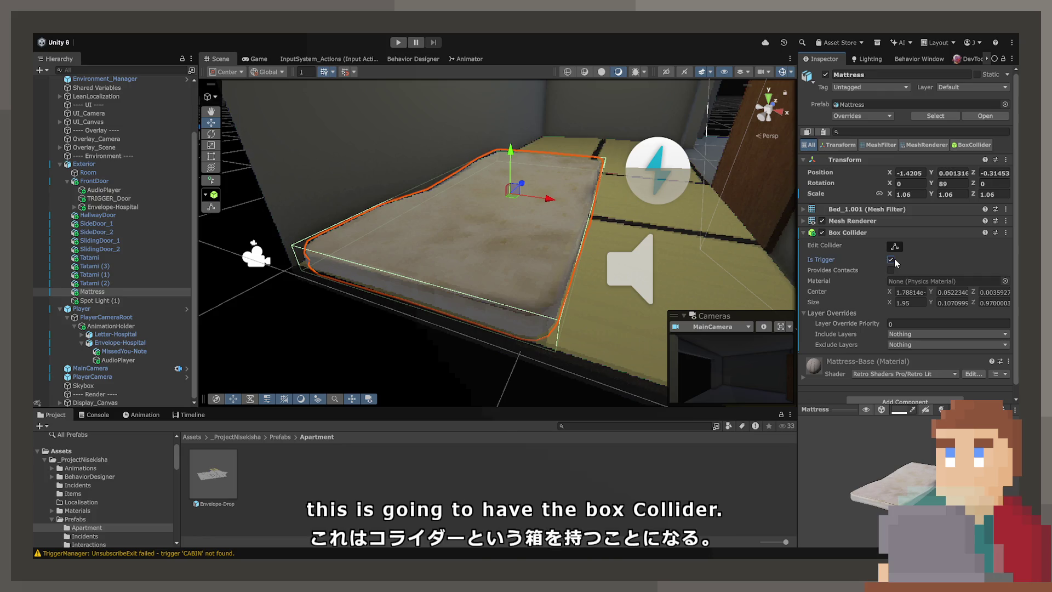
{"action": "left_click", "coordinate": [890, 259]}
{"action": "scroll", "coordinate": [903, 312], "scroll_direction": "down", "scroll_amount": 1}
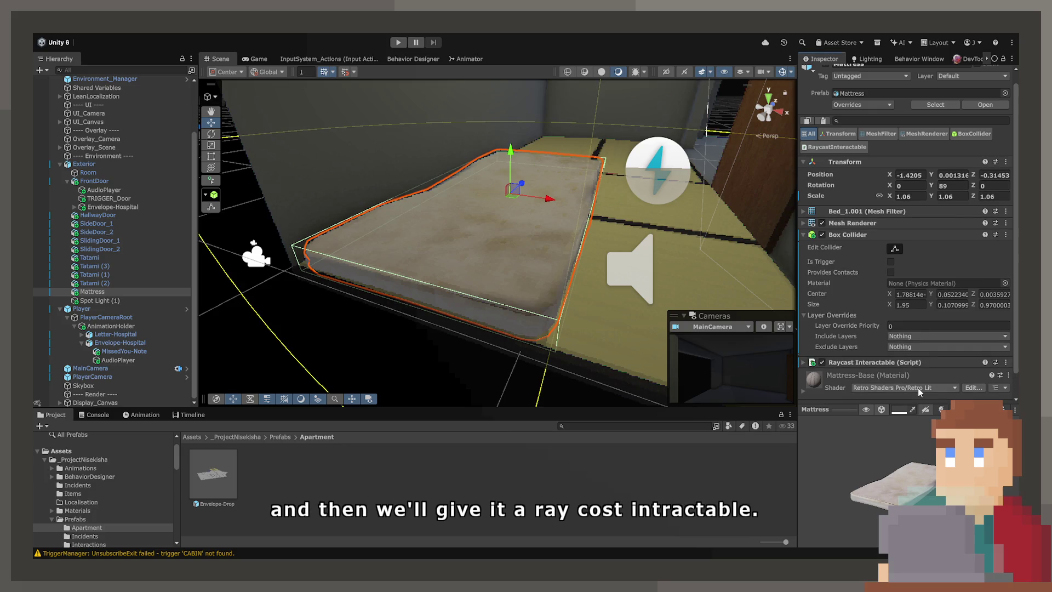
{"action": "scroll", "coordinate": [888, 324], "scroll_direction": "down", "scroll_amount": 2}
- Expand the Mattress's Raycast Interactable and set Interaction Distance to 2, after briefly trying 1
{"action": "mouse_move", "coordinate": [603, 255]}
{"action": "left_mouse_down"}
{"action": "mouse_move", "coordinate": [597, 222]}
{"action": "mouse_move", "coordinate": [767, 307]}
{"action": "left_mouse_up"}
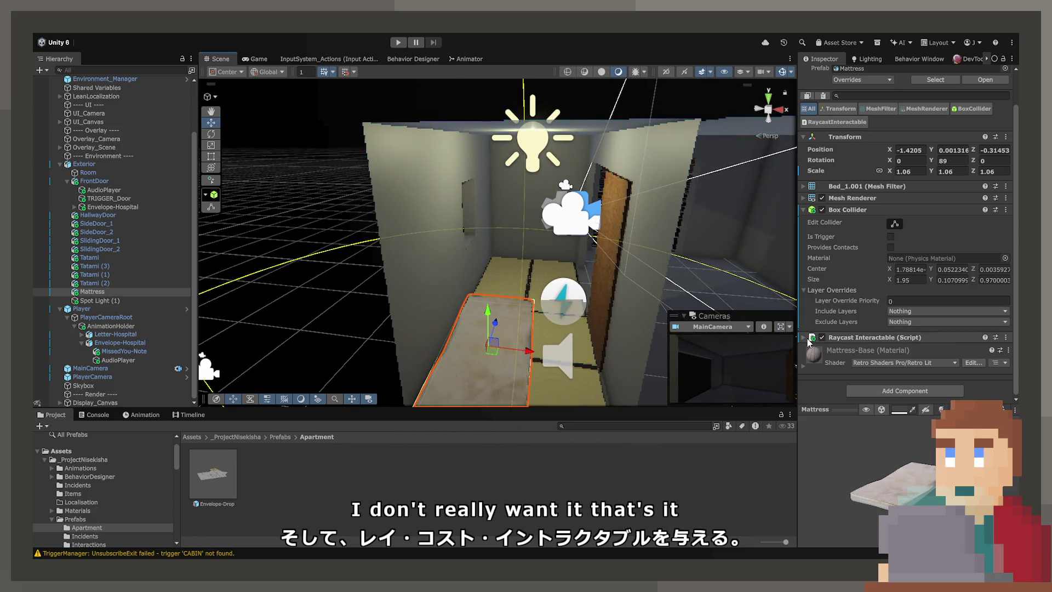
{"action": "left_click", "coordinate": [808, 338]}
{"action": "scroll", "coordinate": [926, 340], "scroll_direction": "down", "scroll_amount": 4}
{"action": "double_click", "coordinate": [948, 346]}
{"action": "type", "text": "2"}
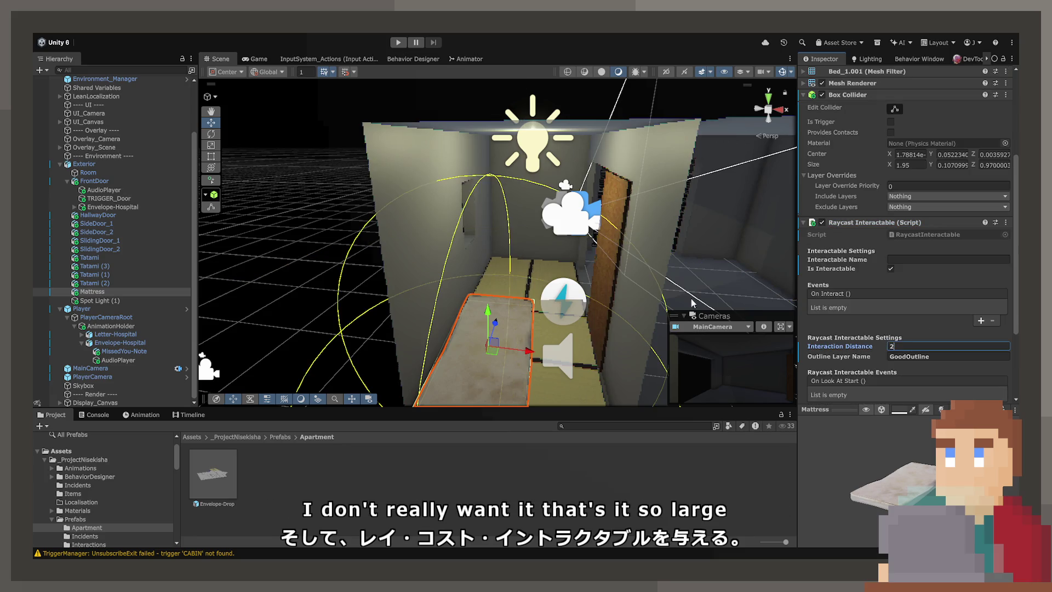
{"action": "scroll", "coordinate": [693, 303], "scroll_direction": "up", "scroll_amount": 5}
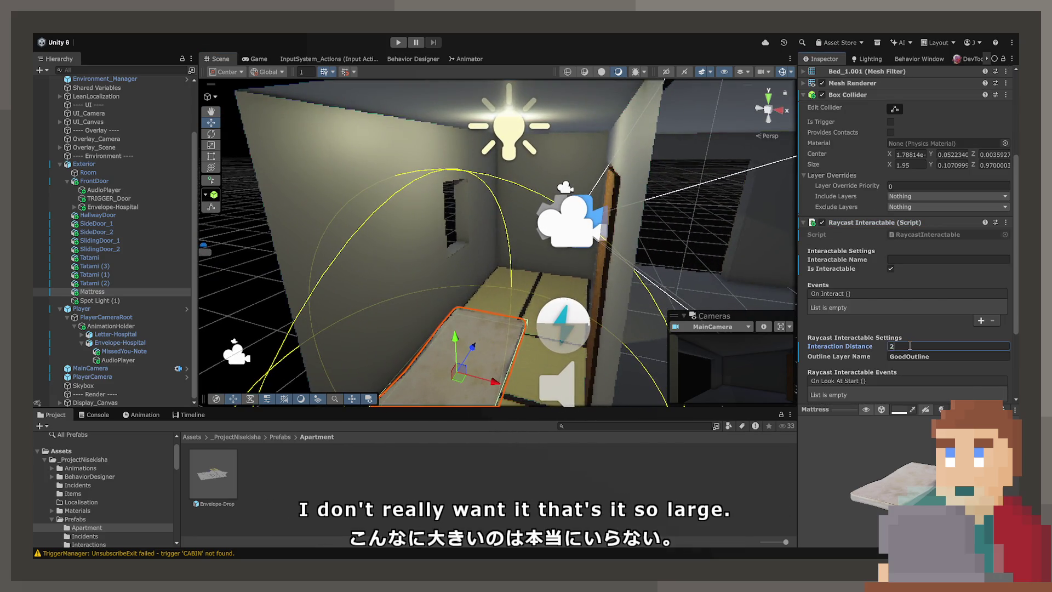
{"action": "key", "text": "BackSpace"}
{"action": "type", "text": "1"}
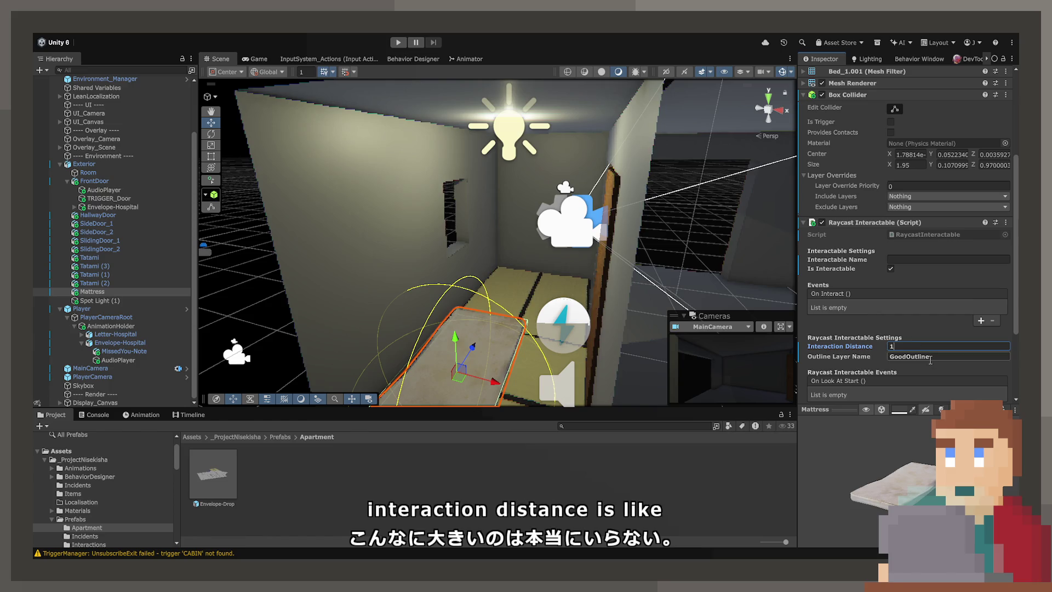
{"action": "key", "text": "BackSpace"}
{"action": "type", "text": "2"}
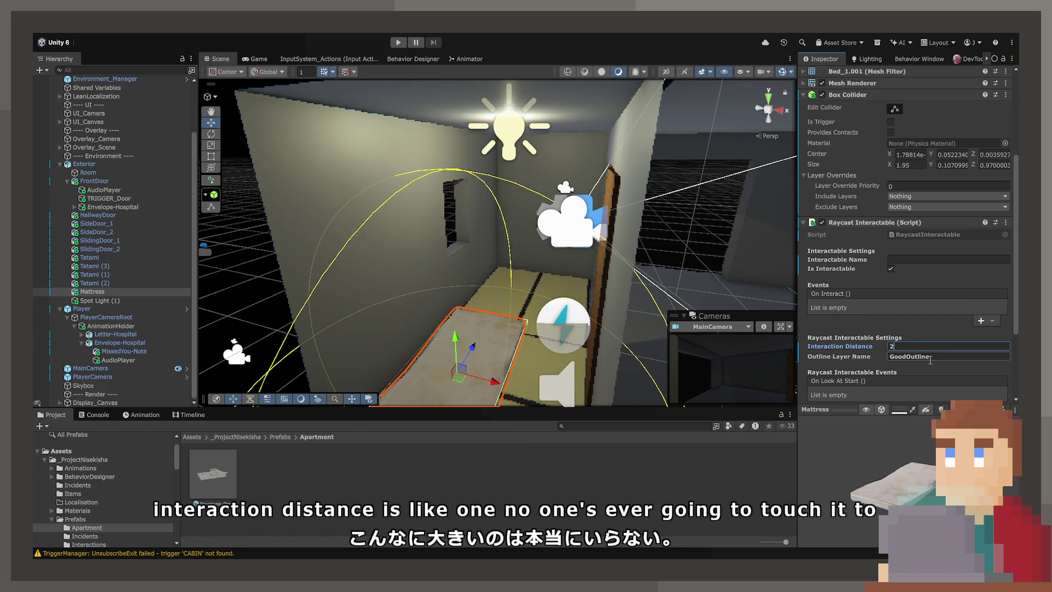
{"action": "mouse_move", "coordinate": [597, 221]}
{"action": "left_mouse_down"}
{"action": "mouse_move", "coordinate": [451, 244]}
{"action": "mouse_move", "coordinate": [208, 230]}
{"action": "left_mouse_up"}
{"action": "scroll", "coordinate": [852, 245], "scroll_direction": "up", "scroll_amount": 5}
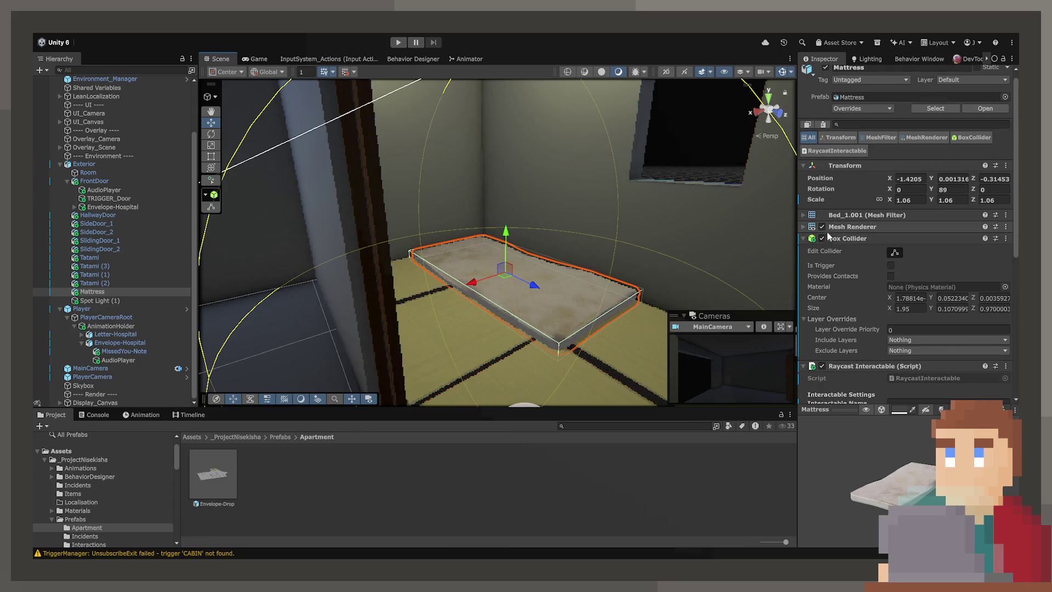
- Collapse the Box Collider and add an empty entry under the Raycast Interactable's On Interact ()
{"action": "left_click", "coordinate": [828, 235]}
{"action": "scroll", "coordinate": [838, 285], "scroll_direction": "down", "scroll_amount": 2}
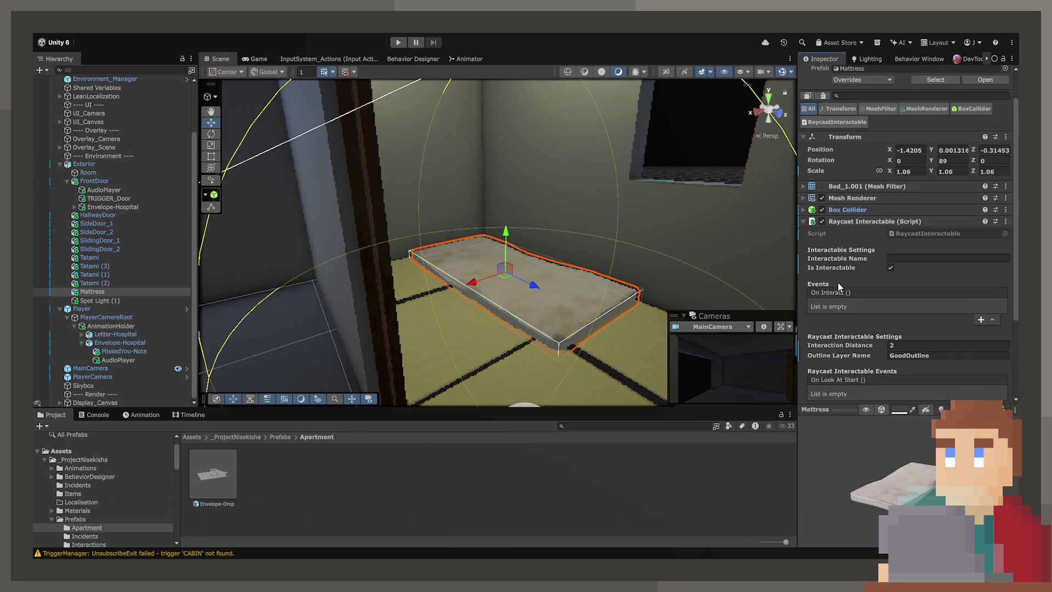
{"action": "left_click", "coordinate": [980, 320]}
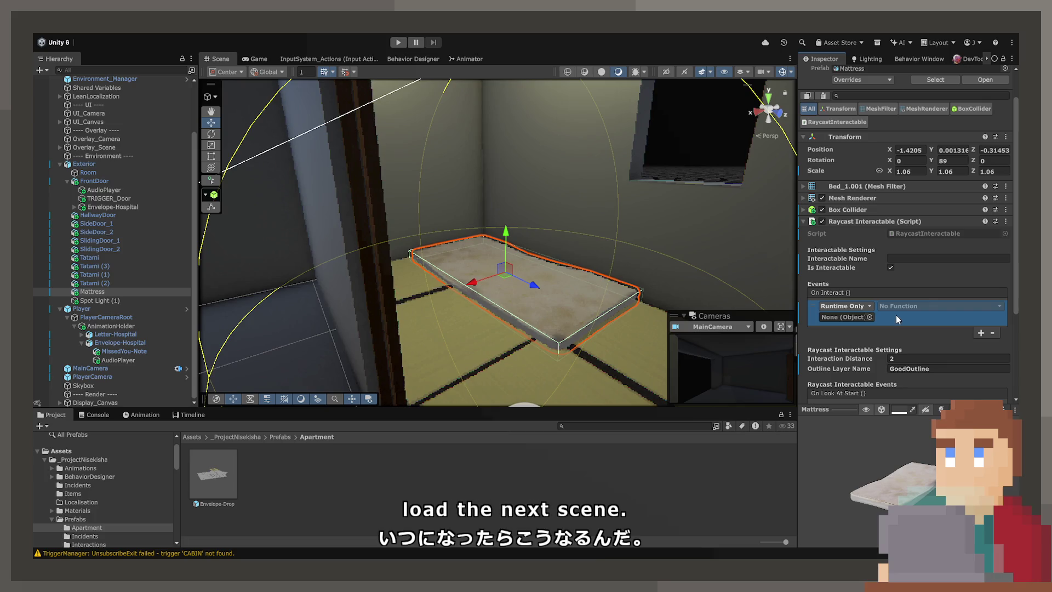
{"action": "left_click_drag", "start_coordinate": [641, 224], "coordinate": [559, 253]}
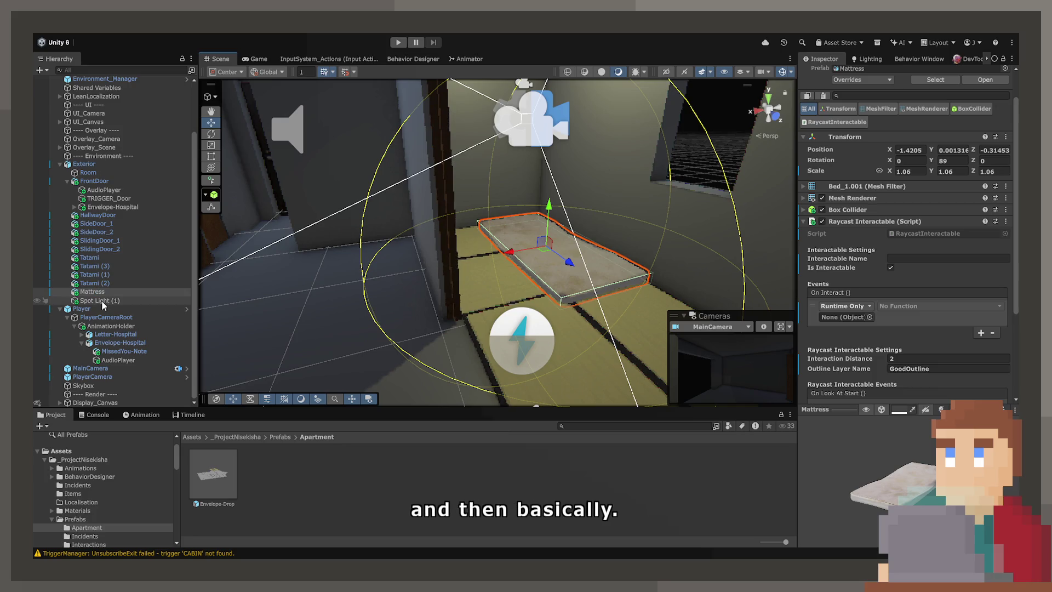
- Open Letter-Hospital's timeline and select the Letter-Thrown signal at frame 160
{"action": "left_click", "coordinate": [111, 336]}
{"action": "left_click", "coordinate": [189, 415]}
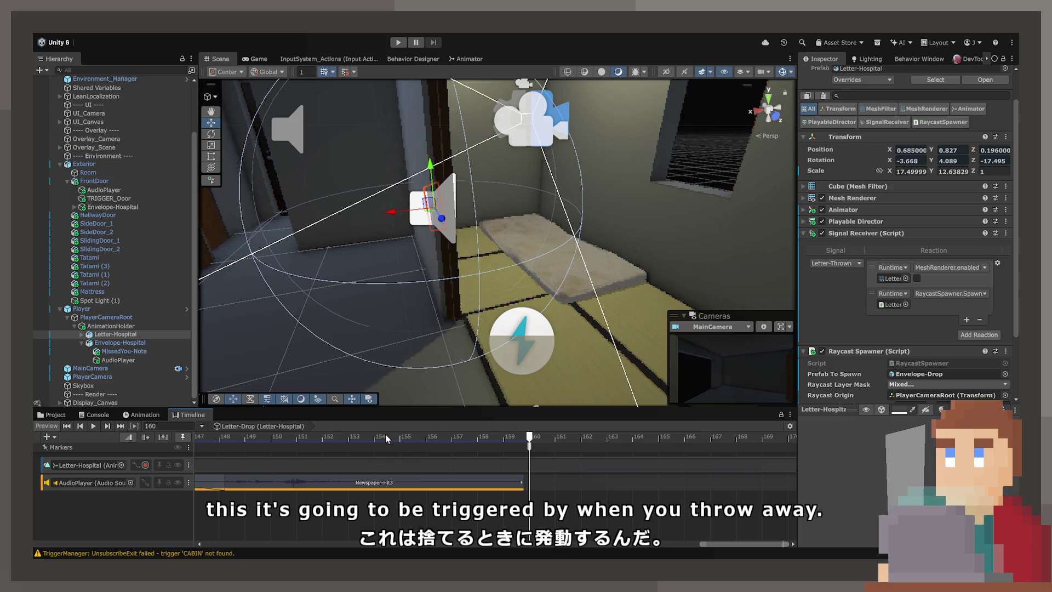
{"action": "left_click", "coordinate": [529, 447]}
{"action": "left_click", "coordinate": [376, 438]}
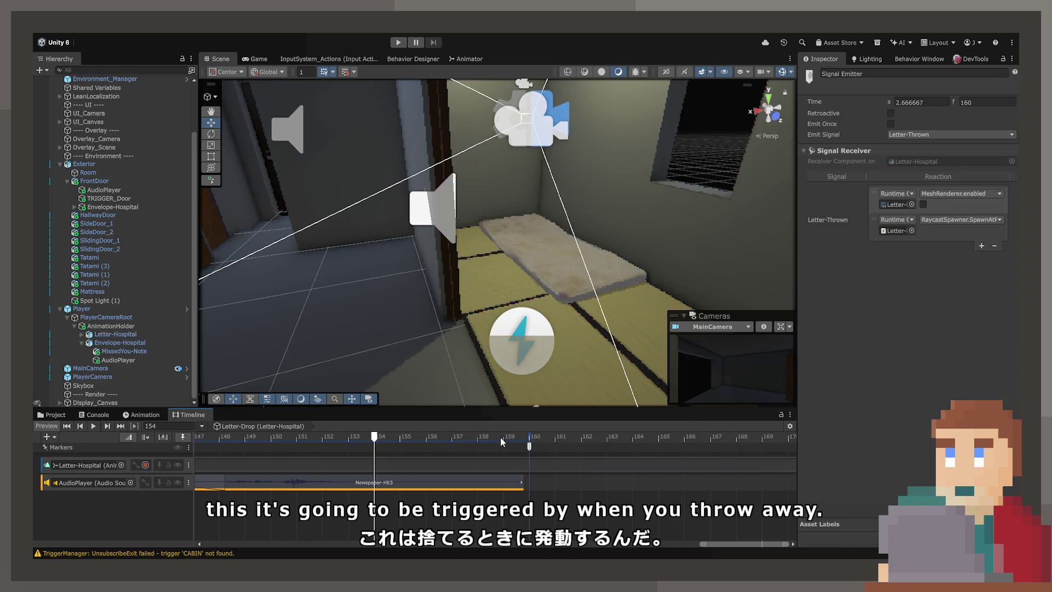
{"action": "mouse_move", "coordinate": [378, 438]}
{"action": "left_mouse_down"}
{"action": "mouse_move", "coordinate": [482, 438]}
{"action": "mouse_move", "coordinate": [242, 438]}
{"action": "mouse_move", "coordinate": [504, 438]}
{"action": "left_mouse_up"}
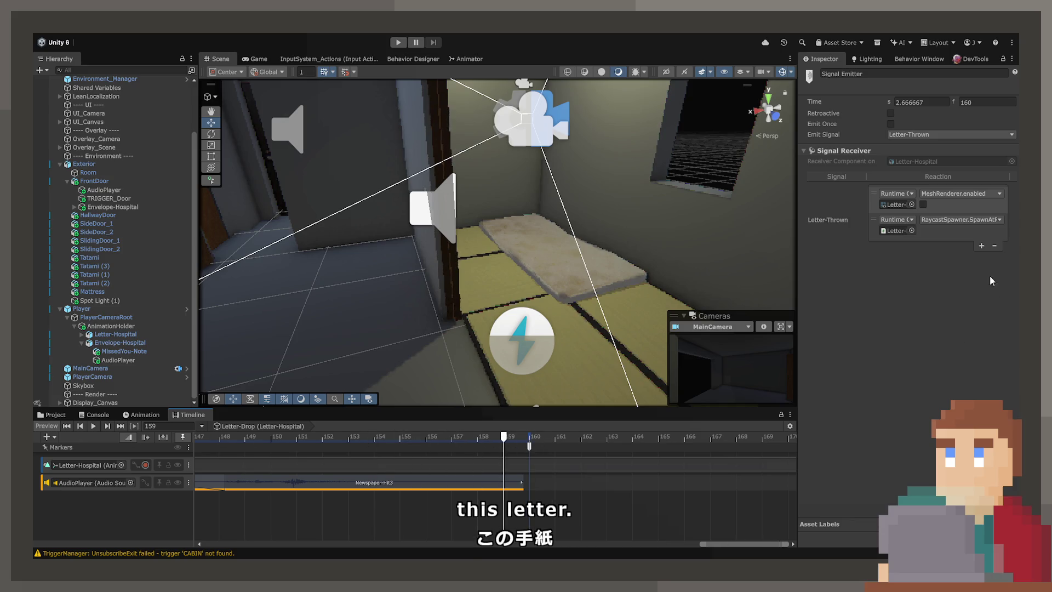
- Add a signal reaction that enables the Mattress's RaycastInteractable.enabled
{"action": "left_click", "coordinate": [981, 246]}
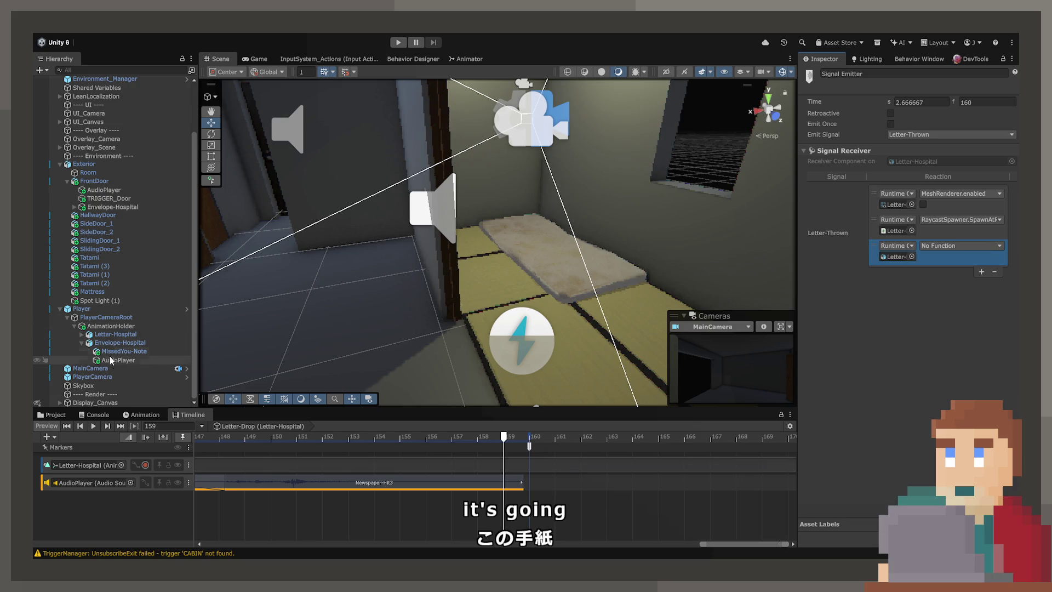
{"action": "left_click_drag", "start_coordinate": [102, 292], "coordinate": [897, 257]}
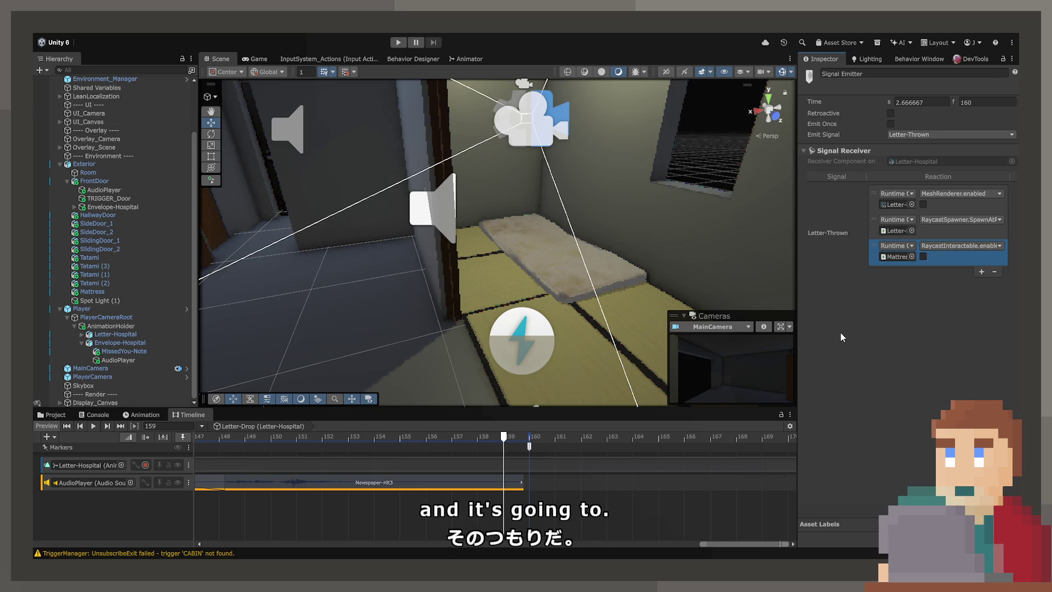
{"action": "left_click", "coordinate": [924, 257]}
{"action": "left_click", "coordinate": [526, 263]}
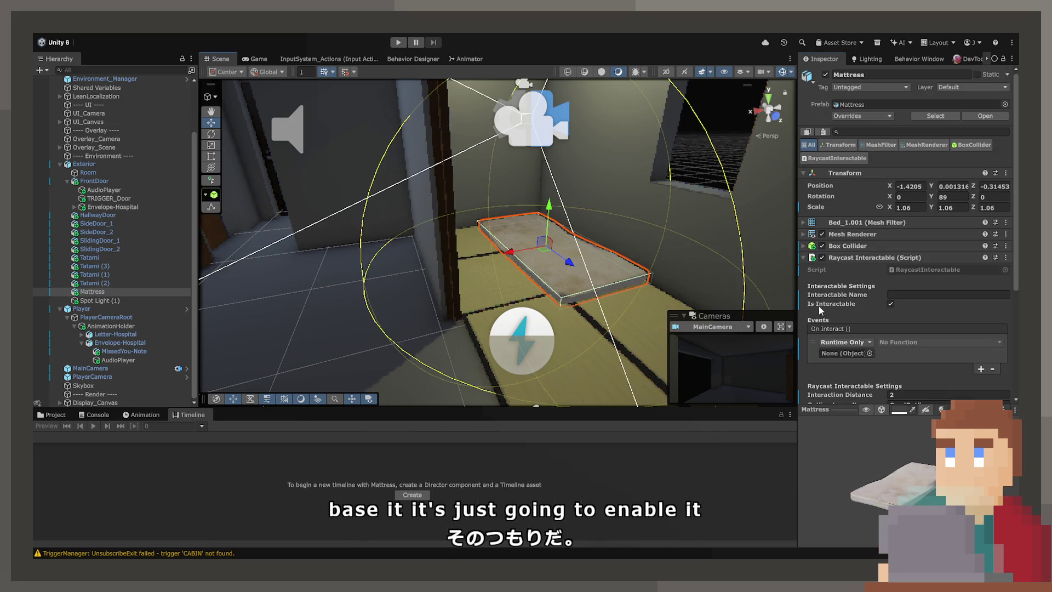
{"action": "left_click", "coordinate": [803, 259]}
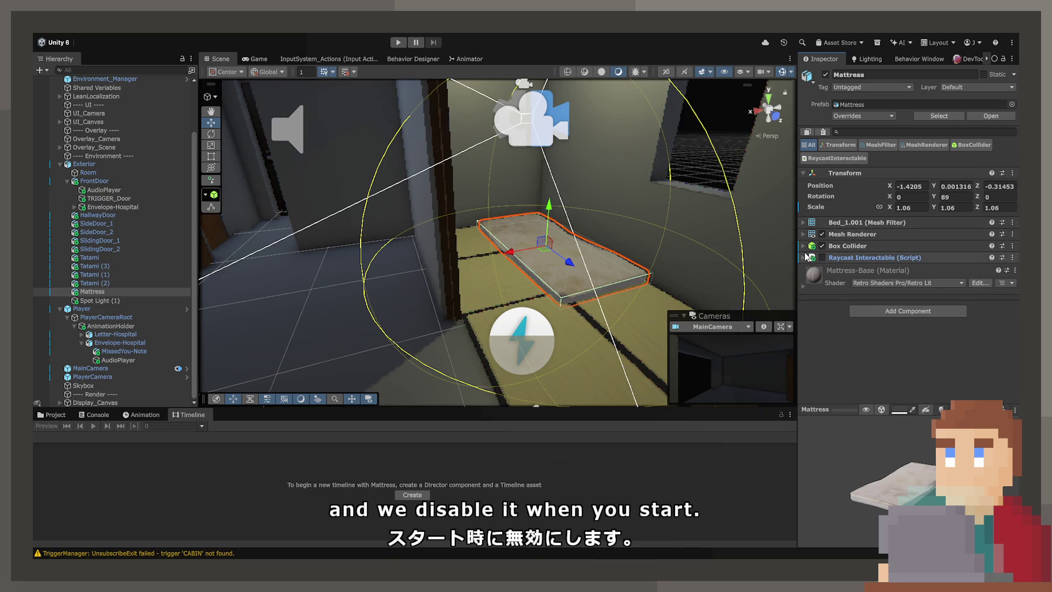
{"action": "left_click", "coordinate": [805, 257]}
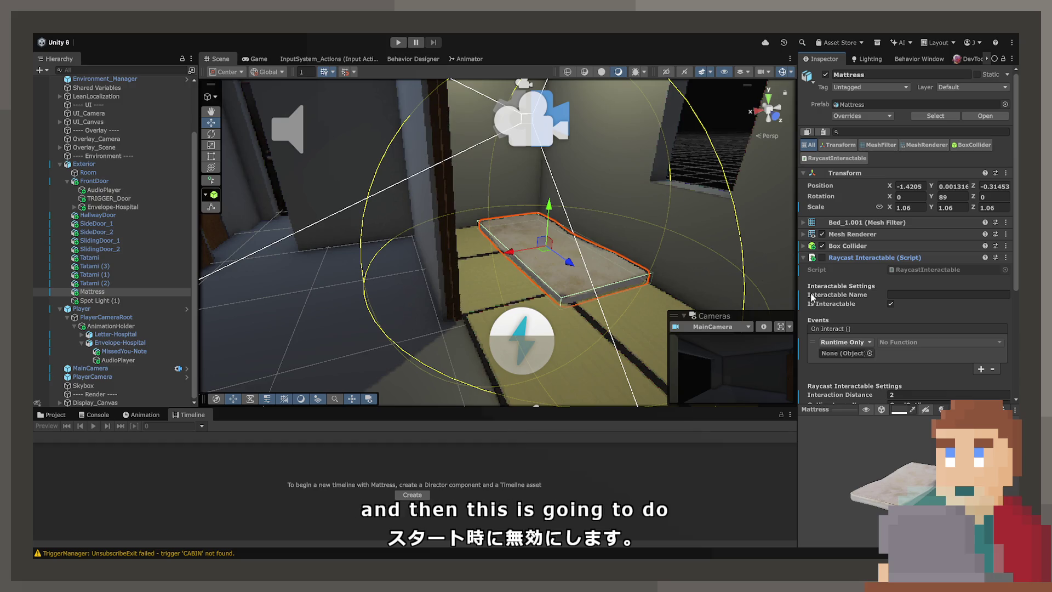
{"action": "scroll", "coordinate": [914, 337], "scroll_direction": "down", "scroll_amount": 3}
{"action": "scroll", "coordinate": [121, 156], "scroll_direction": "up", "scroll_amount": 4}
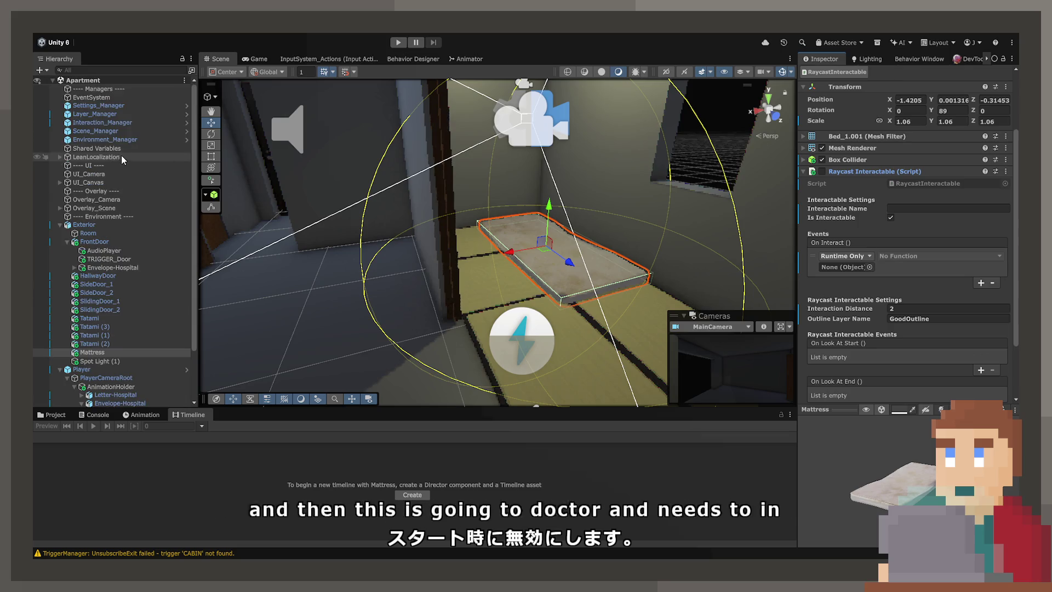
- Inspect Scene_Manager, Environment_Manager, Shared Variables, Settings_Manager, Layer_Manager and Interaction_Manager in turn, ending on Scene_Manager
{"action": "left_click", "coordinate": [115, 132]}
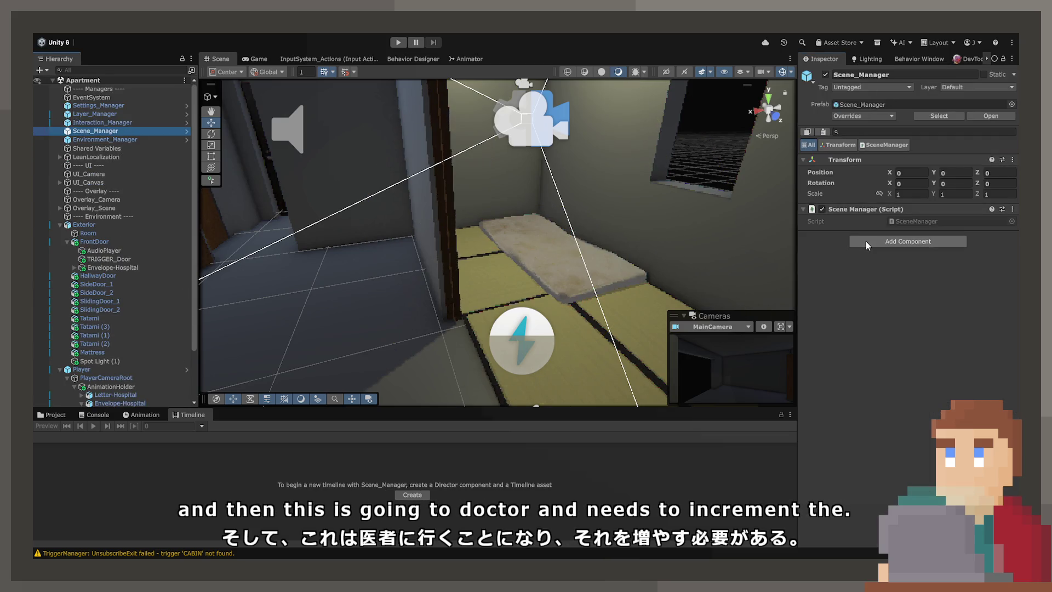
{"action": "left_click", "coordinate": [123, 139]}
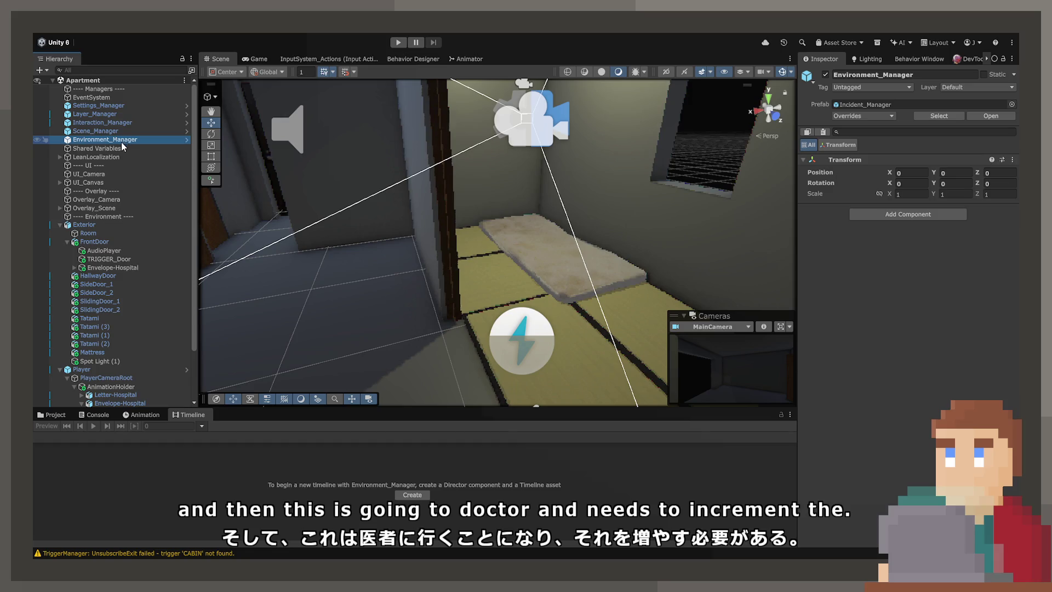
{"action": "left_click", "coordinate": [114, 124]}
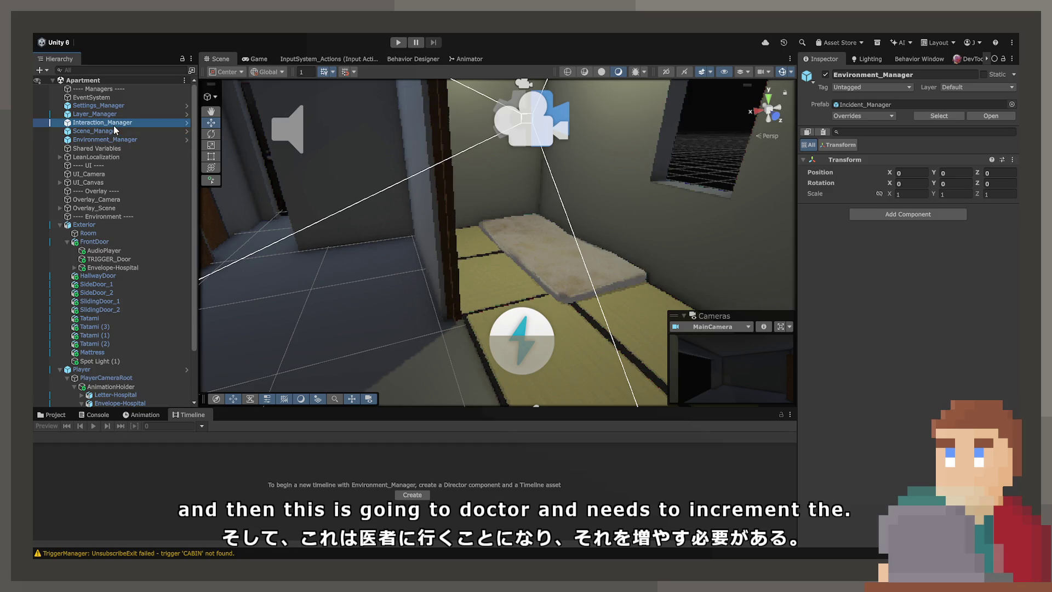
{"action": "left_click", "coordinate": [108, 140]}
{"action": "left_click", "coordinate": [106, 149]}
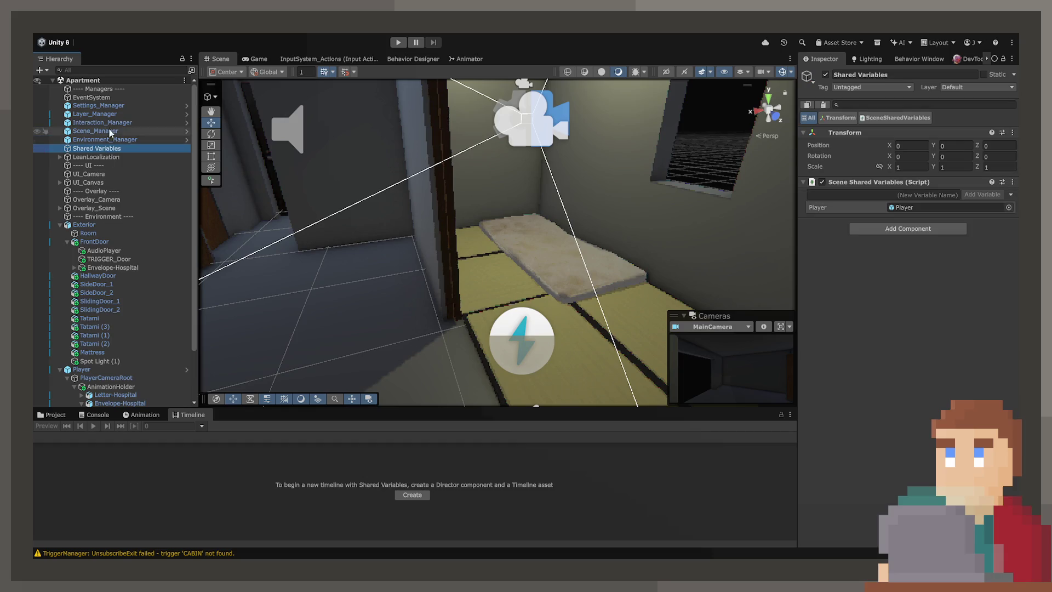
{"action": "left_click", "coordinate": [116, 107]}
{"action": "left_click", "coordinate": [116, 114]}
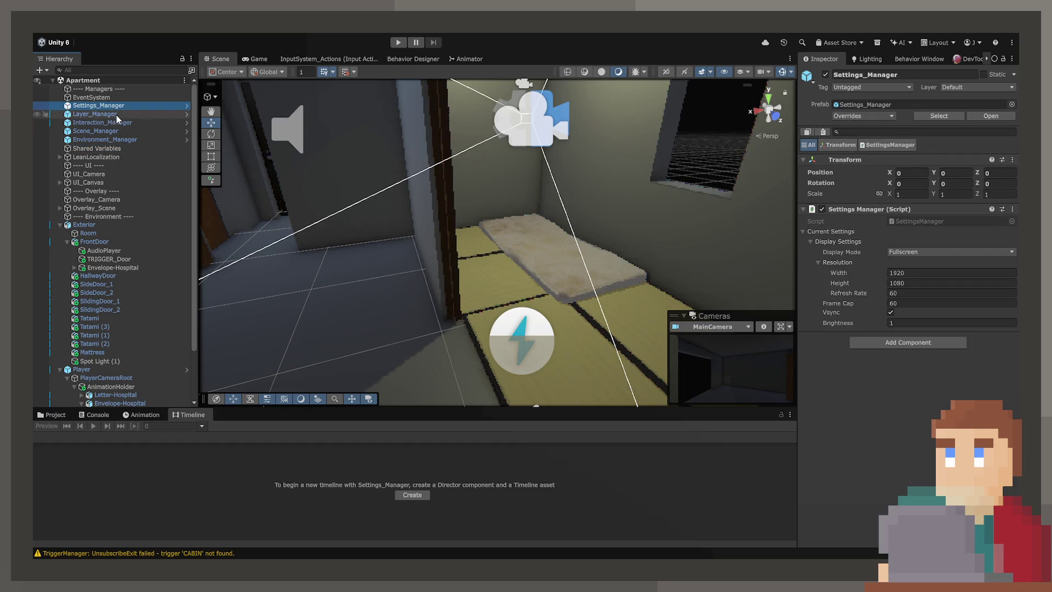
{"action": "left_click", "coordinate": [118, 120]}
{"action": "left_click", "coordinate": [119, 113]}
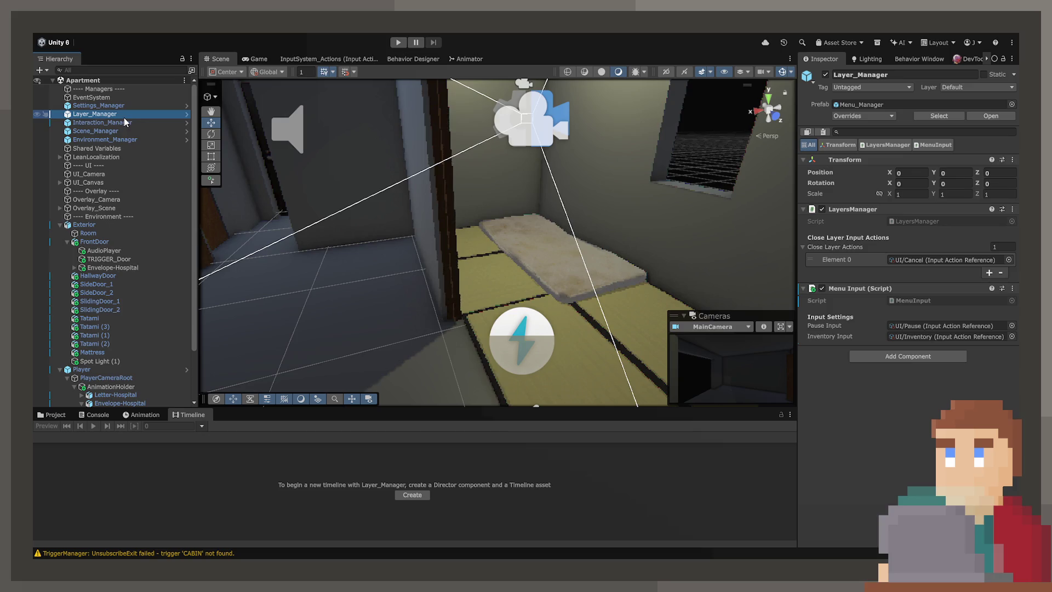
{"action": "left_click", "coordinate": [126, 121]}
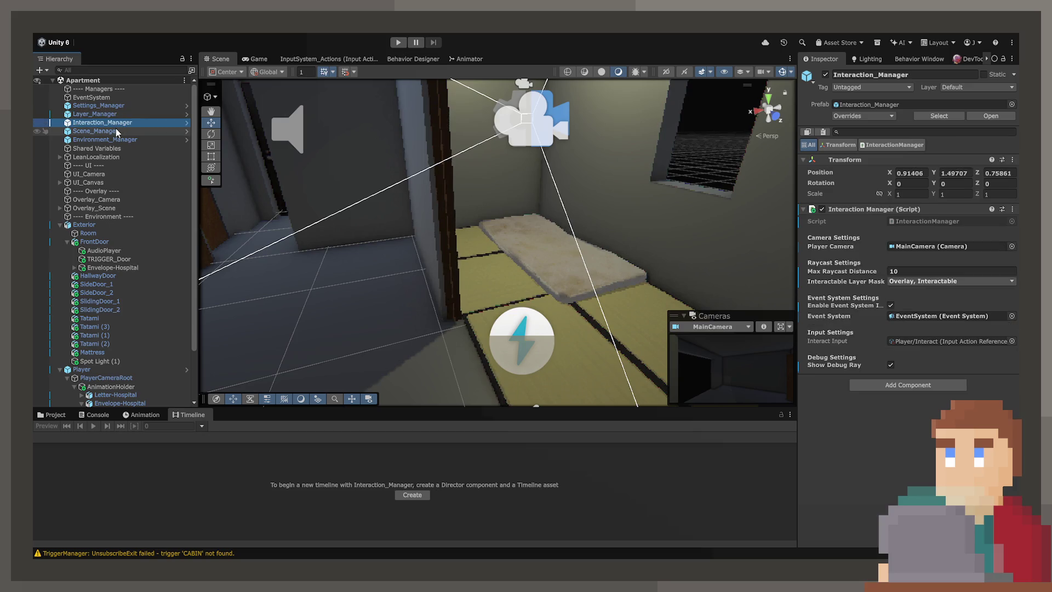
{"action": "left_click", "coordinate": [116, 139]}
{"action": "left_click", "coordinate": [116, 132]}
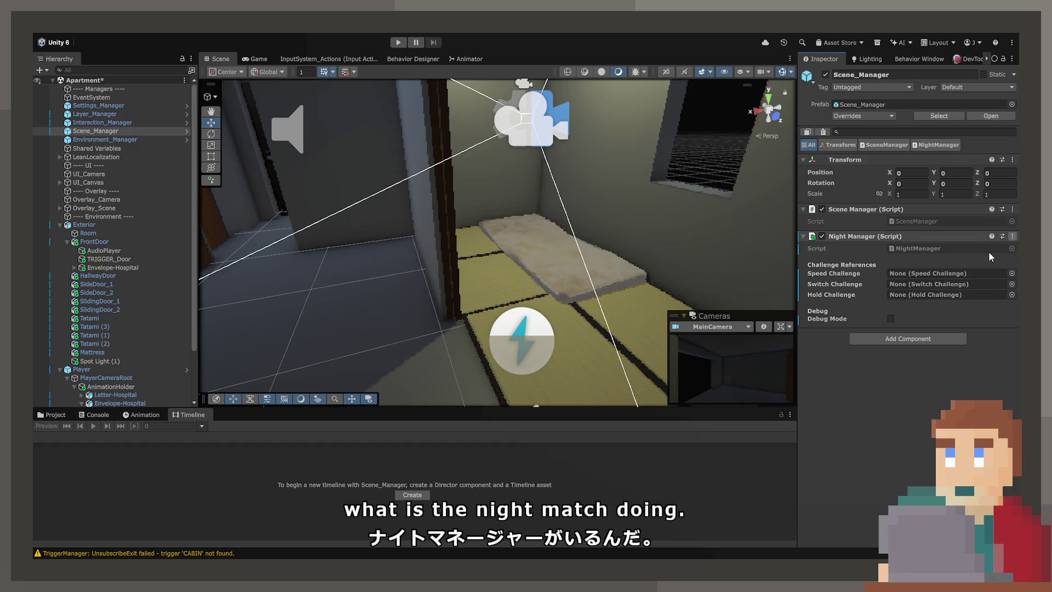
- Undo the removal to restore the Night Manager script on Scene_Manager
{"action": "key", "text": "ctrl+z"}
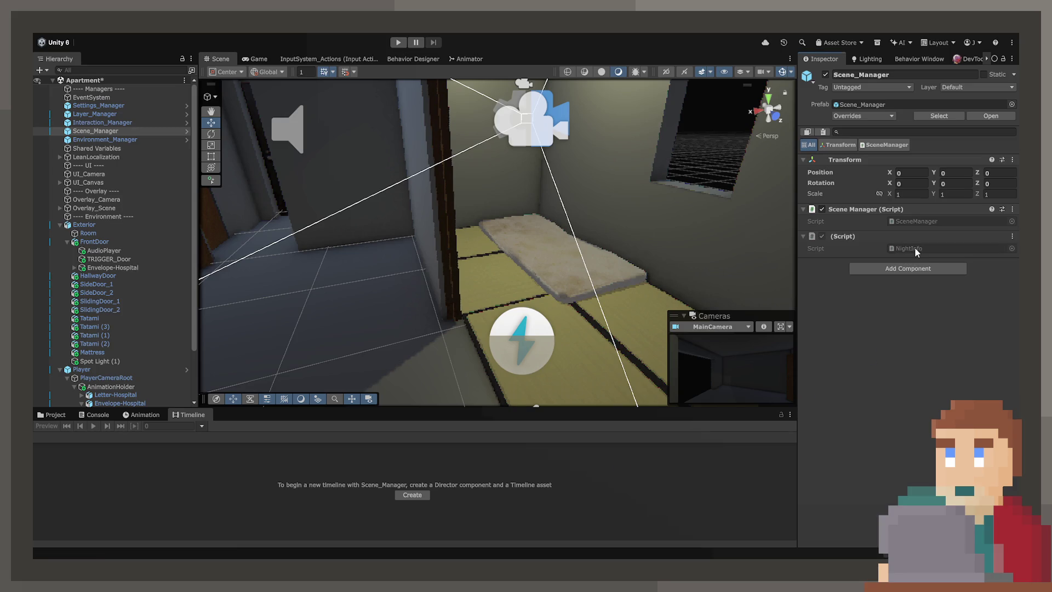
- Open NightInfo.cs and replace the default Start and Update methods with public void IncrementNight()
{"action": "double_click", "coordinate": [915, 248]}
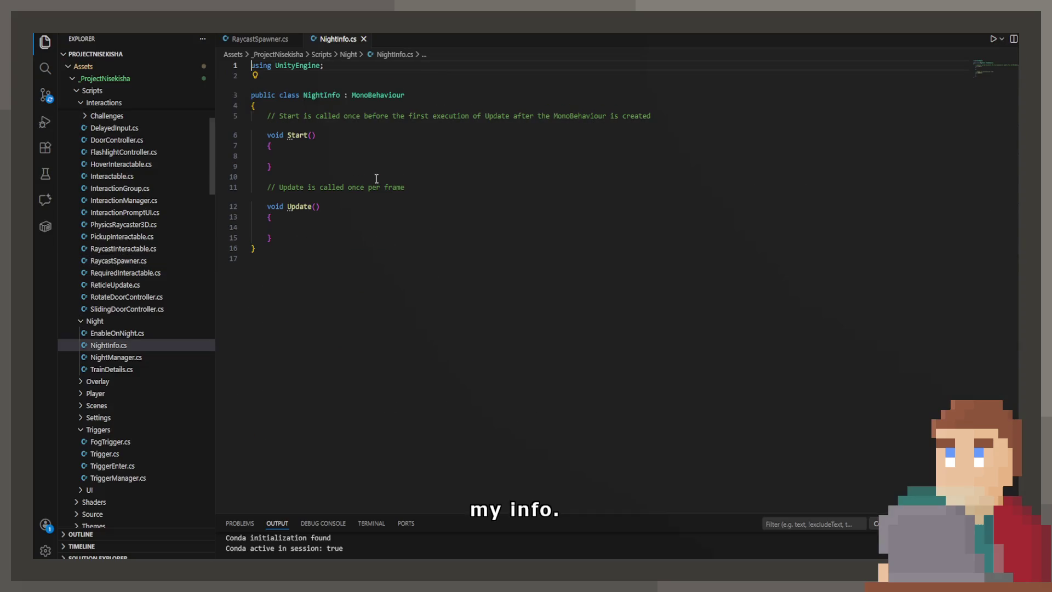
{"action": "mouse_move", "coordinate": [272, 238]}
{"action": "left_mouse_down"}
{"action": "mouse_move", "coordinate": [253, 217]}
{"action": "mouse_move", "coordinate": [253, 134]}
{"action": "mouse_move", "coordinate": [268, 119]}
{"action": "left_mouse_up"}
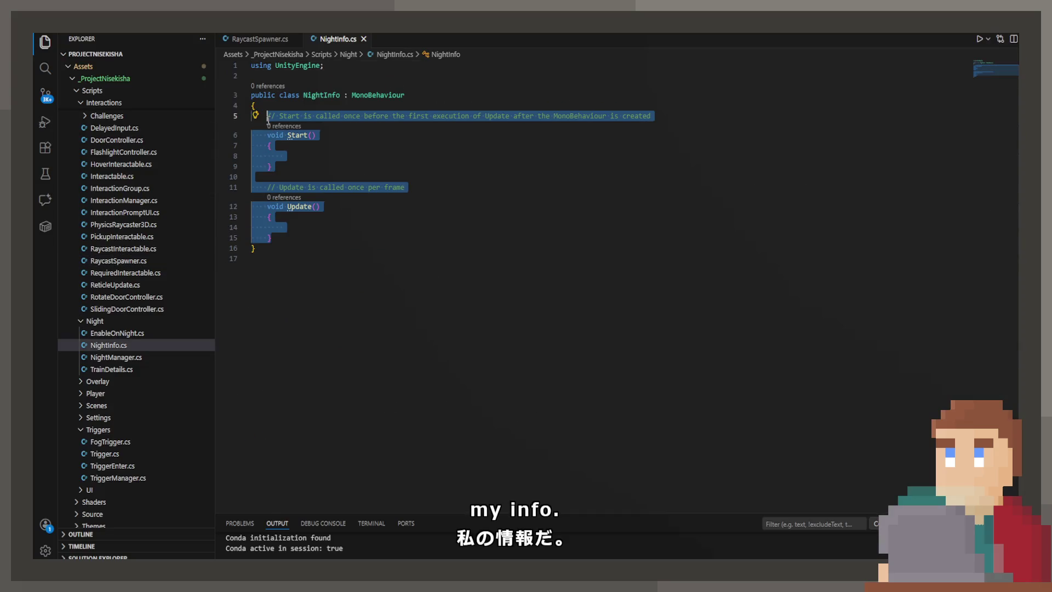
{"action": "key", "text": "BackSpace"}
{"action": "type", "text": "publ"}
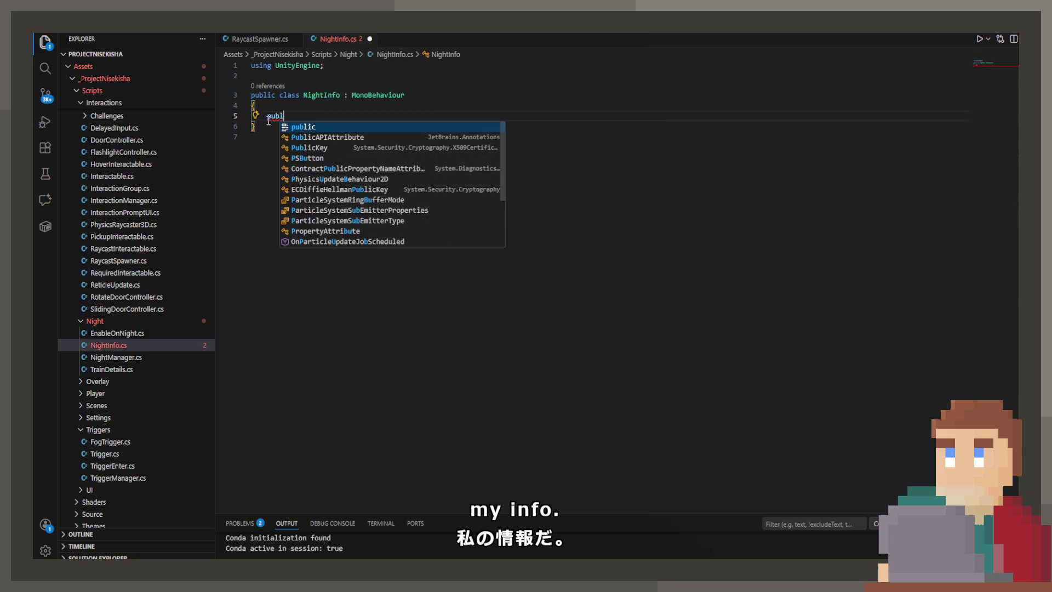
{"action": "type", "text": "ic void Incremen"}
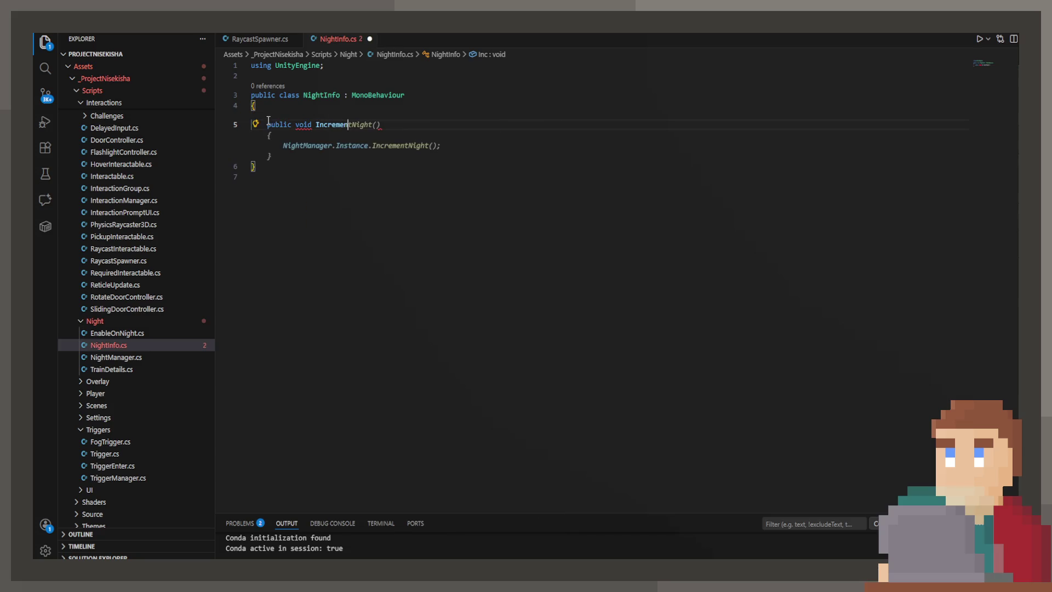
{"action": "key", "text": "Tab"}
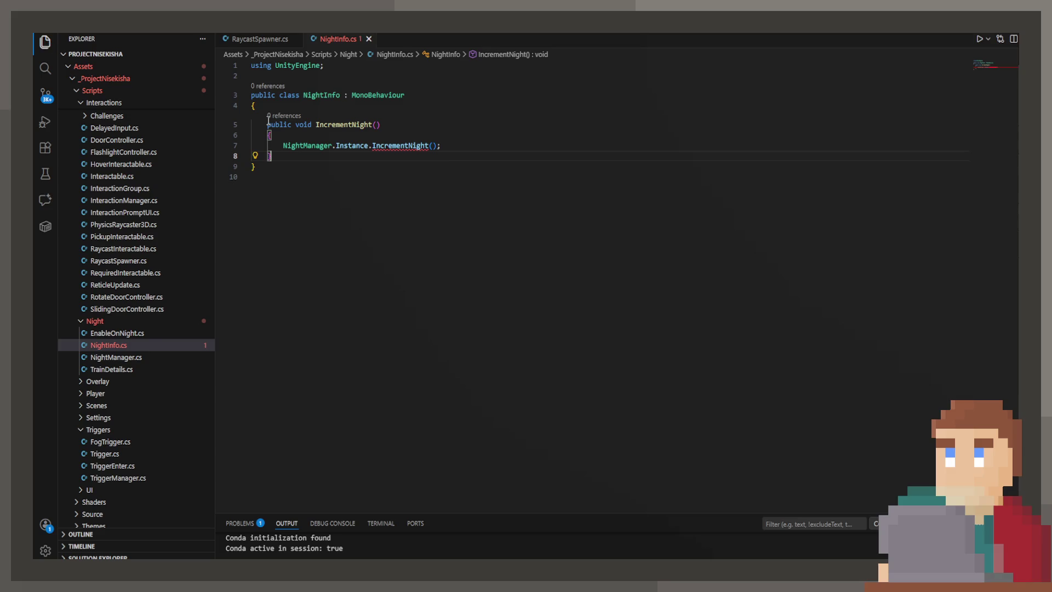
- Swap the NightManager IncrementNight call for a // placeholder comment, then view EnableOnNight.cs
{"action": "mouse_move", "coordinate": [506, 151]}
{"action": "left_mouse_down"}
{"action": "mouse_move", "coordinate": [258, 137]}
{"action": "mouse_move", "coordinate": [281, 145]}
{"action": "left_mouse_up"}
{"action": "key", "text": "BackSpace"}
{"action": "key", "text": "ctrl+z"}
{"action": "type", "text": "//"}
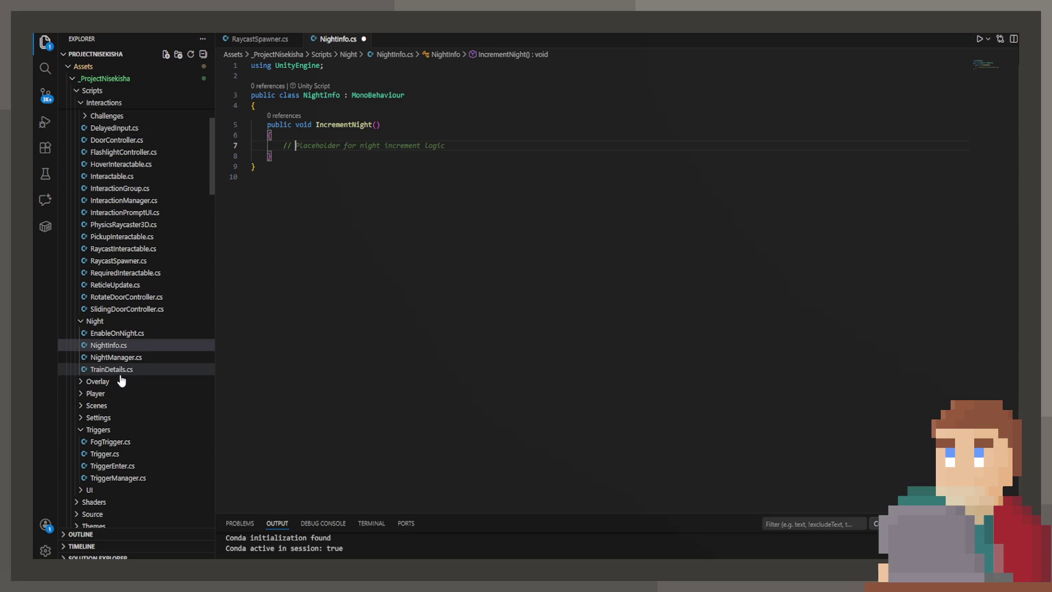
{"action": "left_click", "coordinate": [140, 333]}
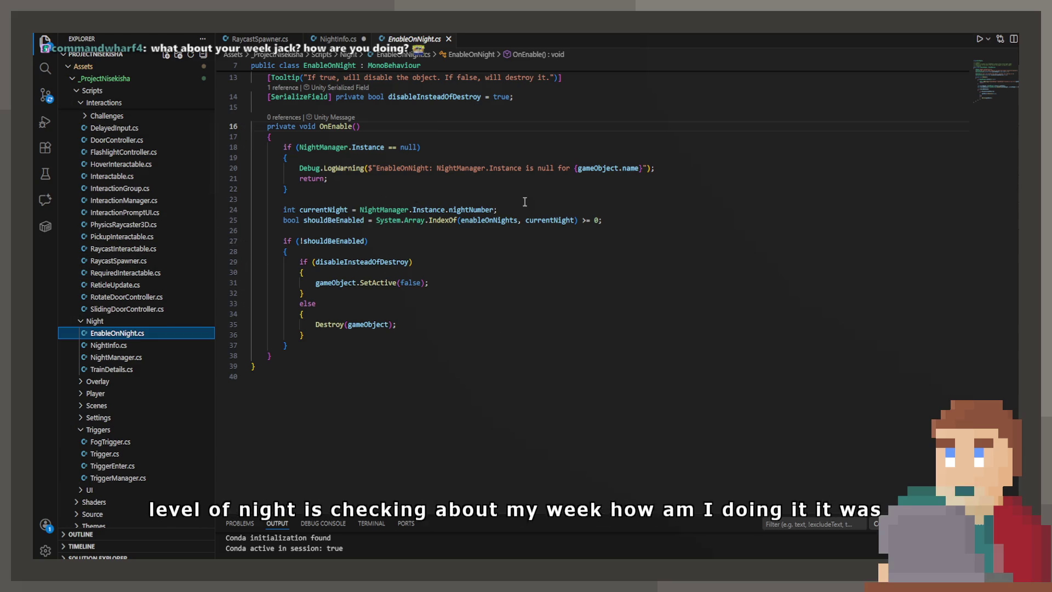
- Trace nightNumber to the NightManager class and copy its PlayerPrefs.GetInt("CurrentNight") call
{"action": "left_click_drag", "start_coordinate": [497, 209], "coordinate": [357, 209]}
{"action": "left_click", "coordinate": [411, 210]}
{"action": "scroll", "coordinate": [411, 220], "scroll_direction": "up", "scroll_amount": 1}
{"action": "left_click", "coordinate": [347, 237]}
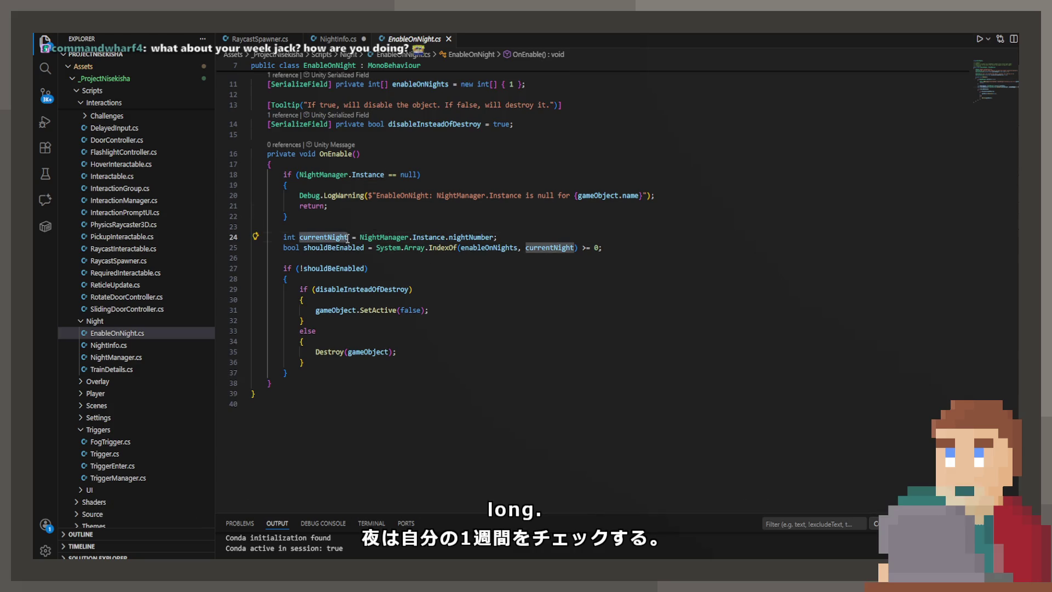
{"action": "left_click", "coordinate": [446, 237]}
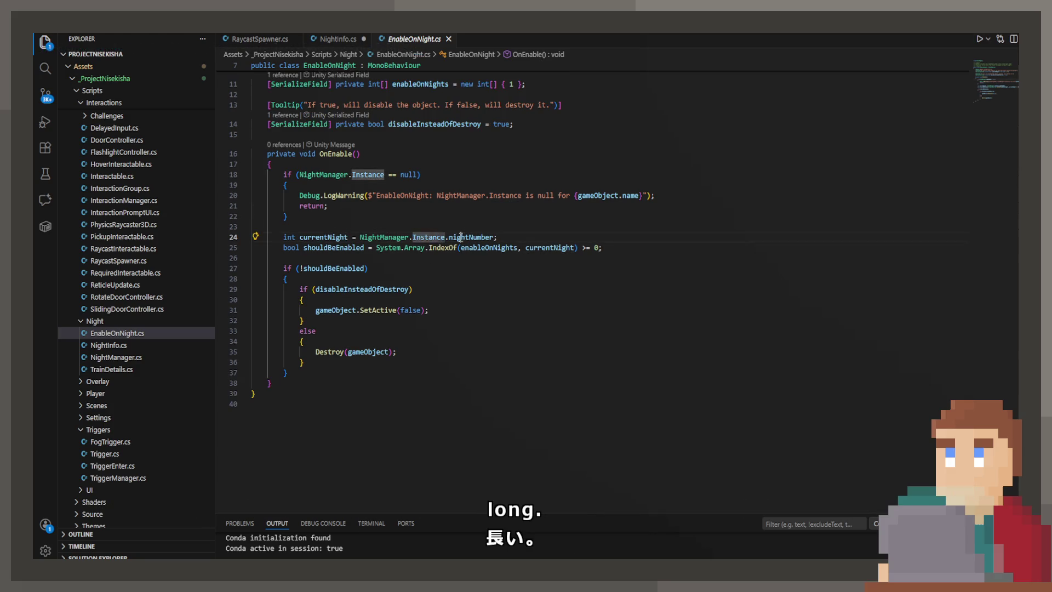
{"action": "left_click", "coordinate": [461, 236]}
{"action": "scroll", "coordinate": [461, 237], "scroll_direction": "up", "scroll_amount": 2}
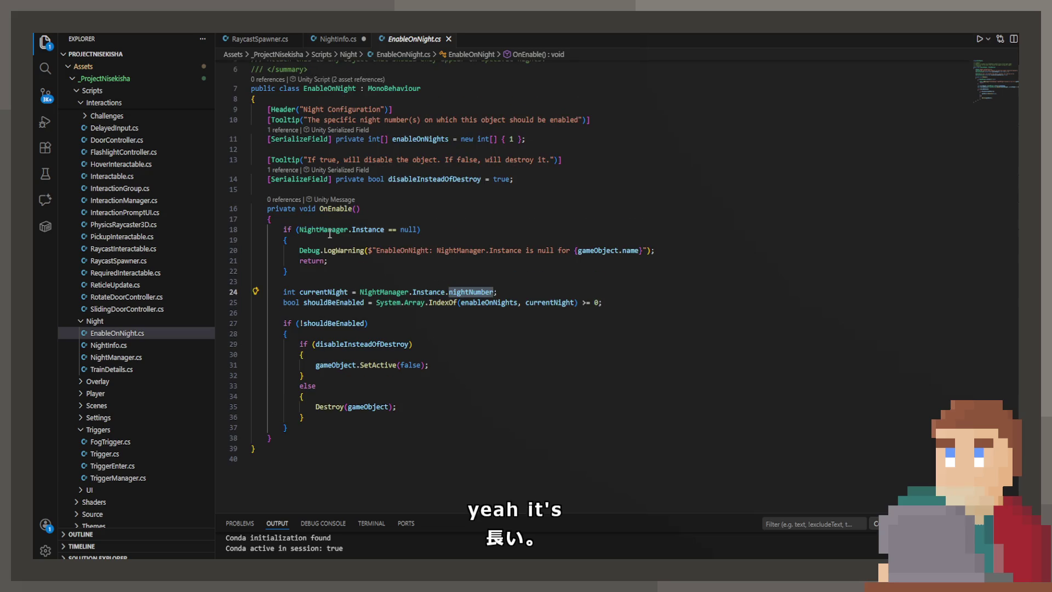
{"action": "left_click", "coordinate": [330, 235], "text": "ctrl"}
{"action": "scroll", "coordinate": [357, 243], "scroll_direction": "down", "scroll_amount": 9}
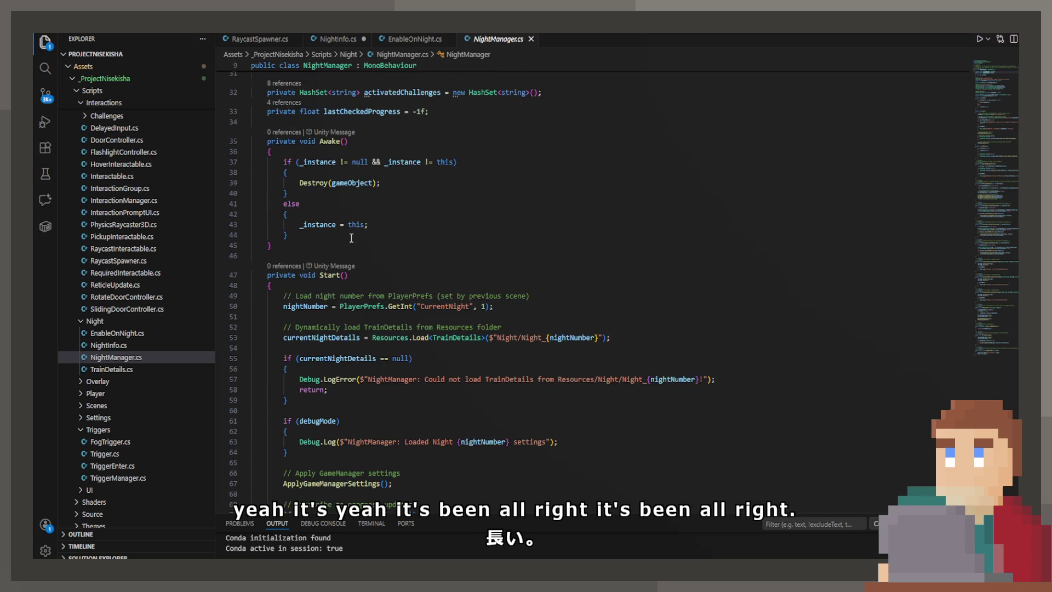
{"action": "left_click_drag", "start_coordinate": [339, 306], "coordinate": [504, 306]}
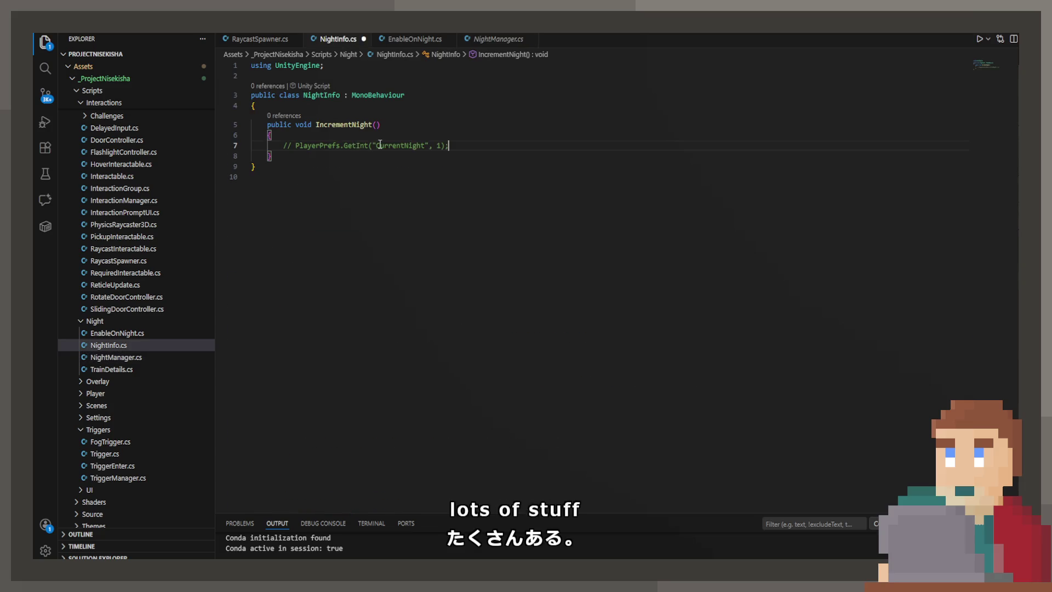
- Make IncrementNight call PlayerPrefs.SetInt("CurrentNight", GetInt(...) + 1)
{"action": "left_click", "coordinate": [296, 145]}
{"action": "key", "text": "Tab"}
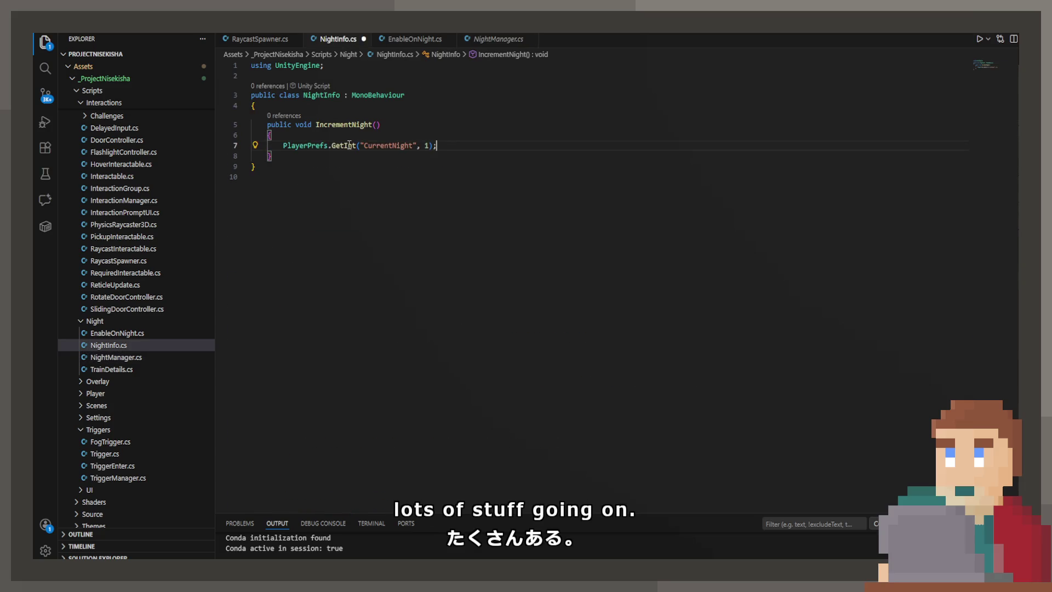
{"action": "double_click", "coordinate": [344, 145]}
{"action": "type", "text": "SetIn"}
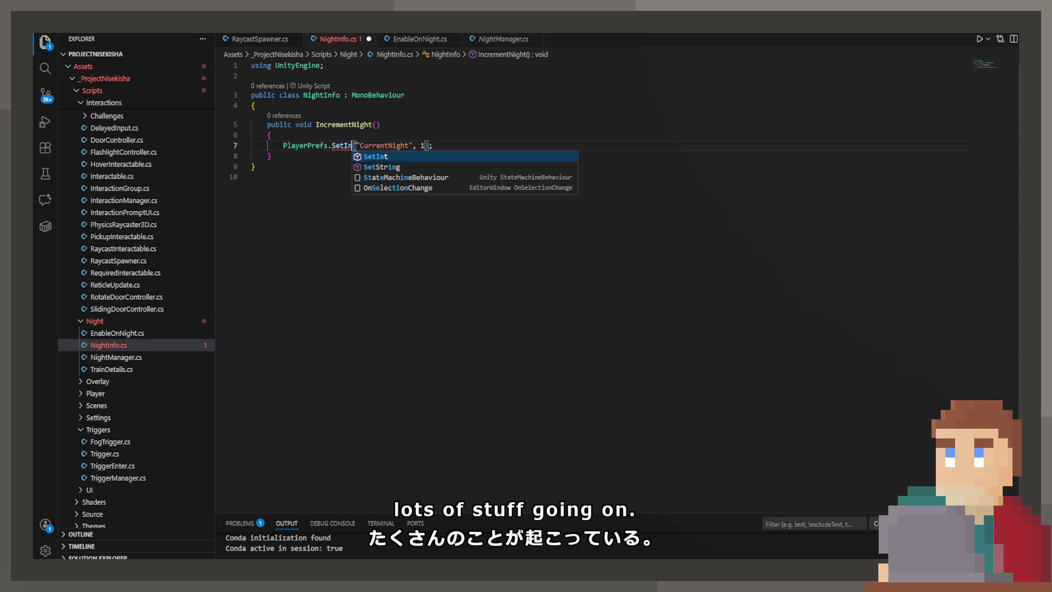
{"action": "key", "text": "Tab"}
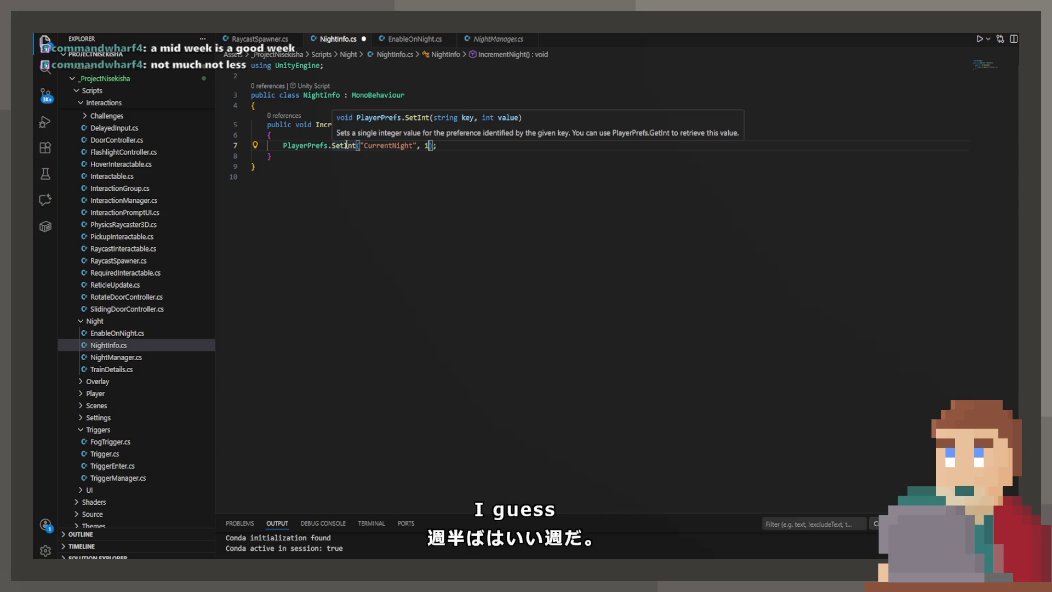
{"action": "key", "text": "BackSpace"}
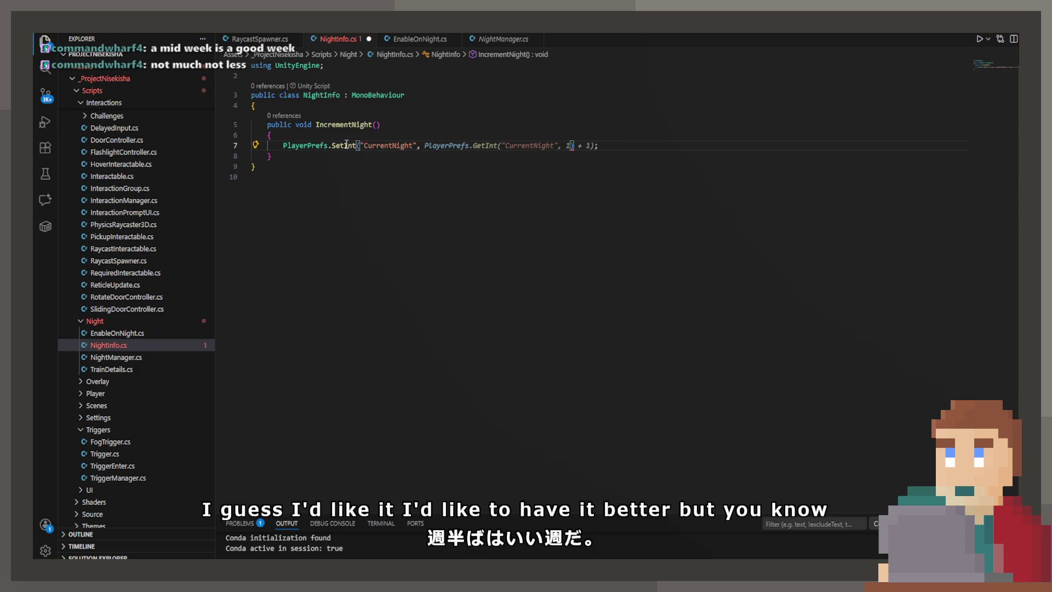
{"action": "key", "text": "Tab"}
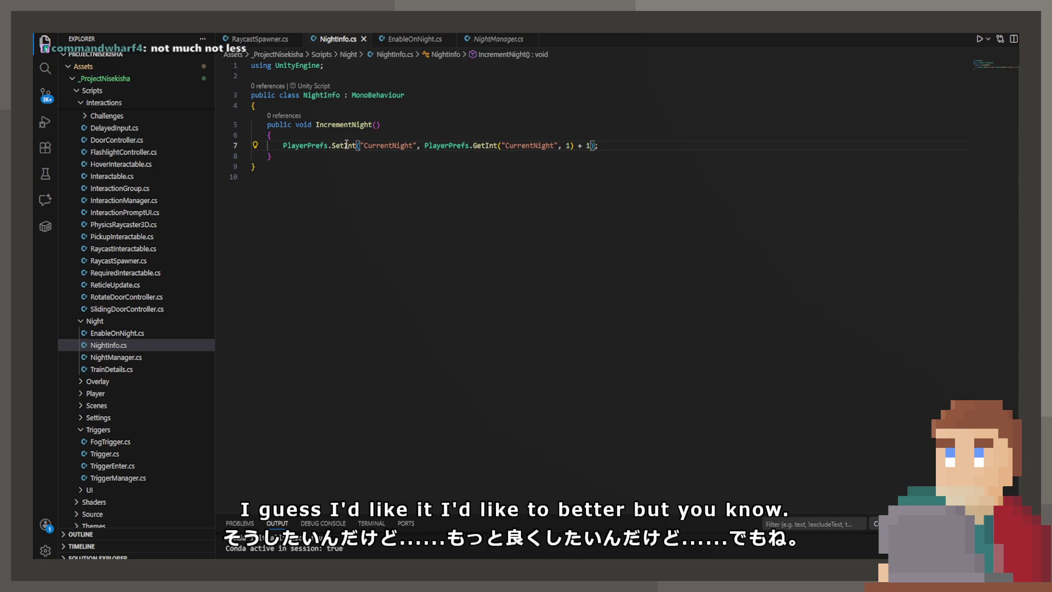
- Add a ResetNights method after IncrementNight using the suggested completion
{"action": "key", "text": "Return"}
{"action": "key", "text": "Return"}
{"action": "type", "text": "public"}
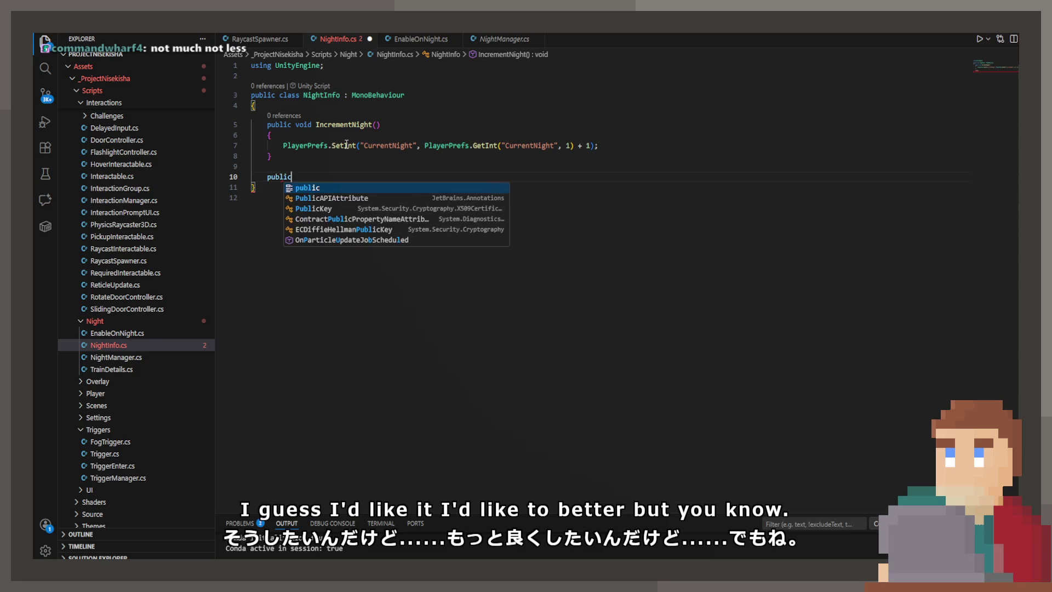
{"action": "type", "text": " void ResetN"}
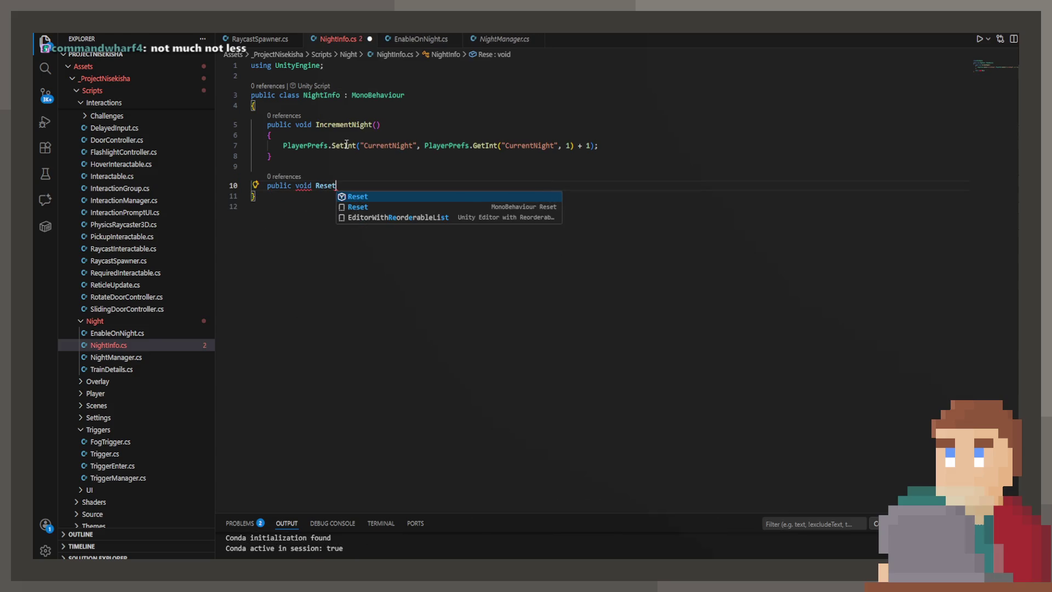
{"action": "key", "text": "Tab"}
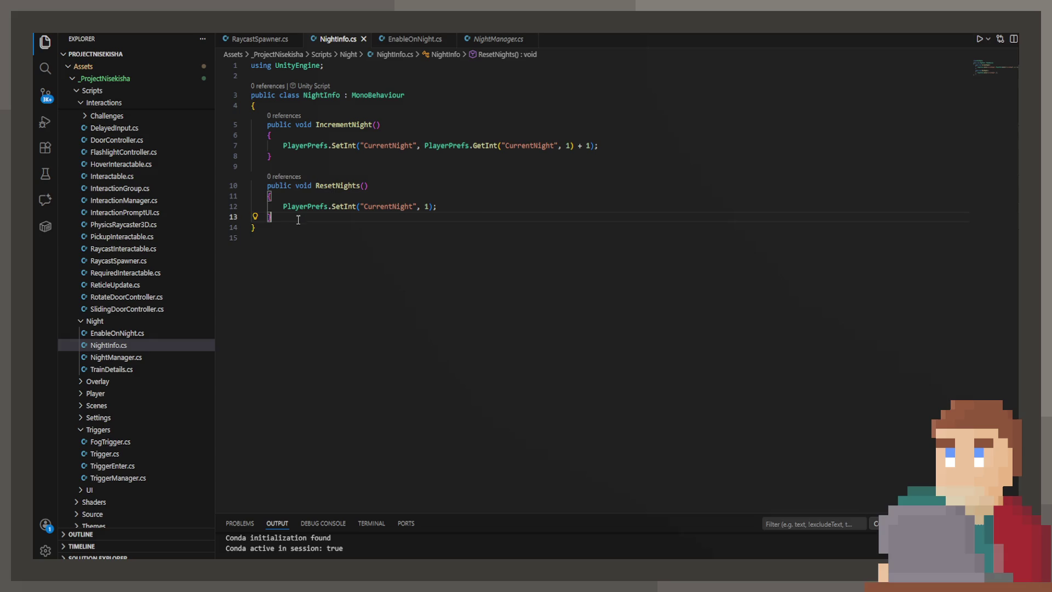
- Rename the class to PrefsManager, save, and rename ResetNights to ResetGame
{"action": "double_click", "coordinate": [321, 95]}
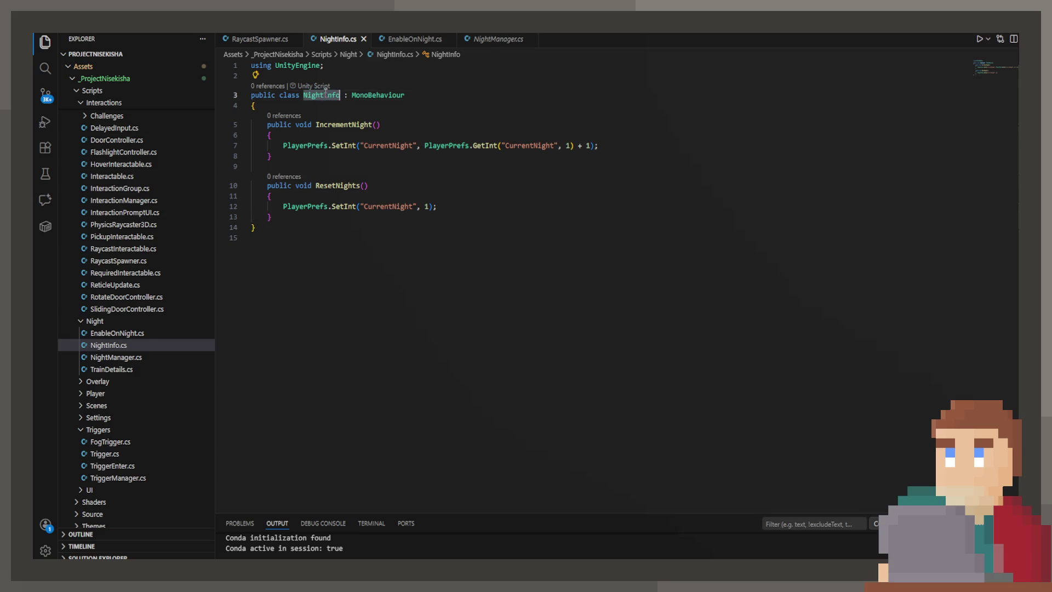
{"action": "type", "text": "Prefs"}
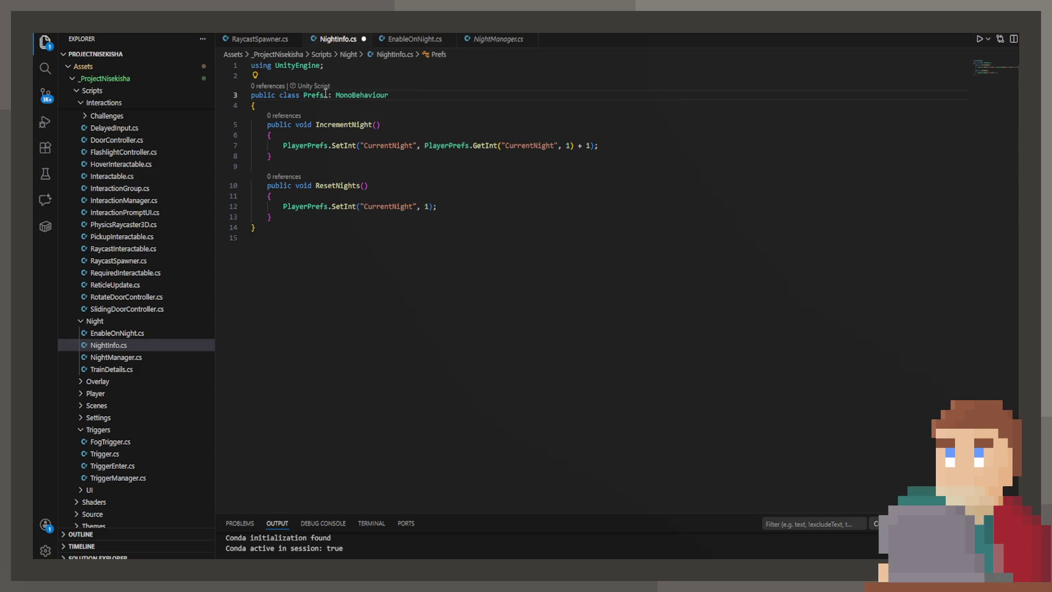
{"action": "type", "text": "Manager"}
{"action": "key", "text": "ctrl+s"}
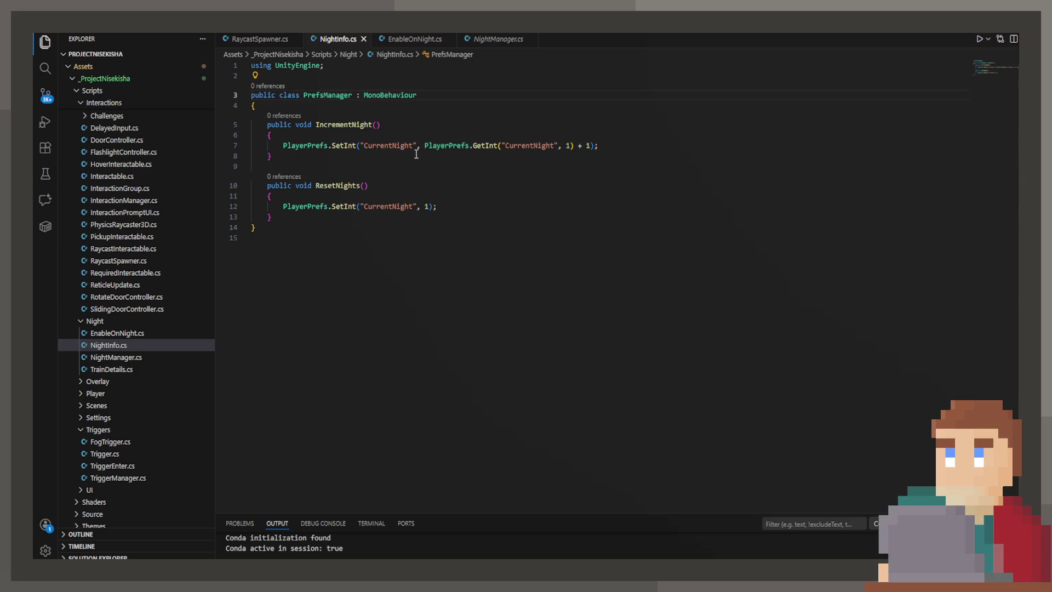
{"action": "mouse_move", "coordinate": [452, 201]}
{"action": "left_mouse_down"}
{"action": "mouse_move", "coordinate": [257, 217]}
{"action": "mouse_move", "coordinate": [283, 207]}
{"action": "left_mouse_up"}
{"action": "double_click", "coordinate": [337, 186]}
{"action": "type", "text": "ResetGame"}
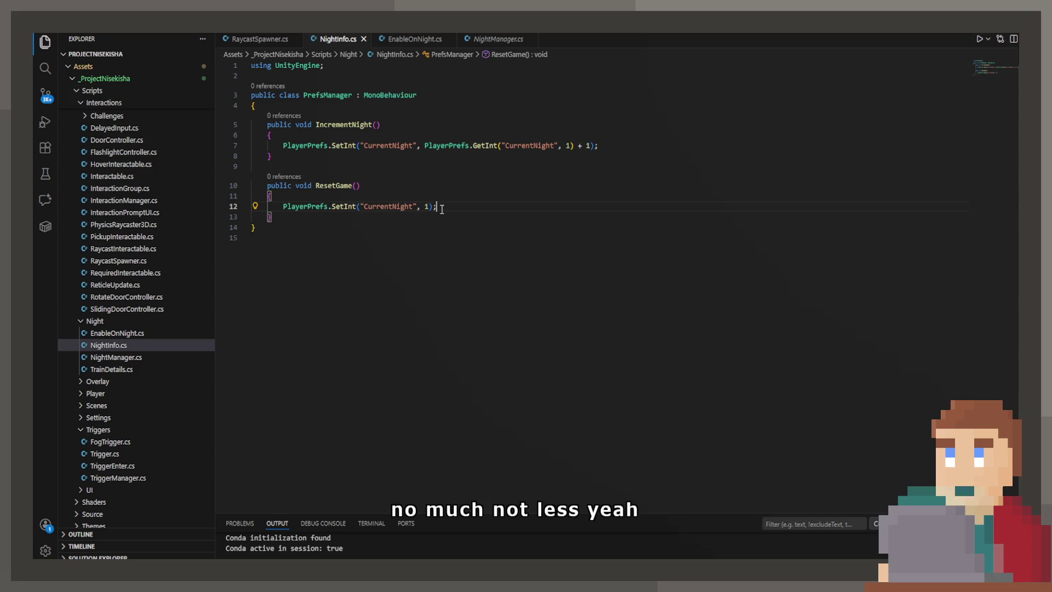
- Replace ResetGame's body with PlayerPrefs.DeleteAll(); and save
{"action": "left_click_drag", "start_coordinate": [442, 208], "coordinate": [283, 207]}
{"action": "type", "text": "Pl"}
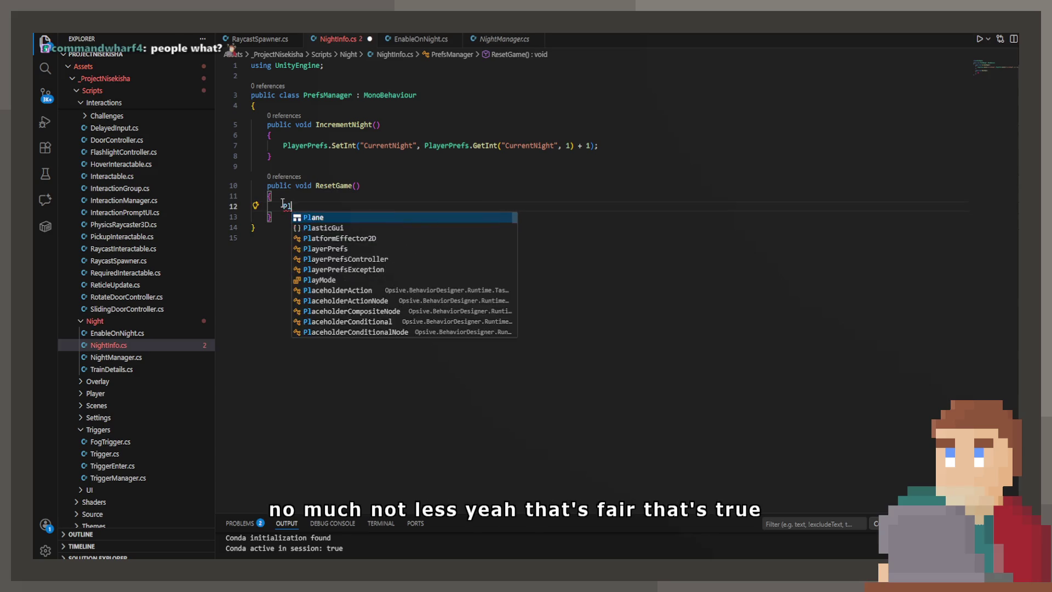
{"action": "type", "text": "ayerPrefs.D"}
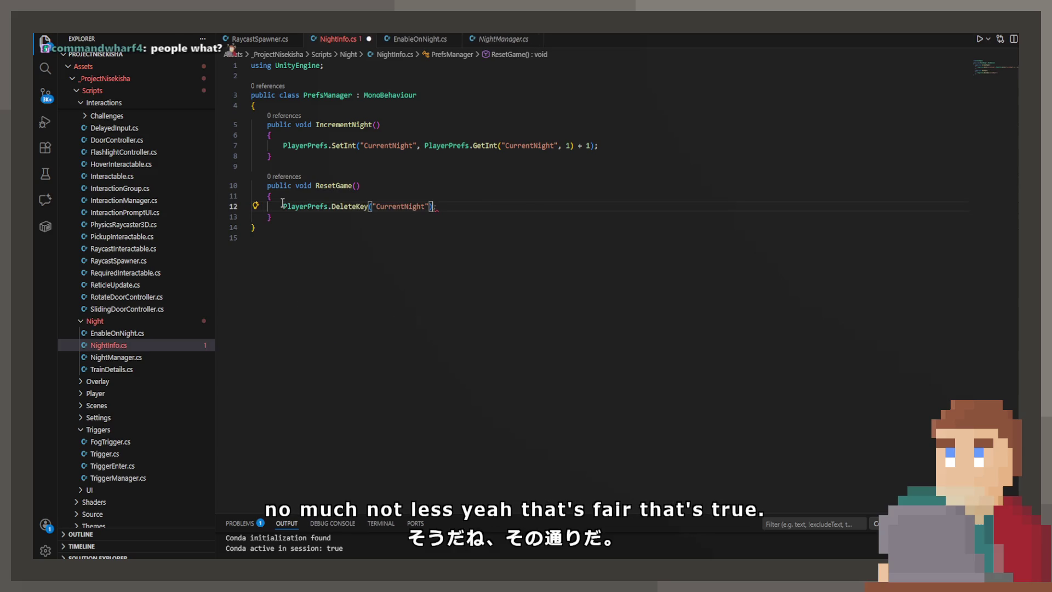
{"action": "key", "text": "BackSpace"}
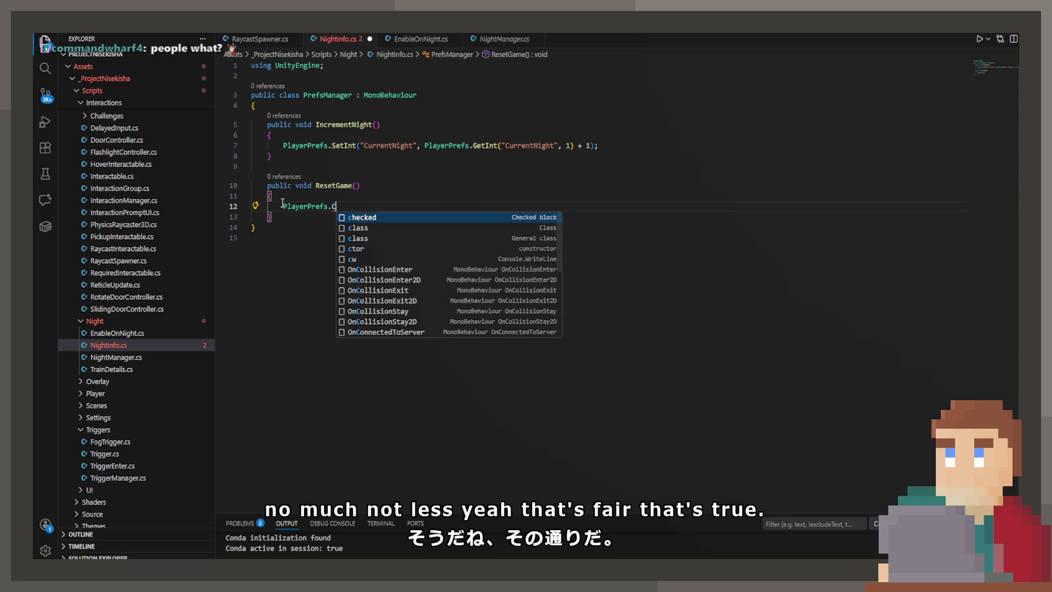
{"action": "type", "text": "c"}
{"action": "key", "text": "BackSpace"}
{"action": "type", "text": "D"}
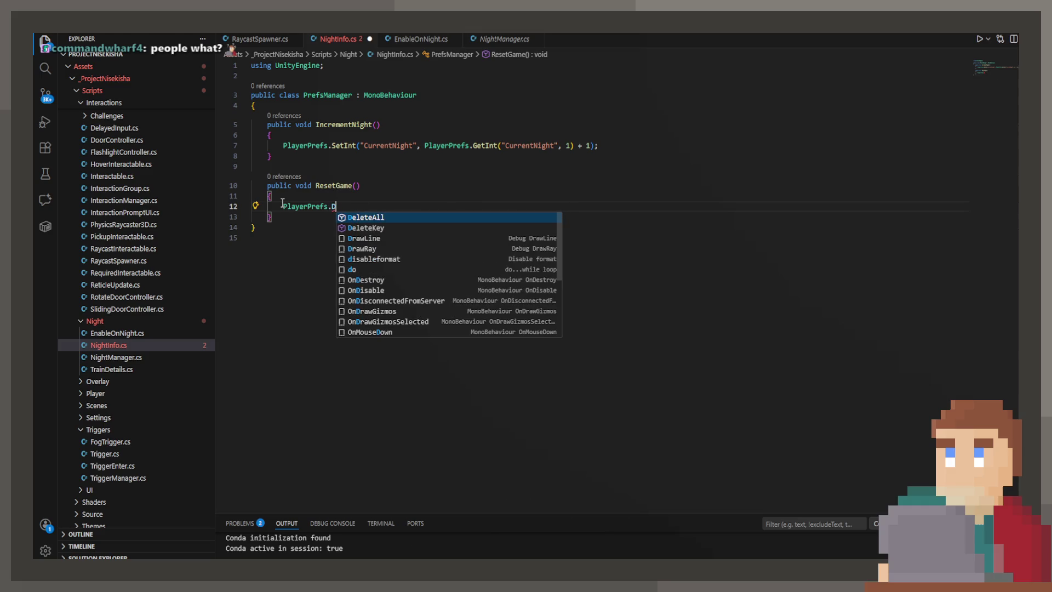
{"action": "key", "text": "Tab"}
{"action": "type", "text": "();"}
{"action": "key", "text": "ctrl+s"}
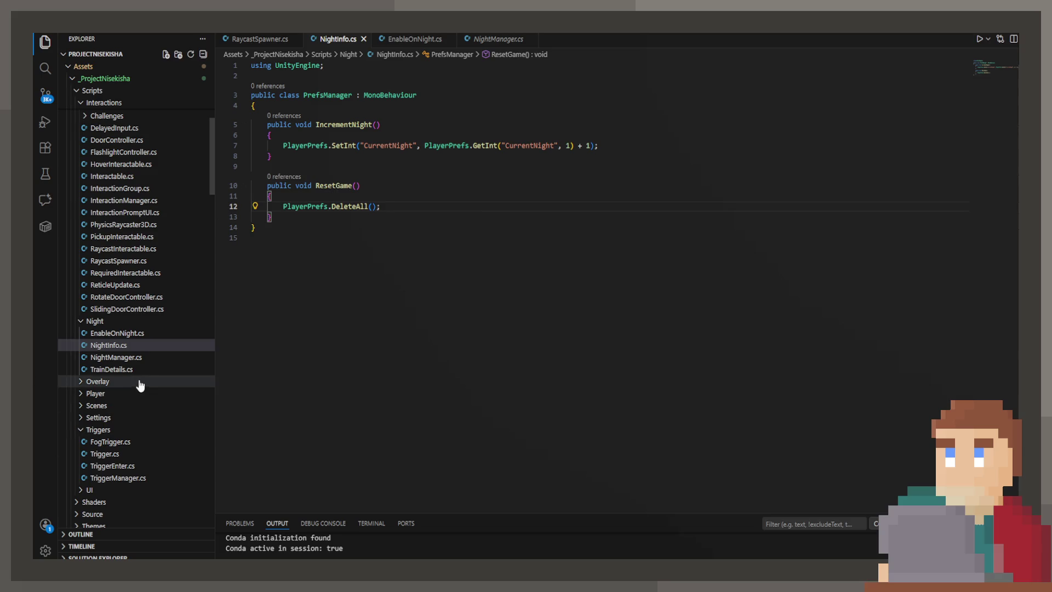
- Rename the NightInfo.cs file to PrefsManager.cs
{"action": "key", "text": "F2"}
{"action": "type", "text": "Prefs"}
{"action": "type", "text": "Manager"}
{"action": "key", "text": "Return"}
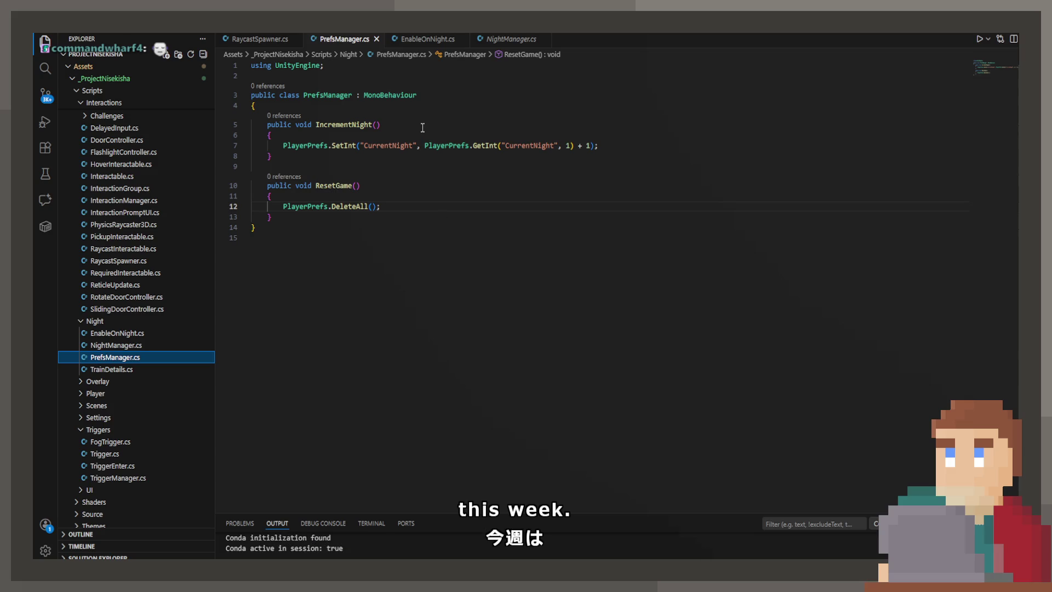
- Add a Mattress On Interact entry calling PrefsManager.IncrementNight on Scene_Manager
{"action": "left_click", "coordinate": [462, 39]}
{"action": "left_click", "coordinate": [462, 39]}
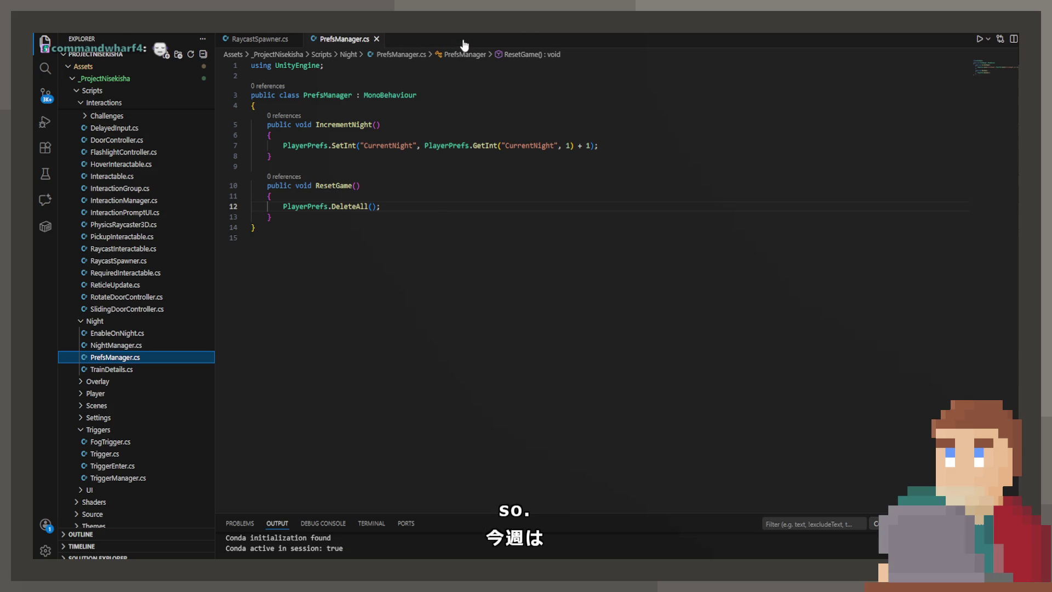
{"action": "key", "text": "alt+Tab"}
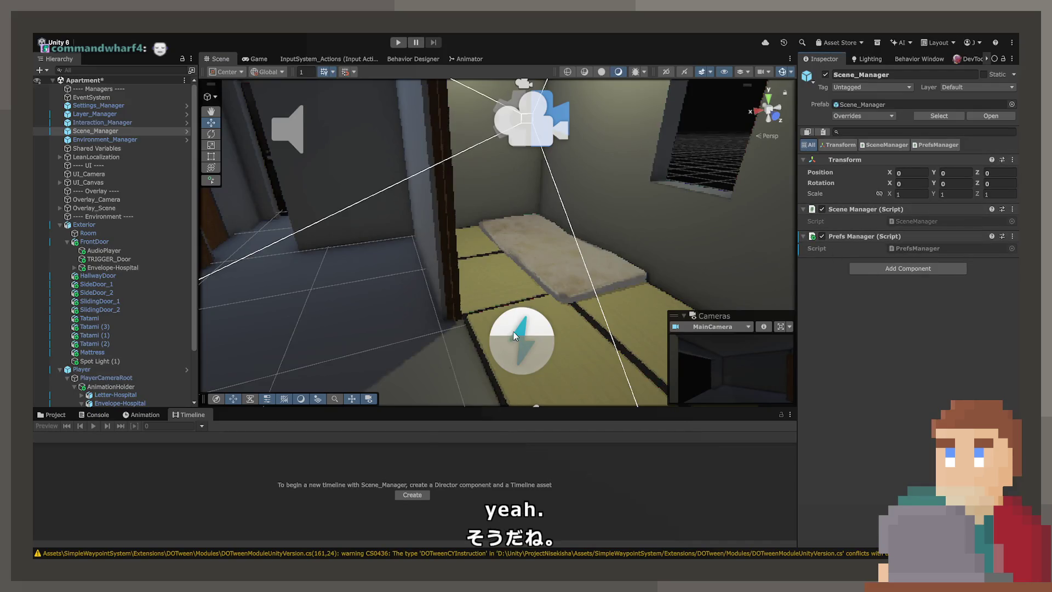
{"action": "left_click", "coordinate": [557, 261]}
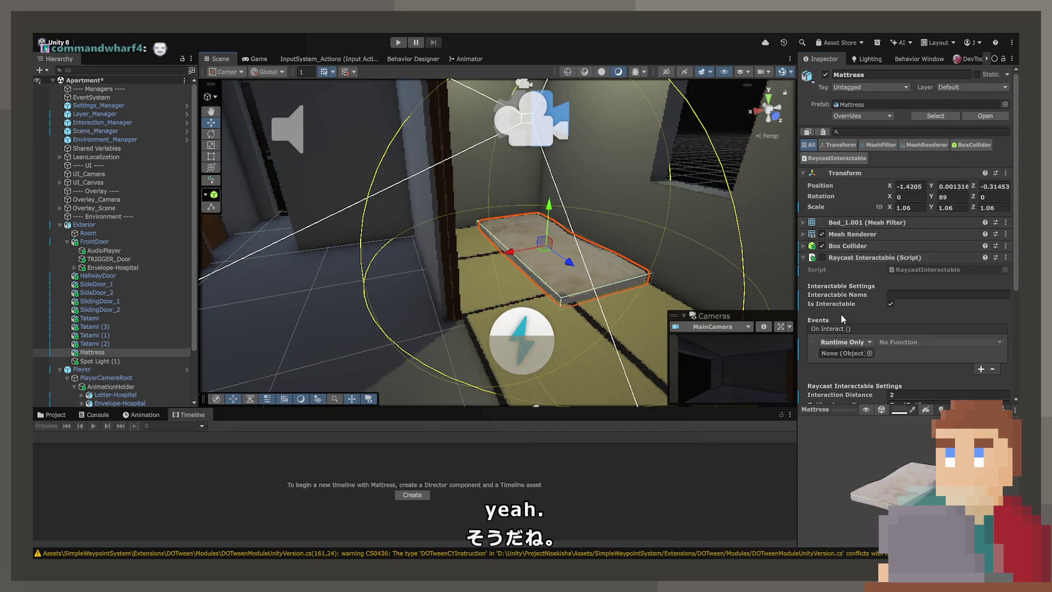
{"action": "left_click", "coordinate": [981, 369]}
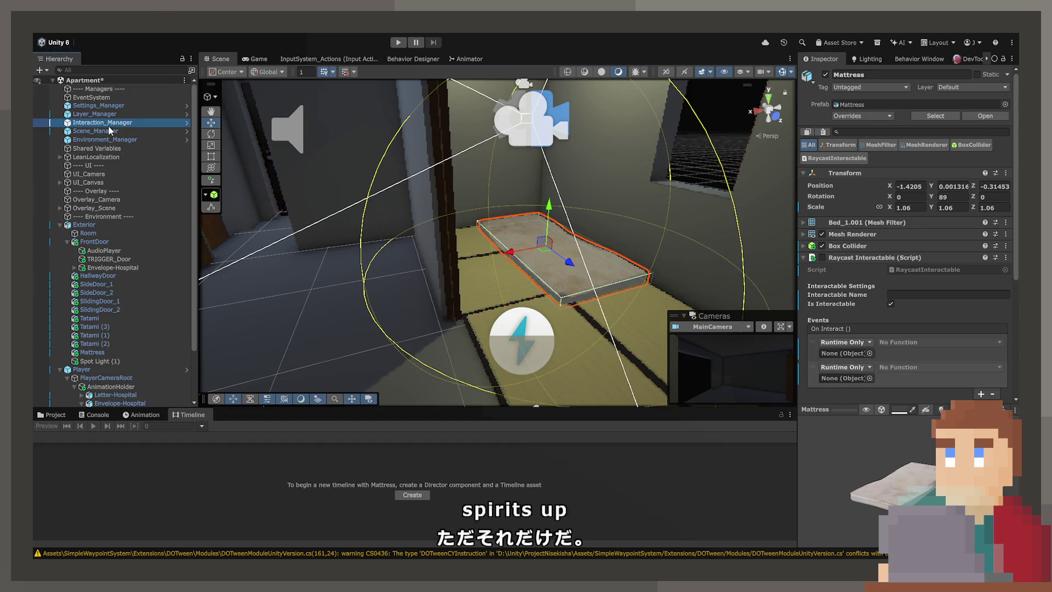
{"action": "left_click", "coordinate": [111, 123]}
{"action": "left_click", "coordinate": [504, 248]}
{"action": "mouse_move", "coordinate": [120, 129]}
{"action": "left_mouse_down"}
{"action": "mouse_move", "coordinate": [438, 242]}
{"action": "mouse_move", "coordinate": [855, 329]}
{"action": "mouse_move", "coordinate": [857, 356]}
{"action": "left_mouse_up"}
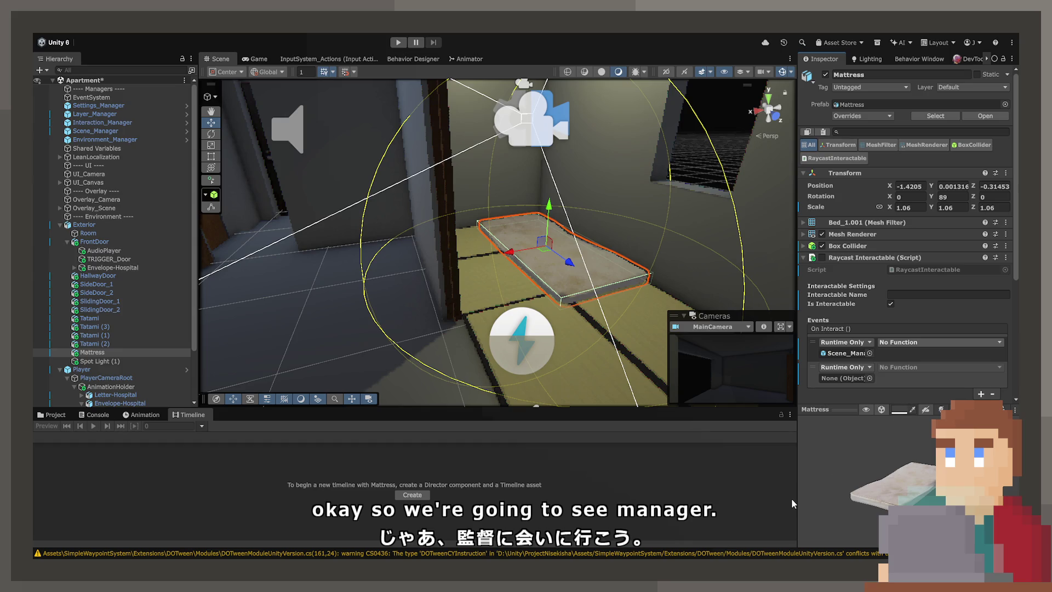
{"action": "scroll", "coordinate": [868, 359], "scroll_direction": "down", "scroll_amount": 1}
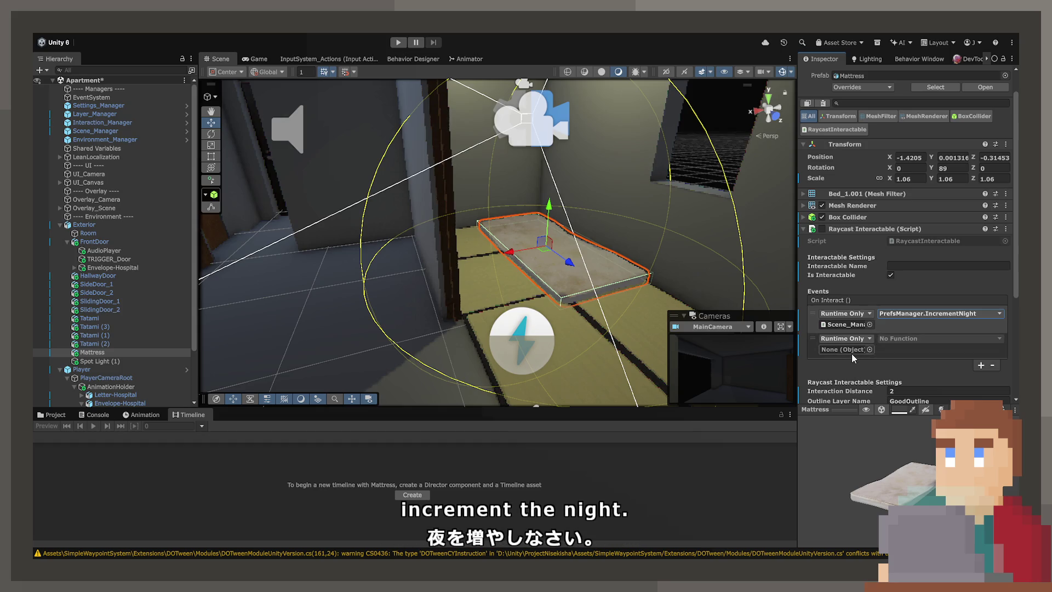
- Add an unchecked Mattress RaycastInteractable.enabled entry to On Interact and duplicate it
{"action": "left_click_drag", "start_coordinate": [864, 233], "coordinate": [844, 349]}
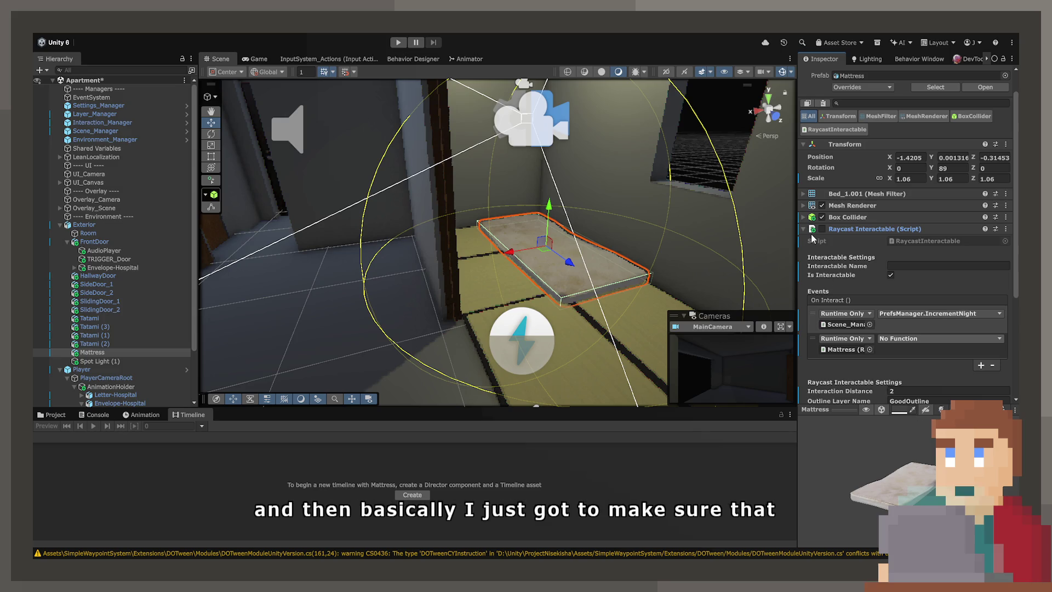
{"action": "left_click", "coordinate": [941, 338]}
{"action": "left_click", "coordinate": [981, 365]}
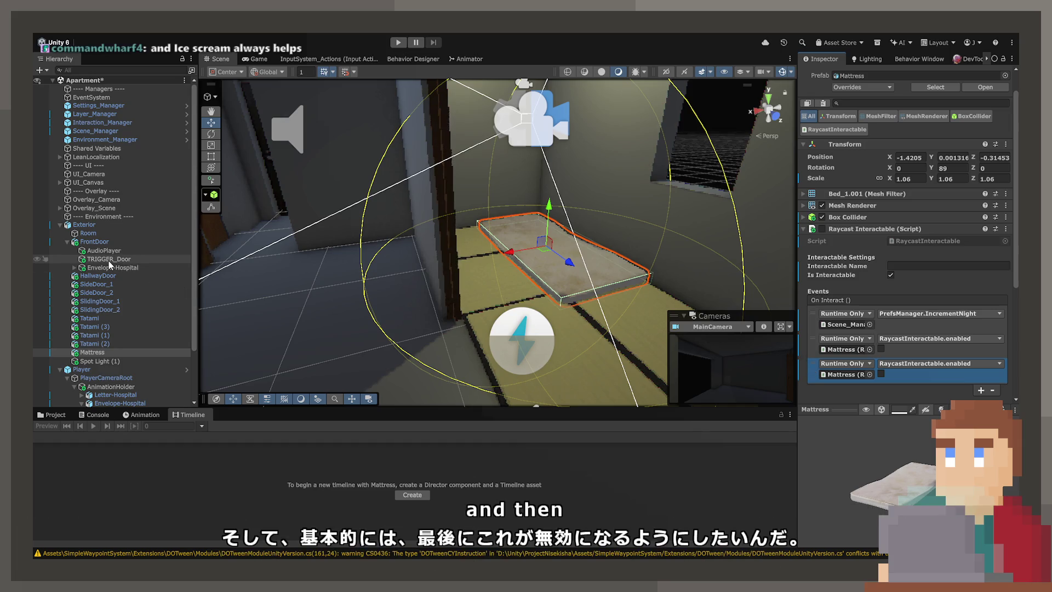
{"action": "scroll", "coordinate": [877, 383], "scroll_direction": "down", "scroll_amount": 5}
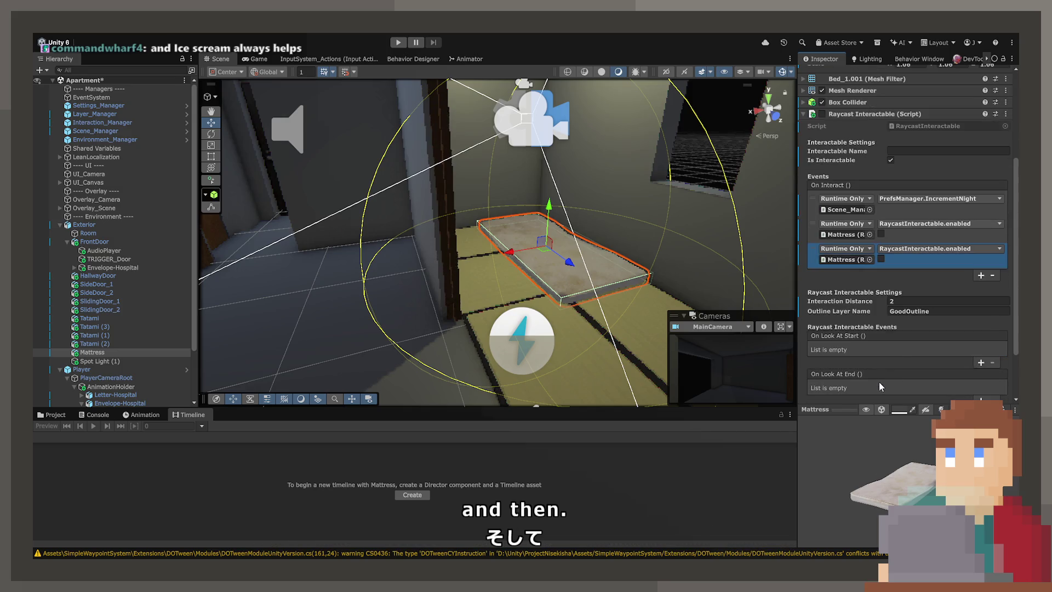
- Add the Fade In script component to the Mattress
{"action": "left_click", "coordinate": [903, 391]}
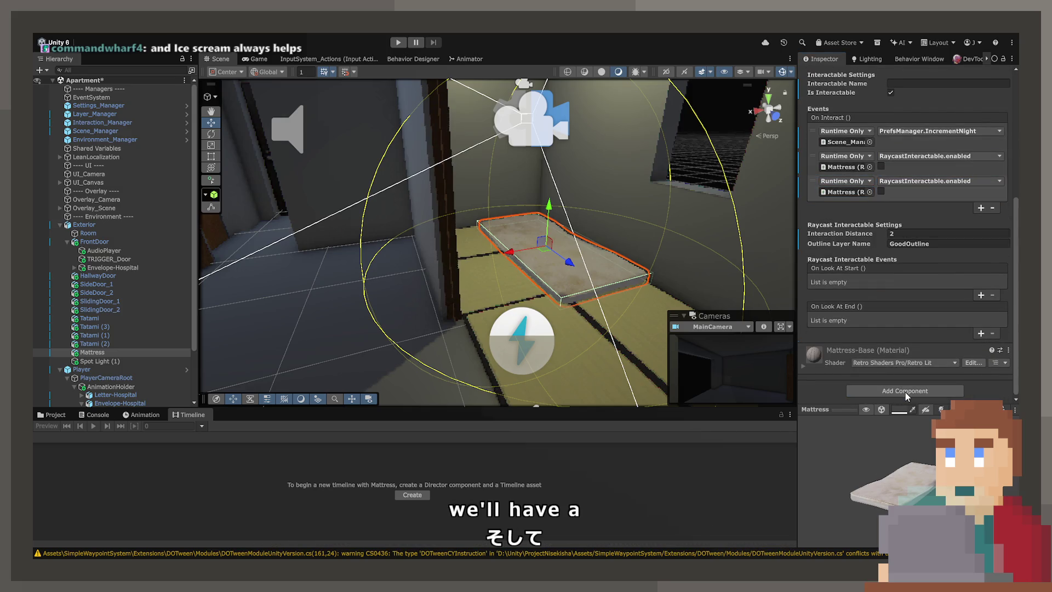
{"action": "type", "text": "fade"}
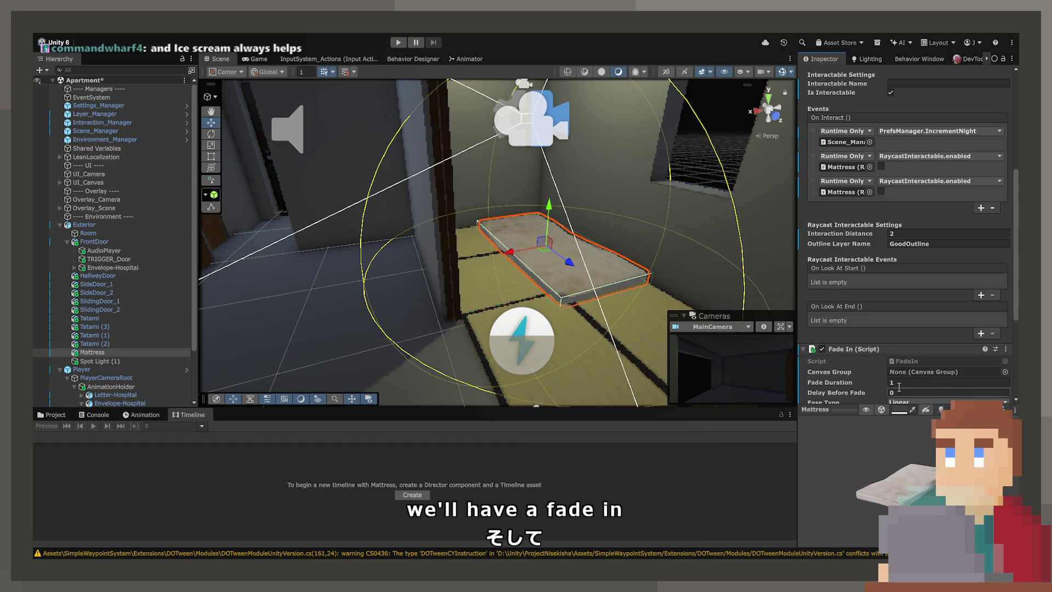
{"action": "key", "text": "Return"}
{"action": "scroll", "coordinate": [146, 308], "scroll_direction": "down", "scroll_amount": 3}
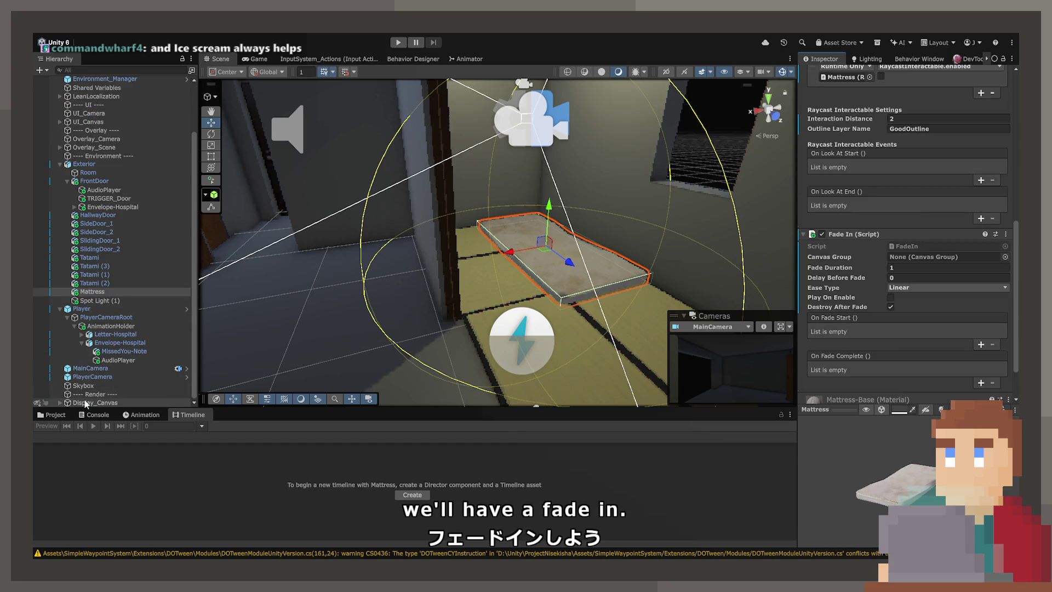
- Expand Display_Canvas and LetterOverlay to inspect their children, then select LetterOverlay
{"action": "left_click", "coordinate": [61, 403]}
{"action": "left_click", "coordinate": [67, 395]}
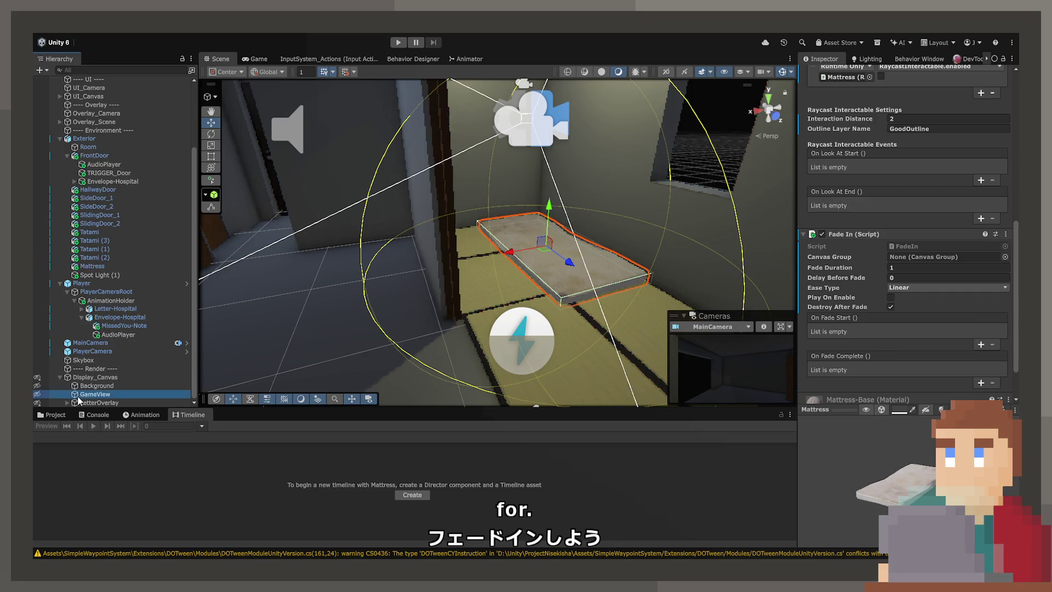
{"action": "left_click", "coordinate": [67, 402]}
{"action": "left_click", "coordinate": [81, 385]}
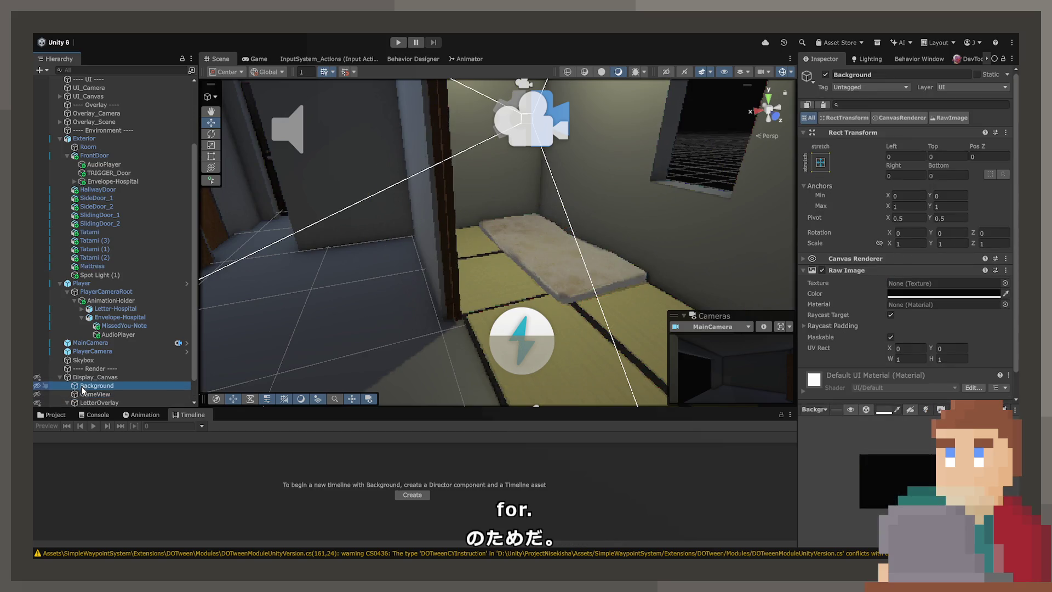
{"action": "scroll", "coordinate": [81, 386], "scroll_direction": "down", "scroll_amount": 1}
{"action": "left_click", "coordinate": [83, 386]}
{"action": "left_click", "coordinate": [86, 379]}
{"action": "left_click", "coordinate": [85, 386]}
{"action": "left_click", "coordinate": [87, 379]}
- Duplicate LetterOverlay, place the copy after GameView, and rename it SleepOverlay
{"action": "key", "text": "ctrl+d"}
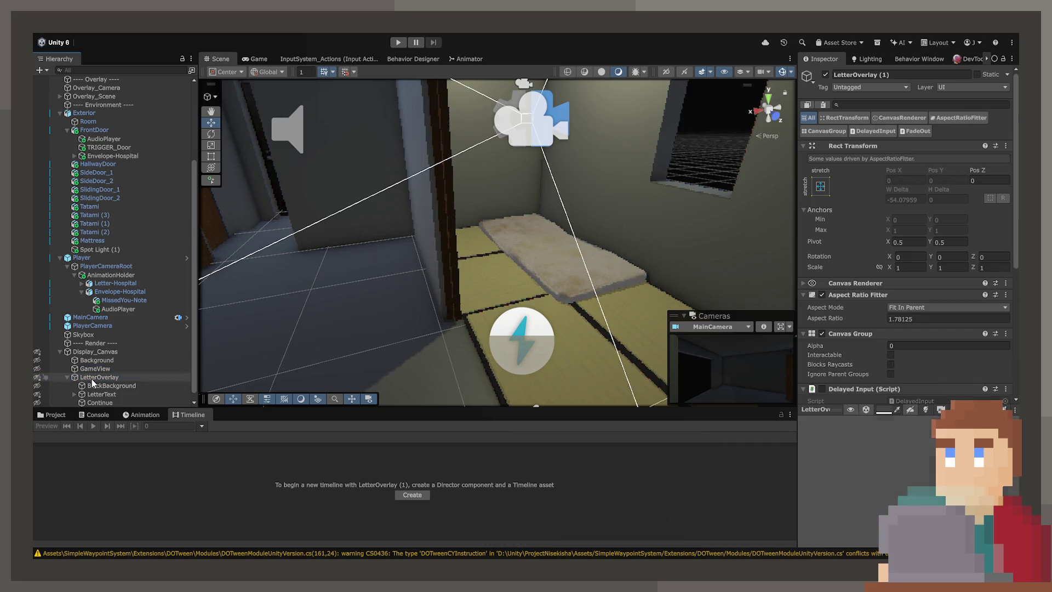
{"action": "left_click_drag", "start_coordinate": [87, 371], "coordinate": [88, 367]}
{"action": "key", "text": "F2"}
{"action": "type", "text": "Sle"}
{"action": "type", "text": "y"}
{"action": "key", "text": "Return"}
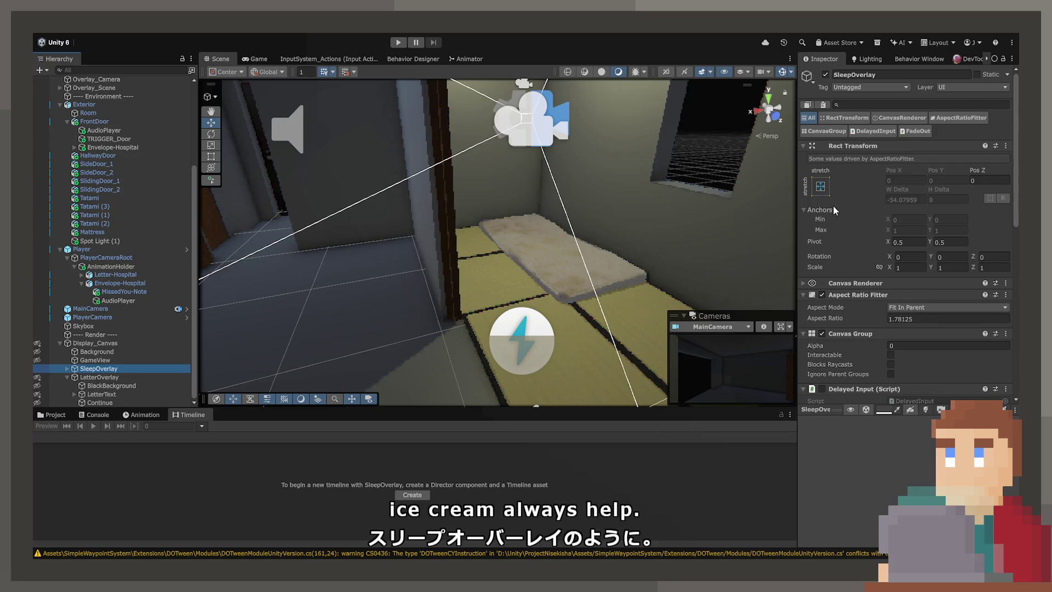
- Remove the Delayed Input and Fade Out scripts from SleepOverlay
{"action": "scroll", "coordinate": [835, 211], "scroll_direction": "down", "scroll_amount": 6}
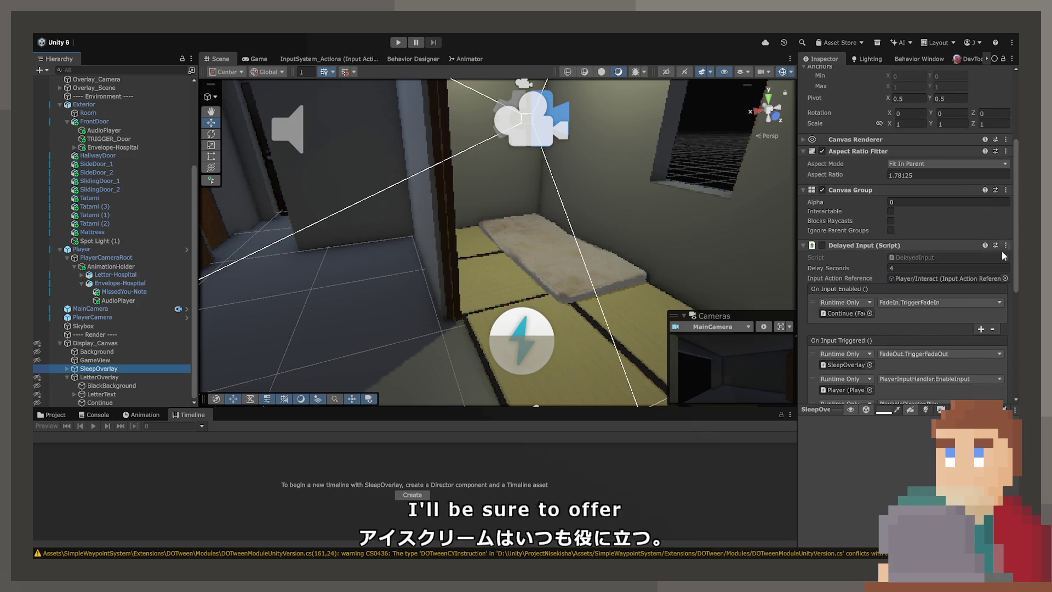
{"action": "right_click", "coordinate": [958, 270]}
{"action": "left_click", "coordinate": [984, 283]}
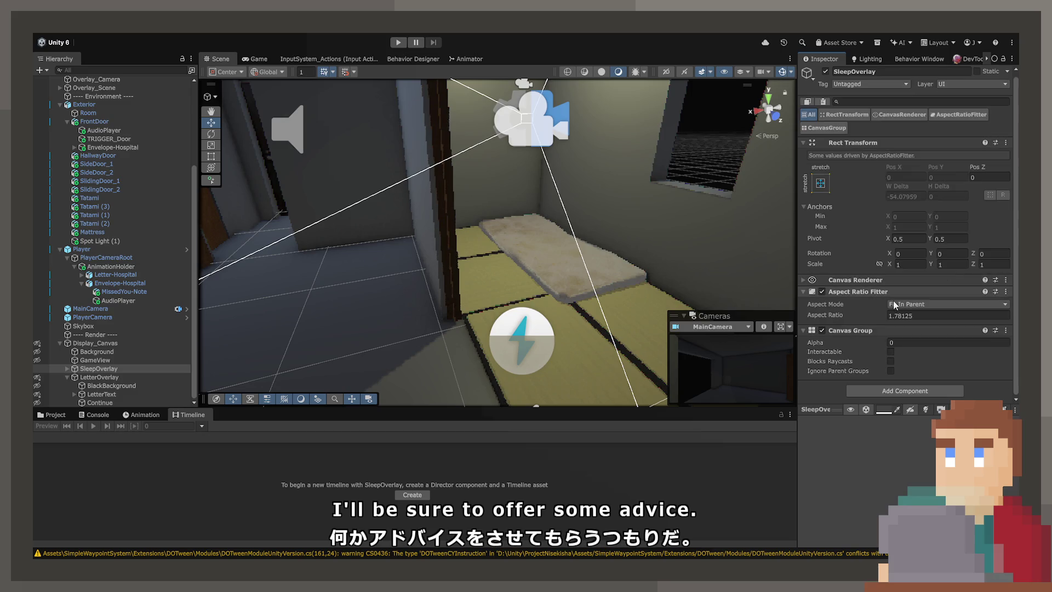
{"action": "left_click", "coordinate": [71, 371]}
- Delete SleepOverlay's Continue child, keeping only BlackBackground, then reselect the Mattress
{"action": "left_click", "coordinate": [67, 368]}
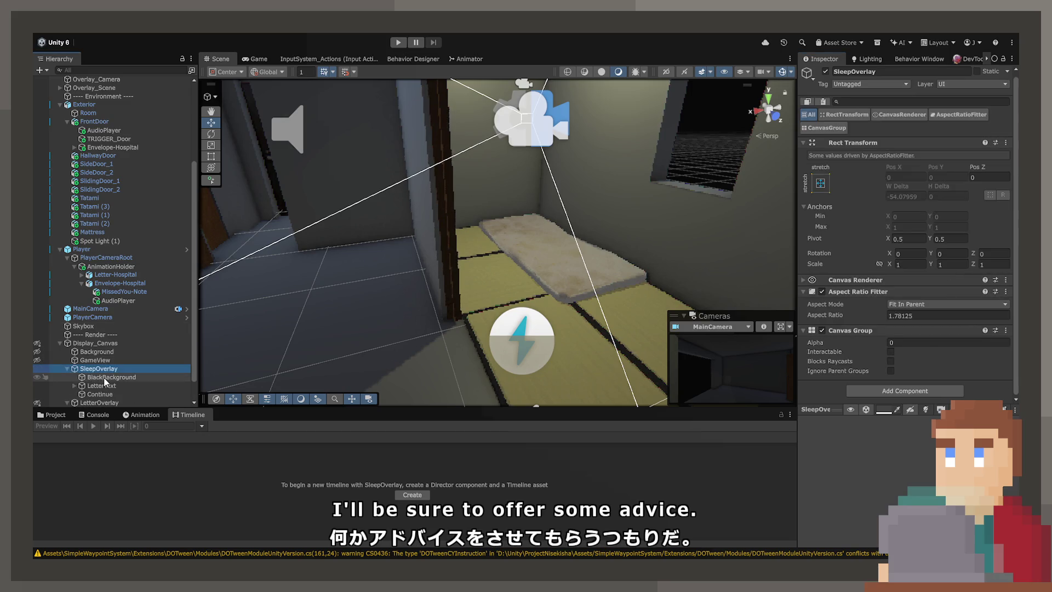
{"action": "left_click", "coordinate": [98, 385]}
{"action": "left_click", "coordinate": [96, 386], "text": "ctrl"}
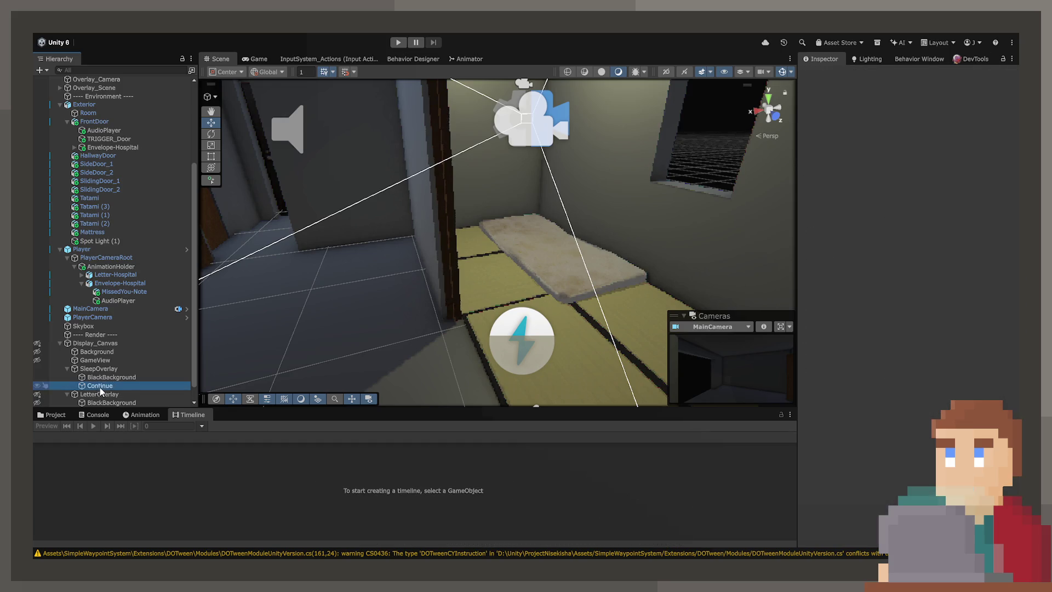
{"action": "left_click", "coordinate": [99, 377]}
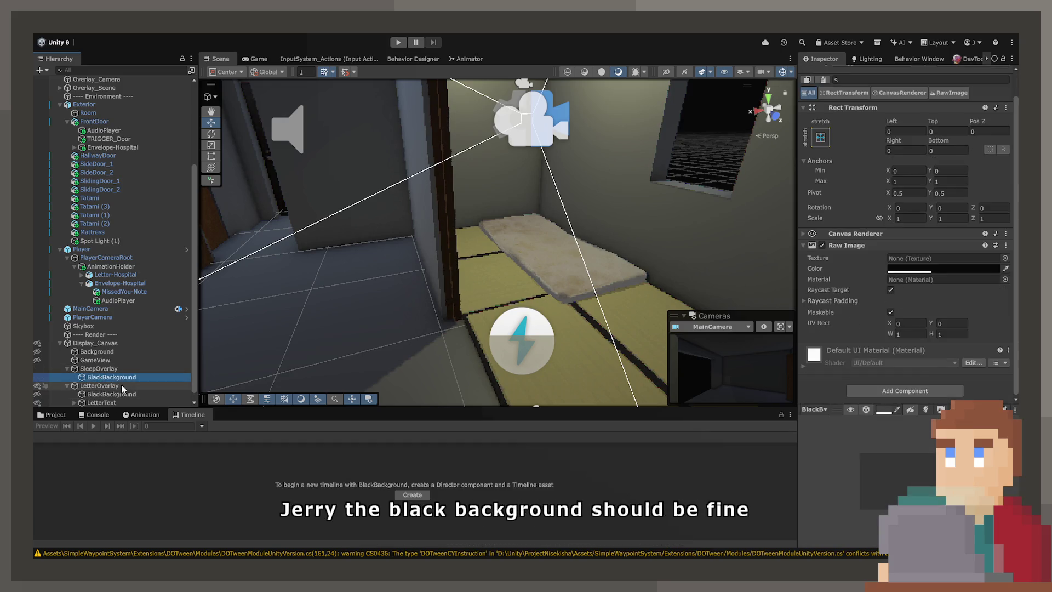
{"action": "left_click", "coordinate": [117, 368]}
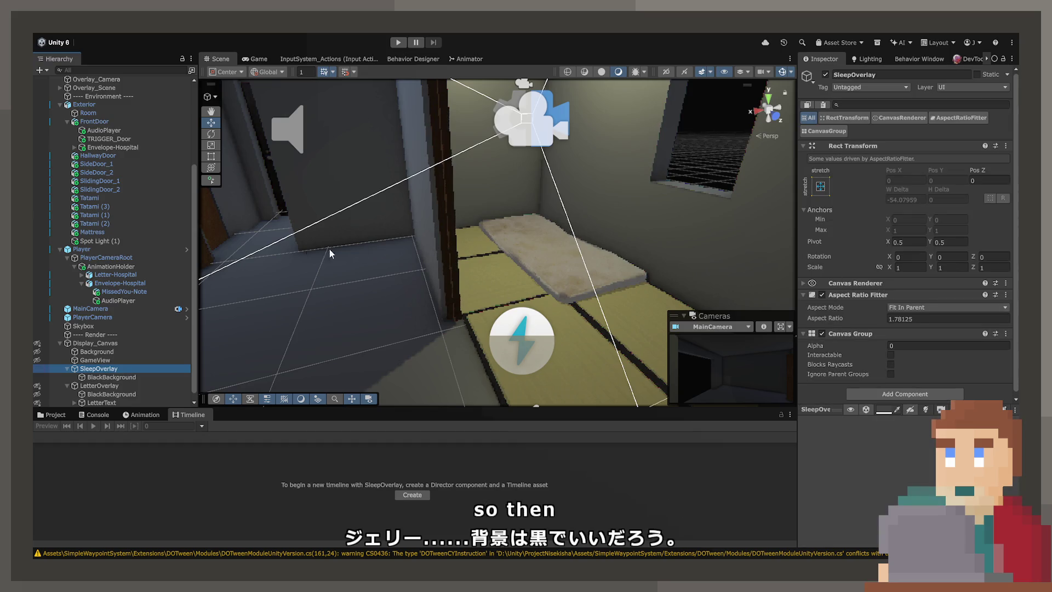
{"action": "left_click", "coordinate": [582, 275]}
{"action": "scroll", "coordinate": [839, 362], "scroll_direction": "down", "scroll_amount": 5}
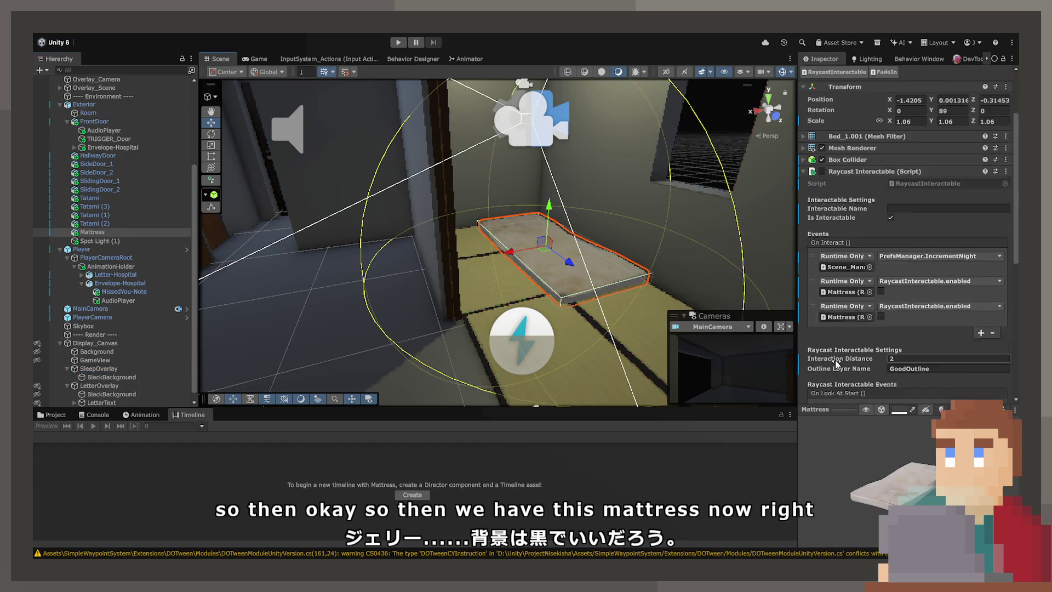
- Point the second On Interact entry at the Mattress's FadeIn.TriggerFadeIn
{"action": "scroll", "coordinate": [148, 387], "scroll_direction": "down", "scroll_amount": 1}
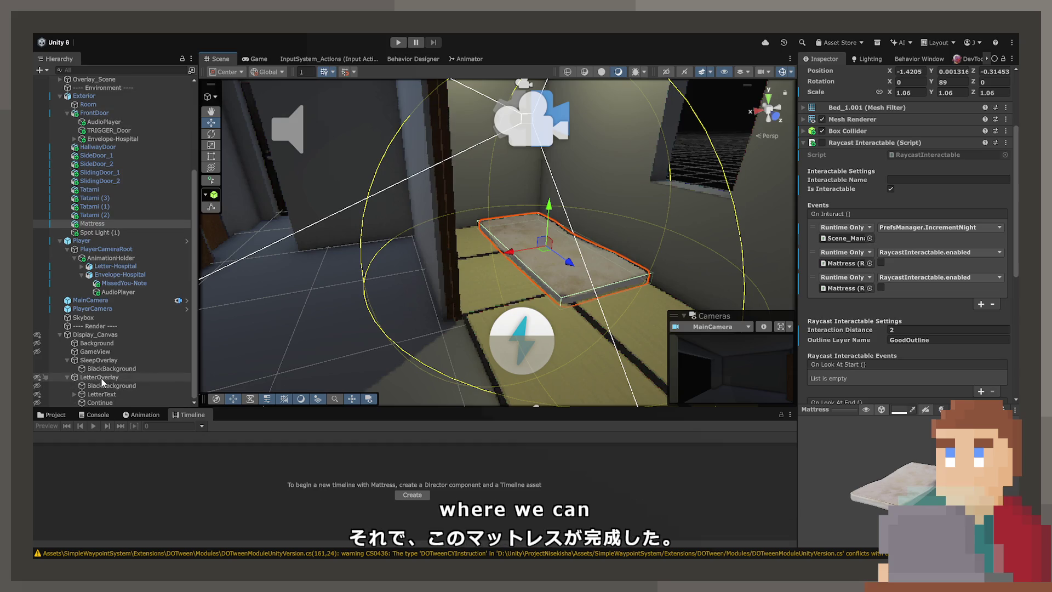
{"action": "left_click_drag", "start_coordinate": [102, 360], "coordinate": [841, 263]}
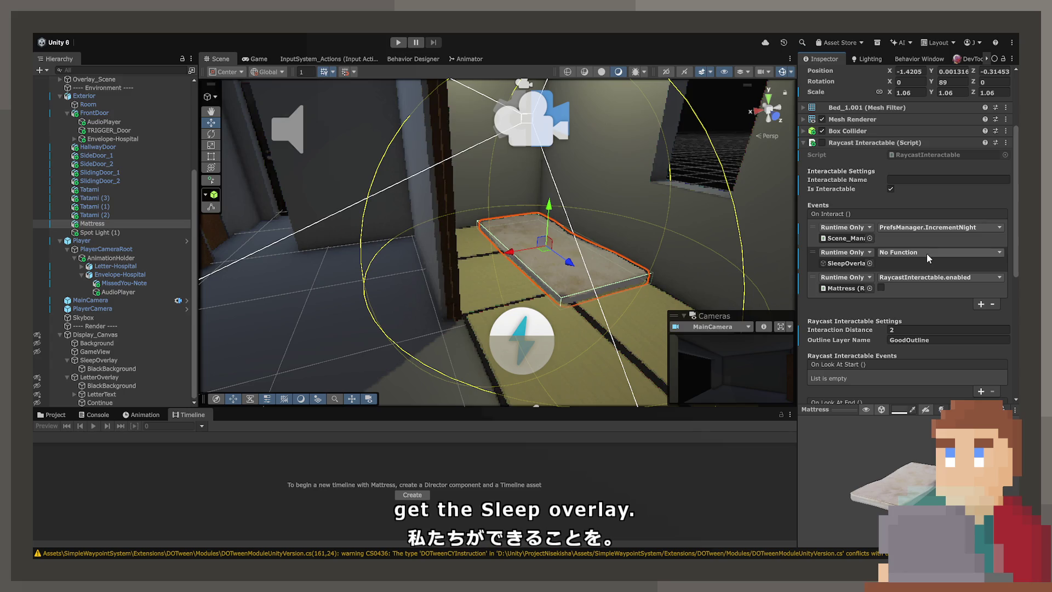
{"action": "scroll", "coordinate": [845, 314], "scroll_direction": "down", "scroll_amount": 3}
{"action": "left_click_drag", "start_coordinate": [846, 328], "coordinate": [846, 149]}
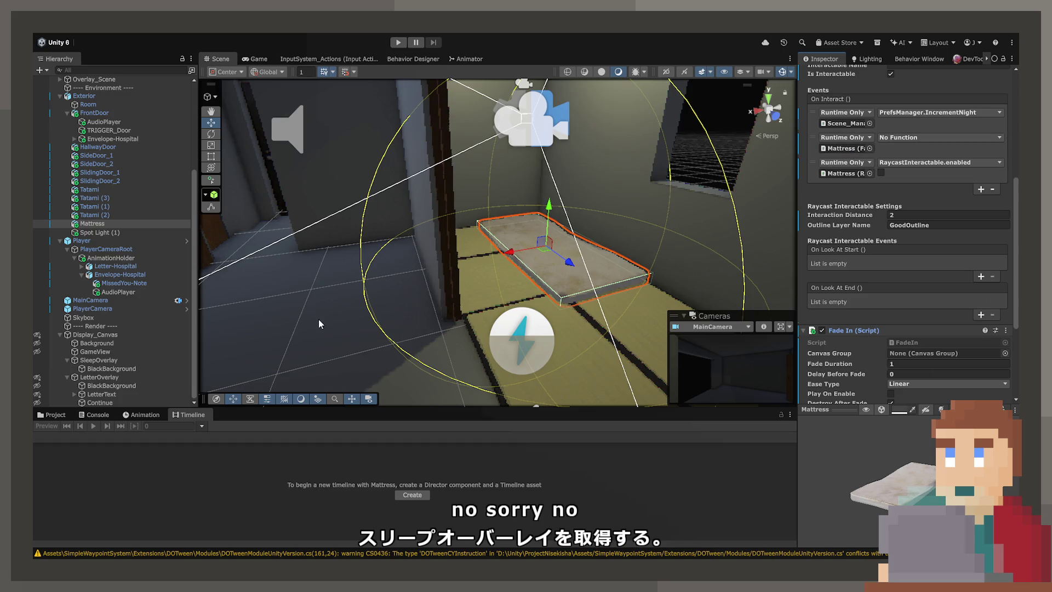
- Set SleepOverlay as the fade's Canvas Group, Fade Duration 5, Destroy After Fade off
{"action": "mouse_move", "coordinate": [104, 361]}
{"action": "left_mouse_down"}
{"action": "mouse_move", "coordinate": [899, 373]}
{"action": "mouse_move", "coordinate": [898, 358]}
{"action": "left_mouse_up"}
{"action": "left_click", "coordinate": [904, 142]}
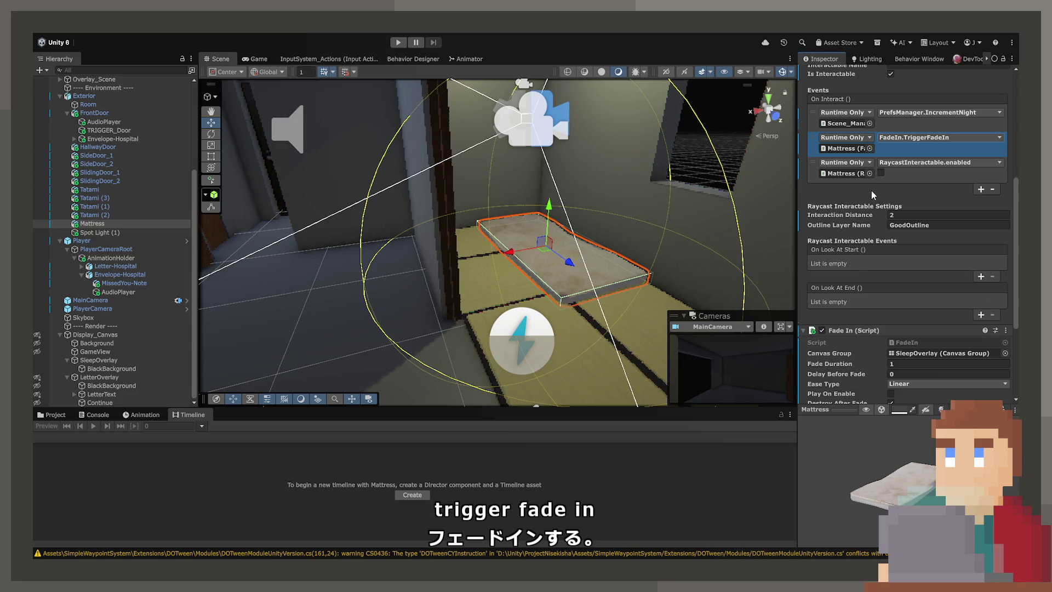
{"action": "scroll", "coordinate": [847, 320], "scroll_direction": "down", "scroll_amount": 3}
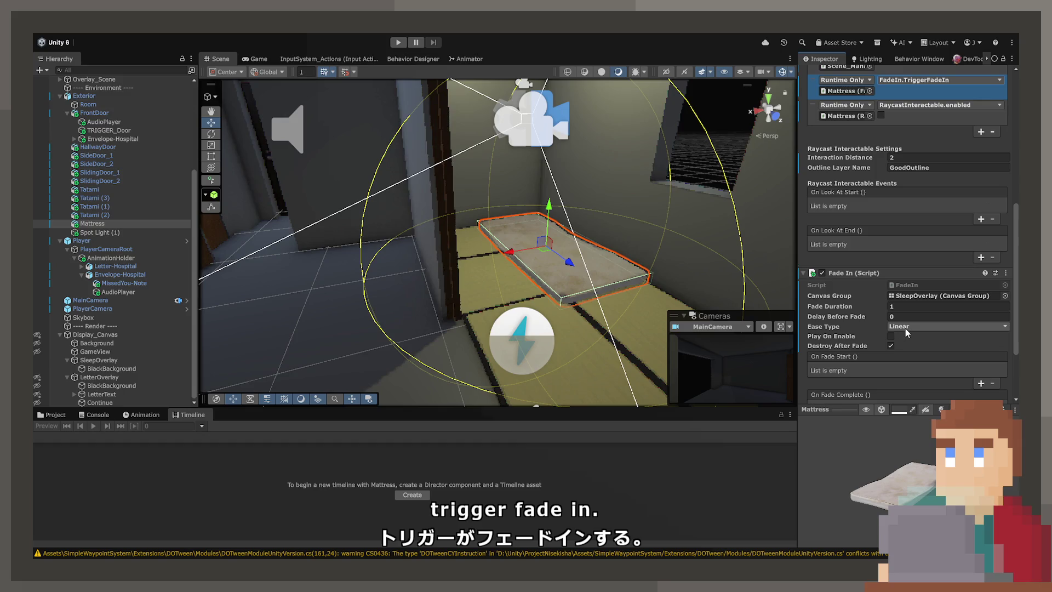
{"action": "left_click", "coordinate": [900, 307]}
{"action": "type", "text": "5"}
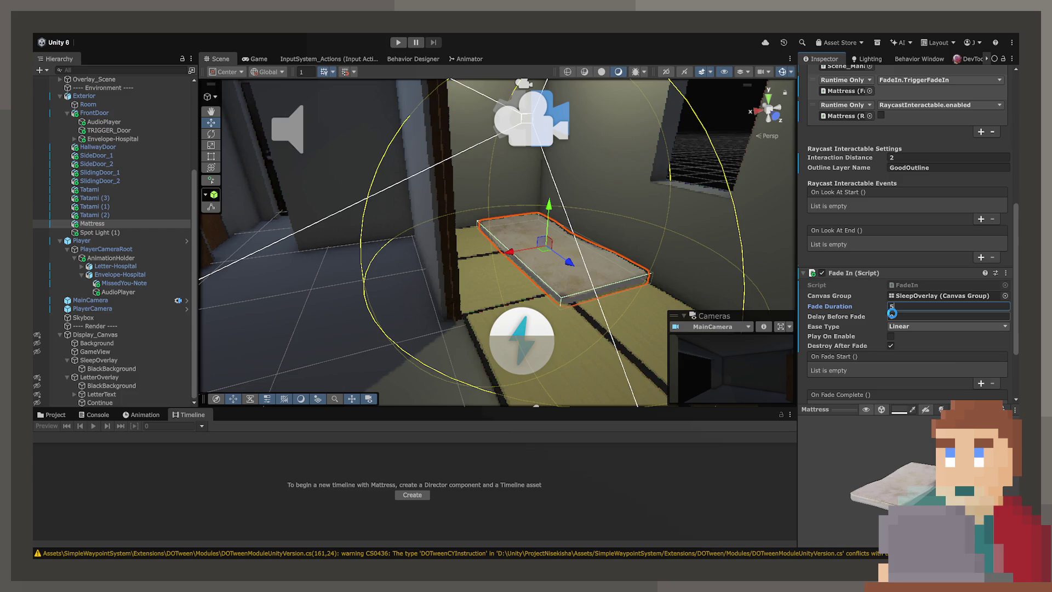
{"action": "left_click", "coordinate": [892, 346]}
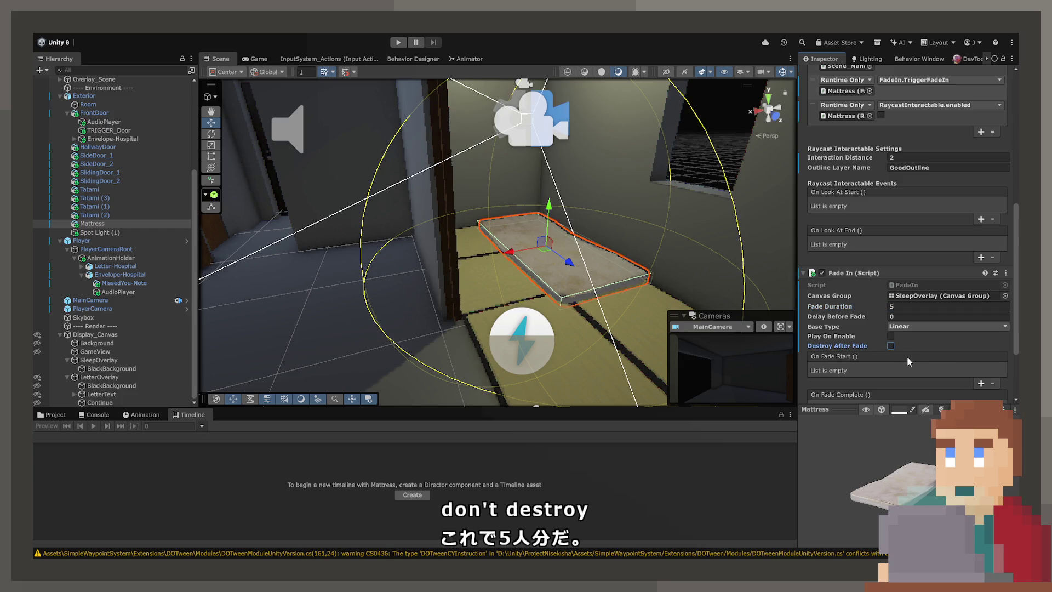
{"action": "scroll", "coordinate": [936, 373], "scroll_direction": "down", "scroll_amount": 3}
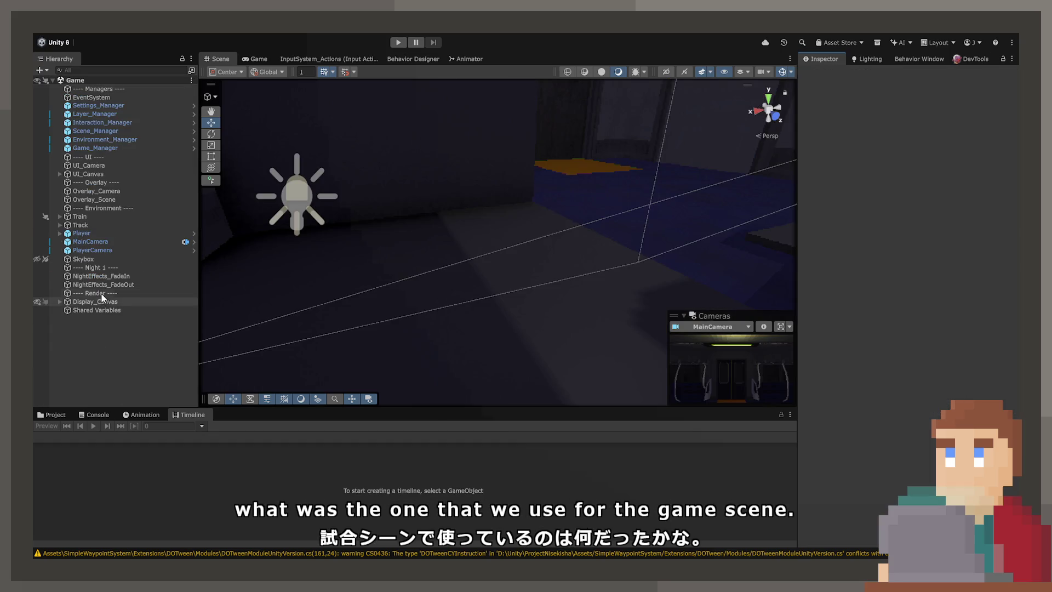
- Check NightEffects_FadeIn's Out Bounce fade-out easing, then select the Mattress in the Apartment scene
{"action": "left_click", "coordinate": [95, 276]}
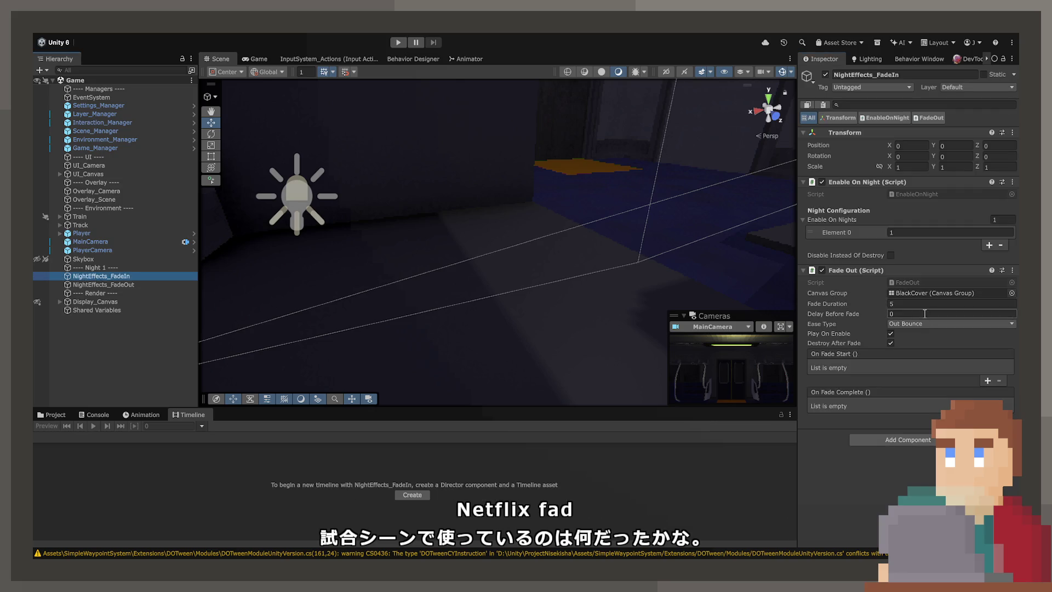
{"action": "key", "text": "Escape"}
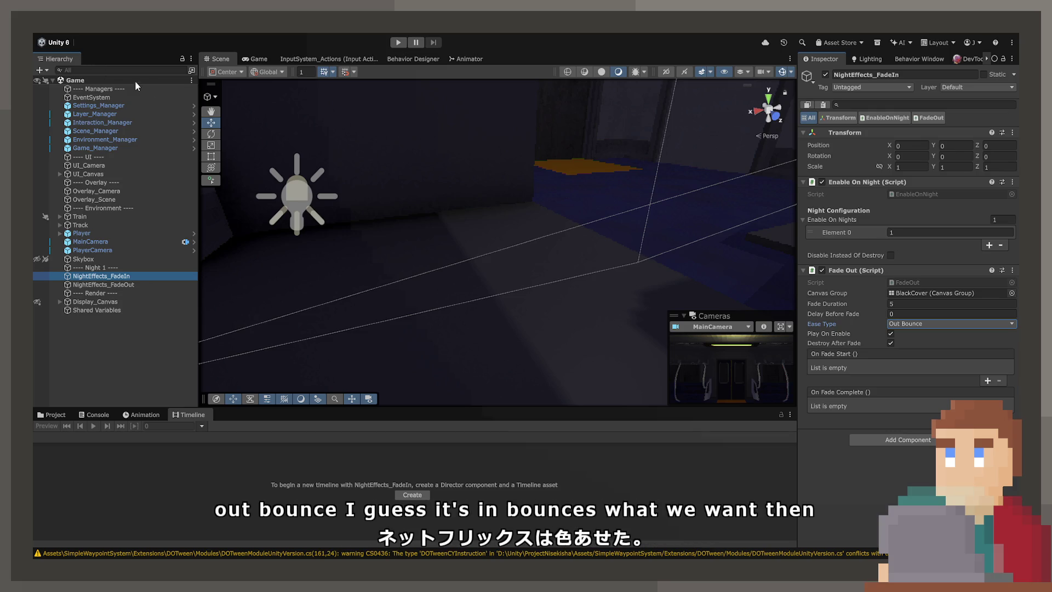
{"action": "left_click", "coordinate": [510, 217]}
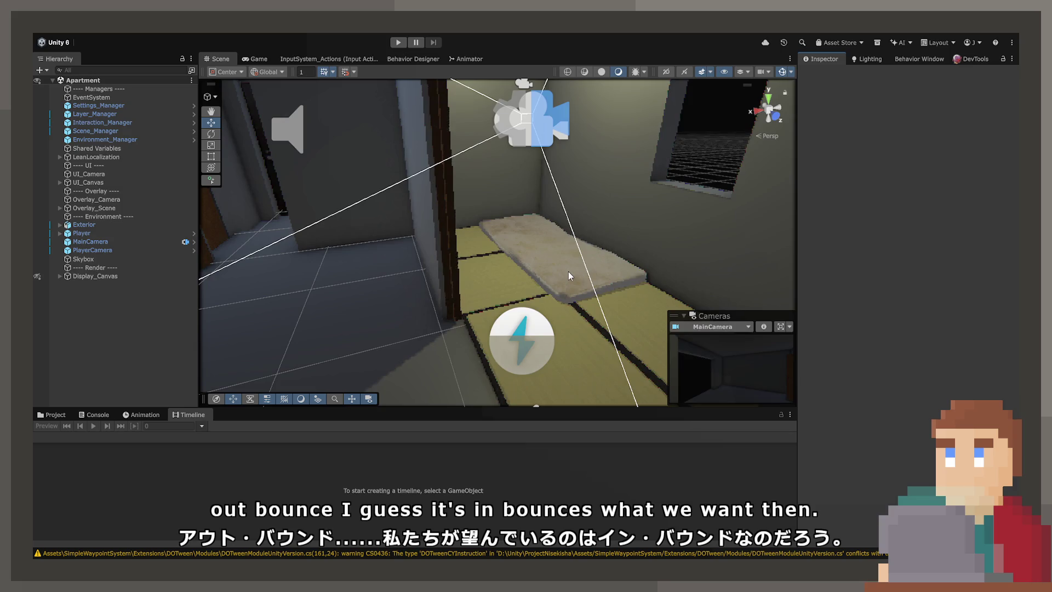
{"action": "left_click", "coordinate": [568, 271]}
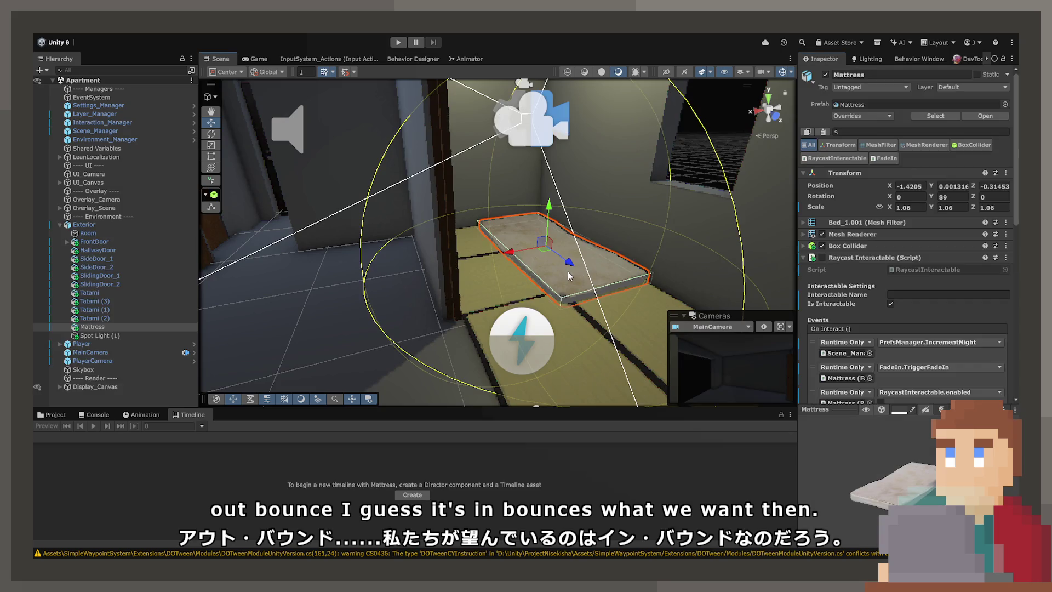
- Add a Mattress On Interact entry calling PlayerInputHandler.DisableInput on Player, then enter Play mode
{"action": "scroll", "coordinate": [852, 370], "scroll_direction": "down", "scroll_amount": 8}
{"action": "scroll", "coordinate": [851, 369], "scroll_direction": "down", "scroll_amount": 4}
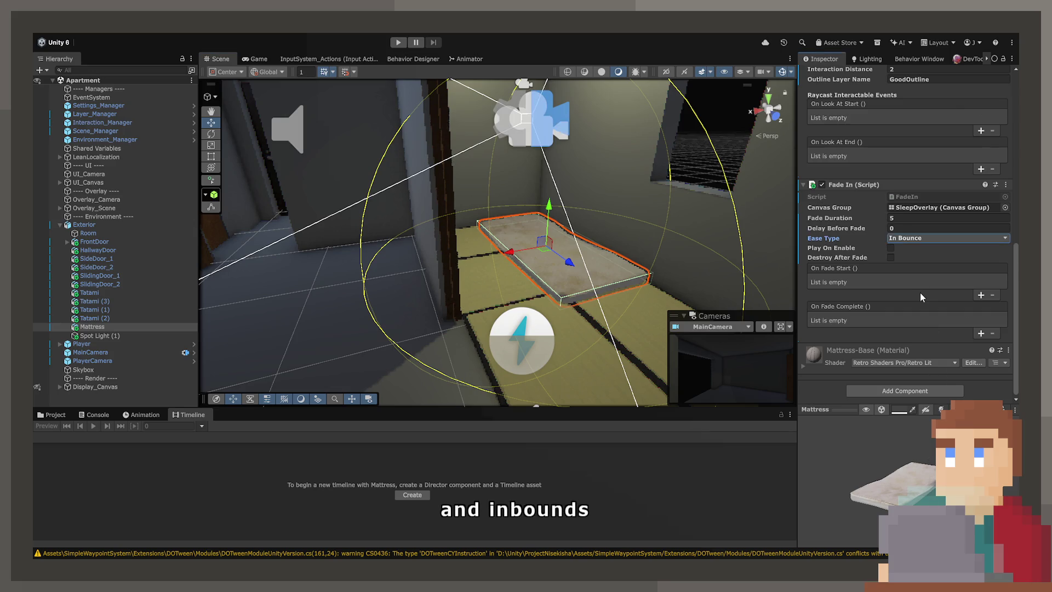
{"action": "scroll", "coordinate": [919, 292], "scroll_direction": "up", "scroll_amount": 3}
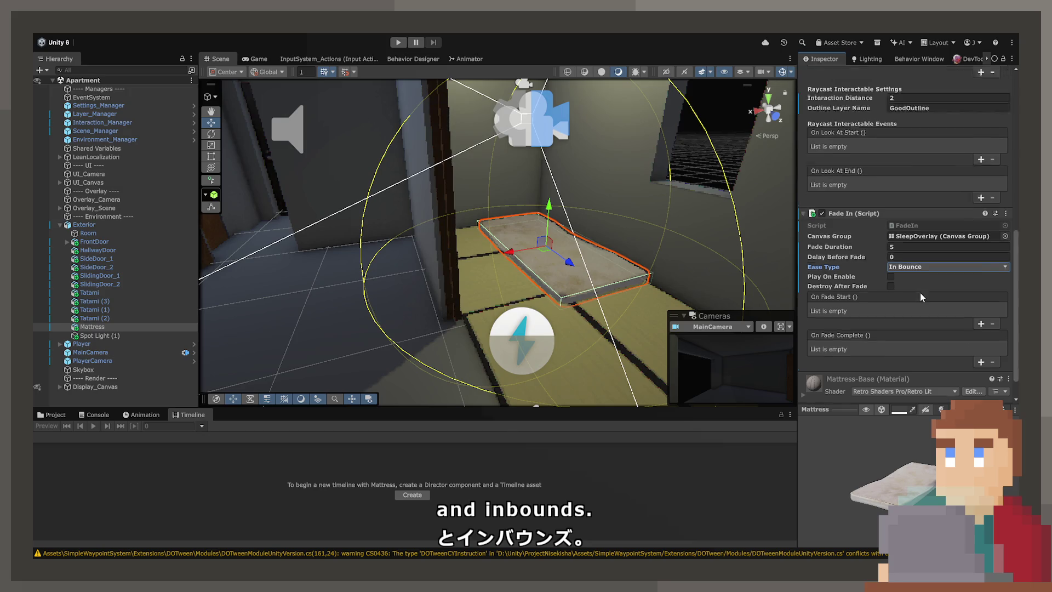
{"action": "scroll", "coordinate": [854, 282], "scroll_direction": "down", "scroll_amount": 3}
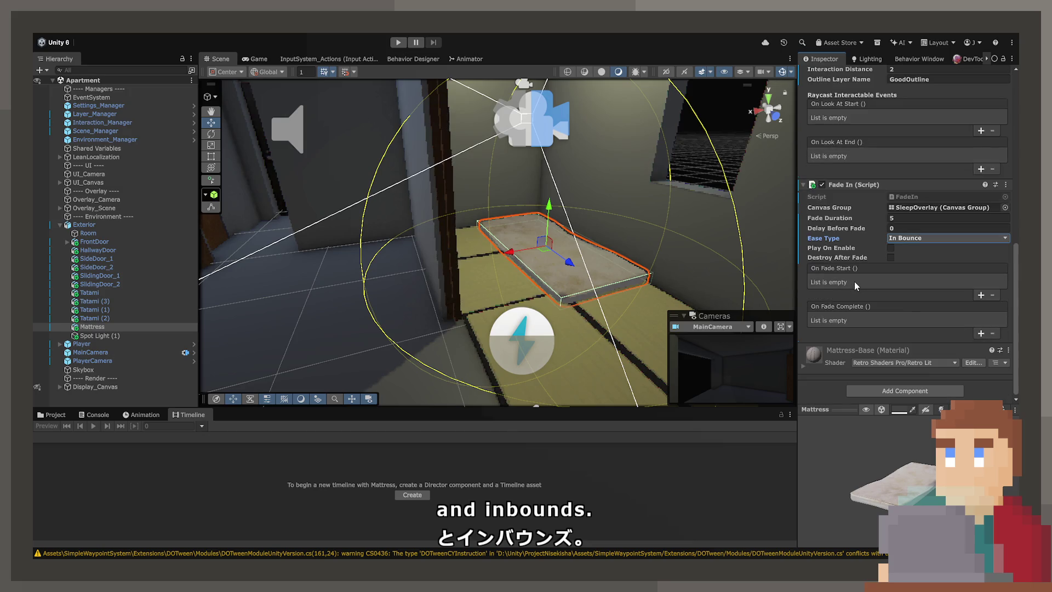
{"action": "scroll", "coordinate": [854, 281], "scroll_direction": "up", "scroll_amount": 5}
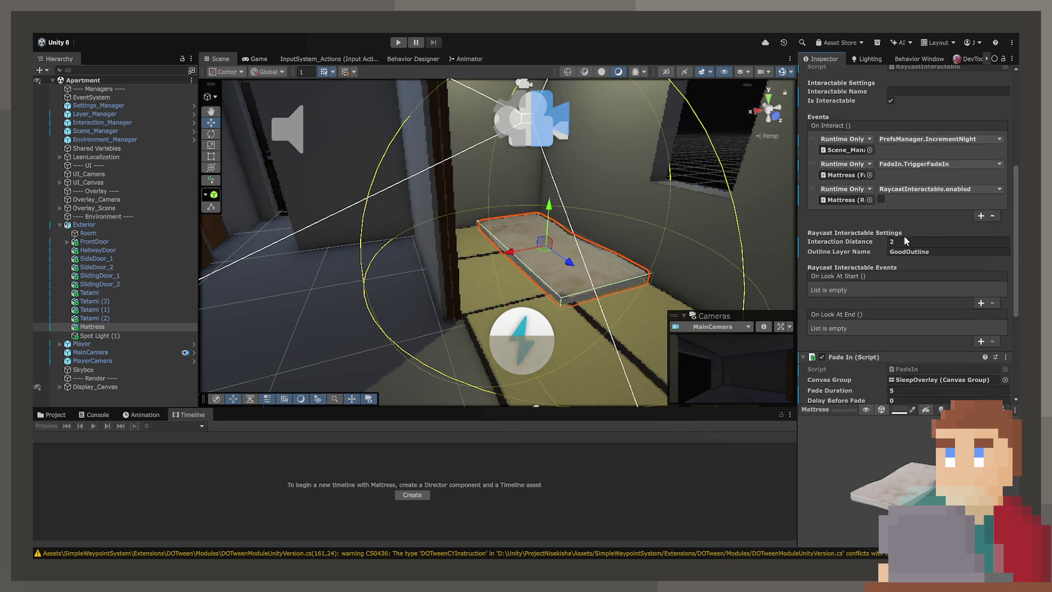
{"action": "left_click", "coordinate": [981, 216]}
{"action": "left_click", "coordinate": [816, 198]}
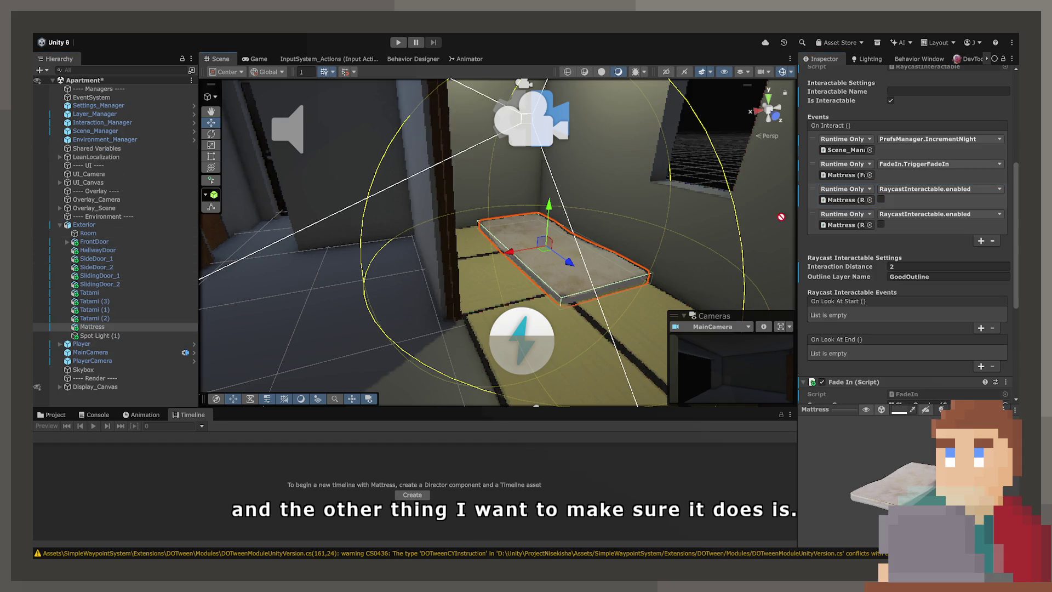
{"action": "left_click_drag", "start_coordinate": [829, 207], "coordinate": [841, 200]}
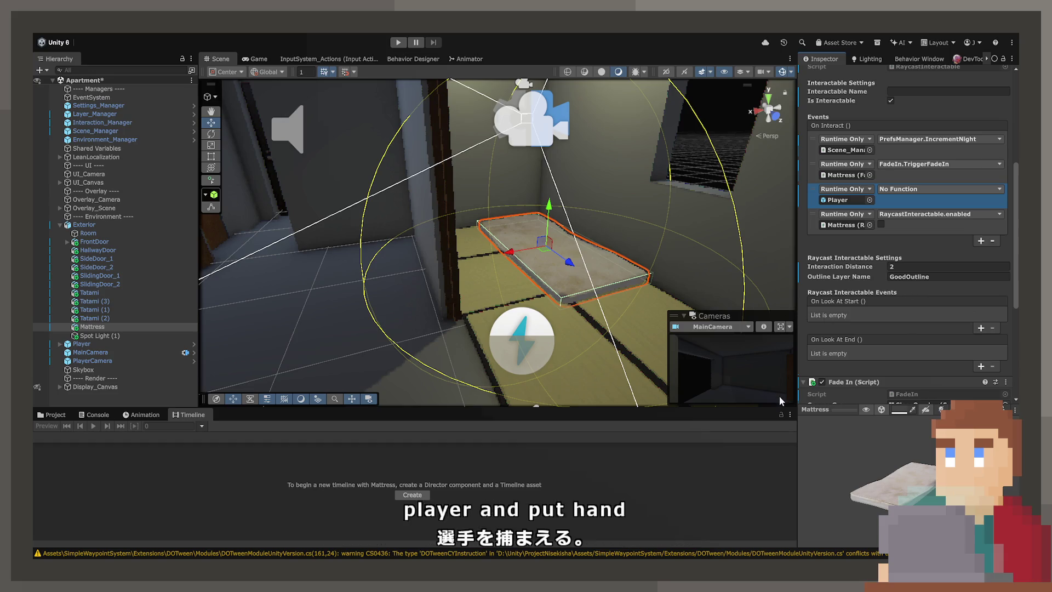
{"action": "left_click", "coordinate": [907, 192]}
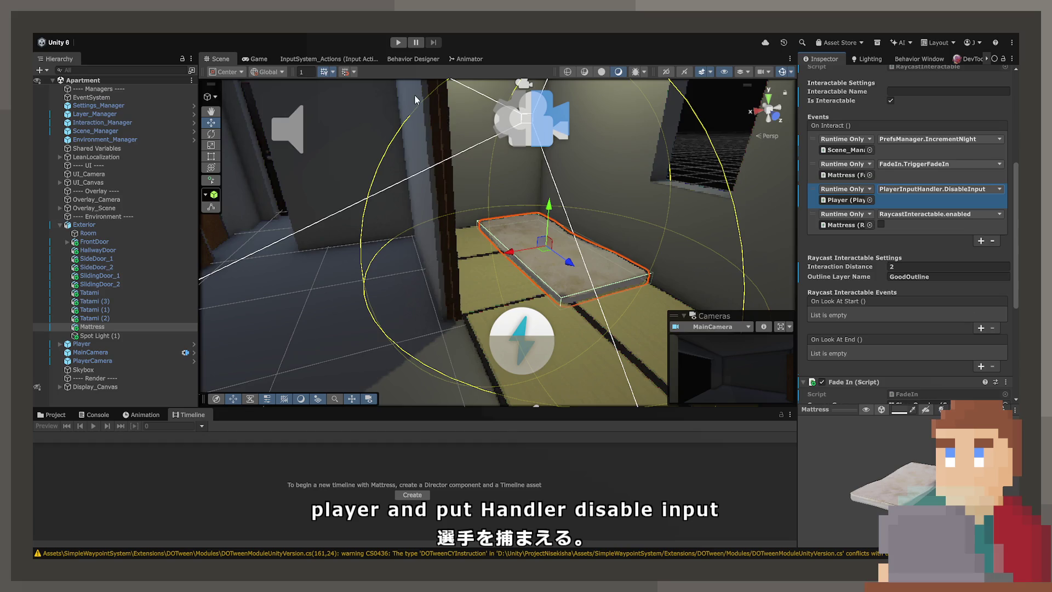
{"action": "left_click", "coordinate": [399, 43]}
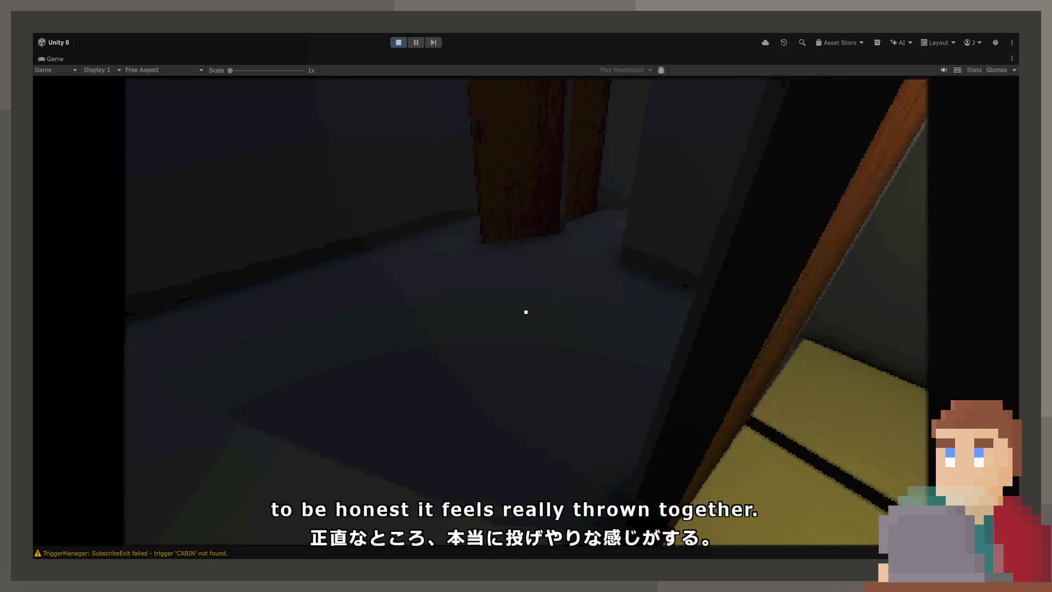
- Walk to the hospital envelope, read and close the letter, use the mattress, then stop playing
{"action": "key", "text": "w"}
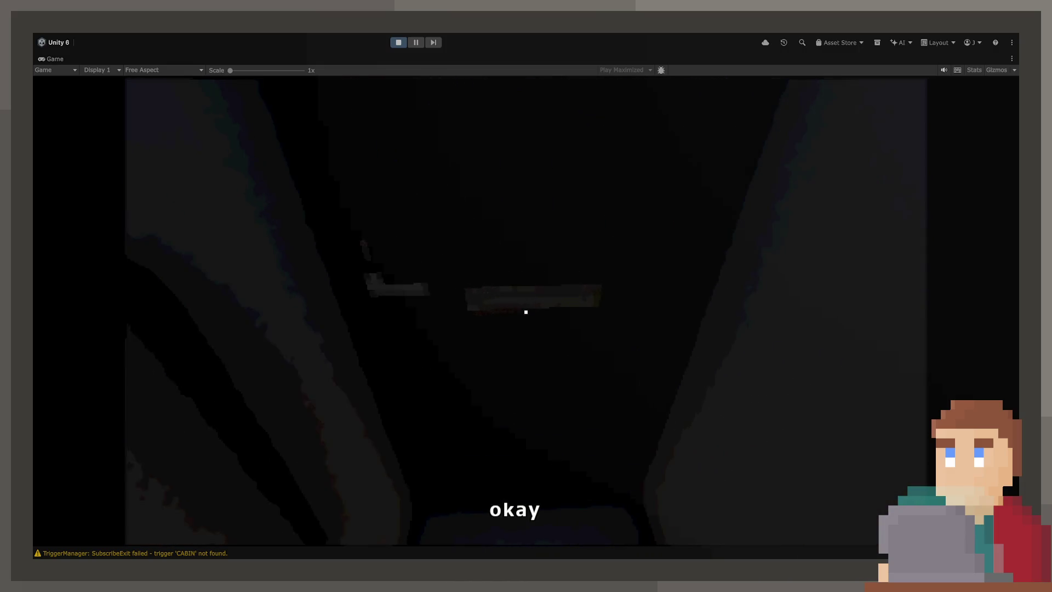
{"action": "left_click", "coordinate": [527, 311]}
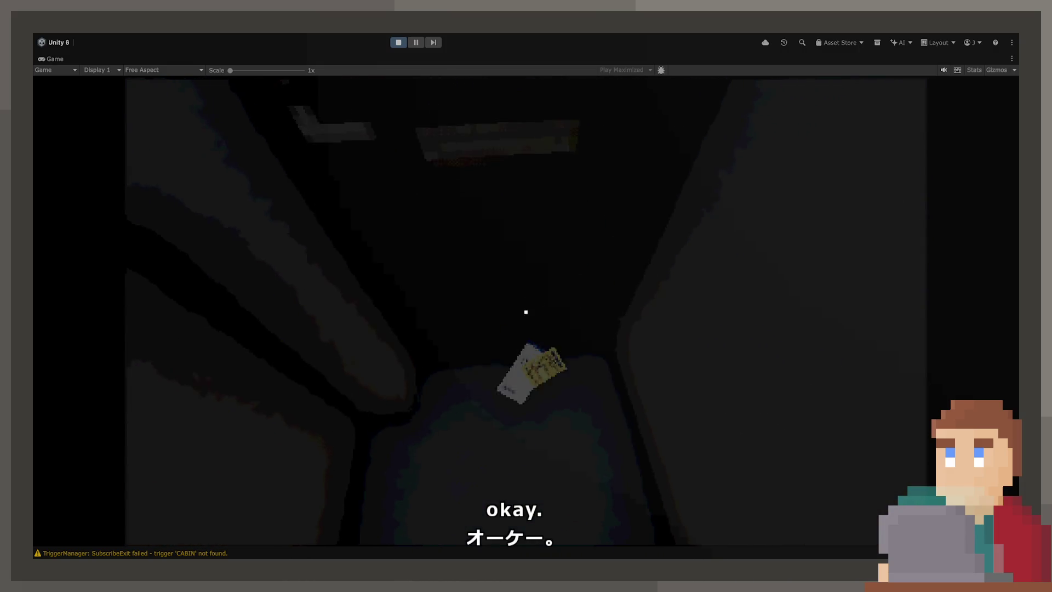
{"action": "left_click", "coordinate": [526, 311]}
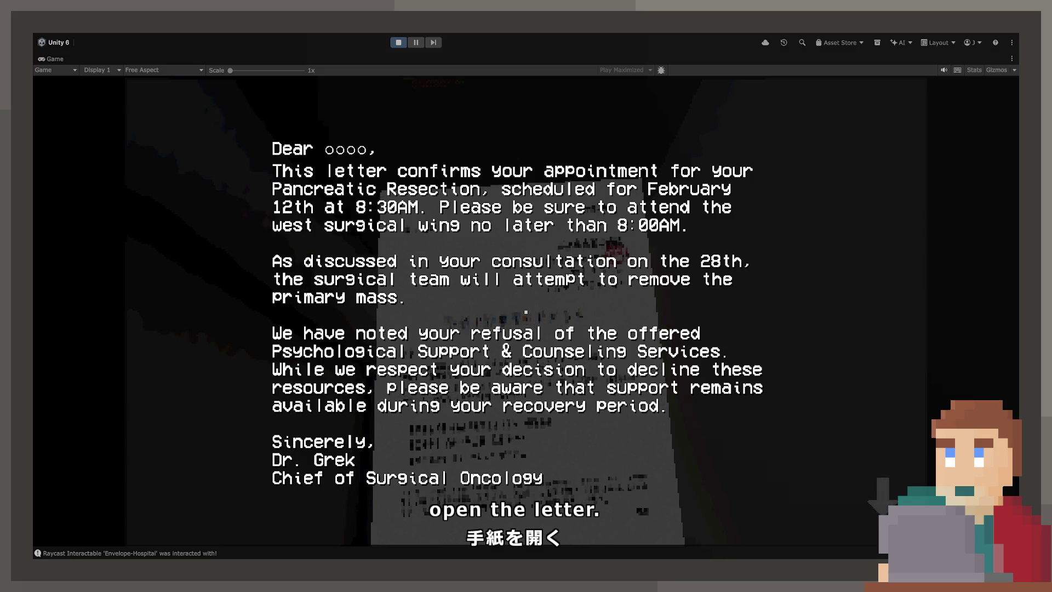
{"action": "left_click", "coordinate": [526, 311]}
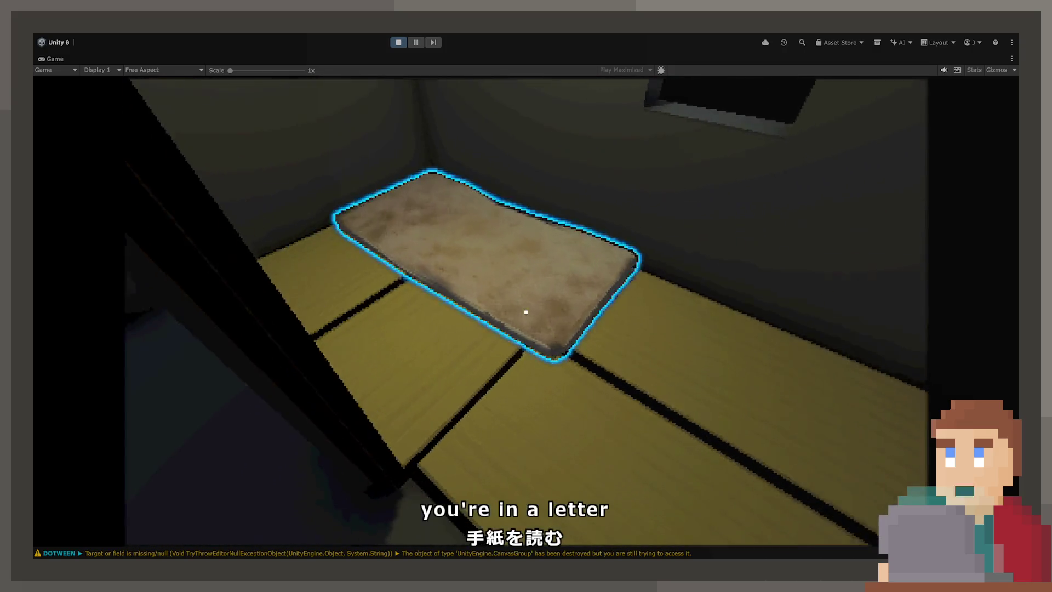
{"action": "left_click", "coordinate": [526, 312]}
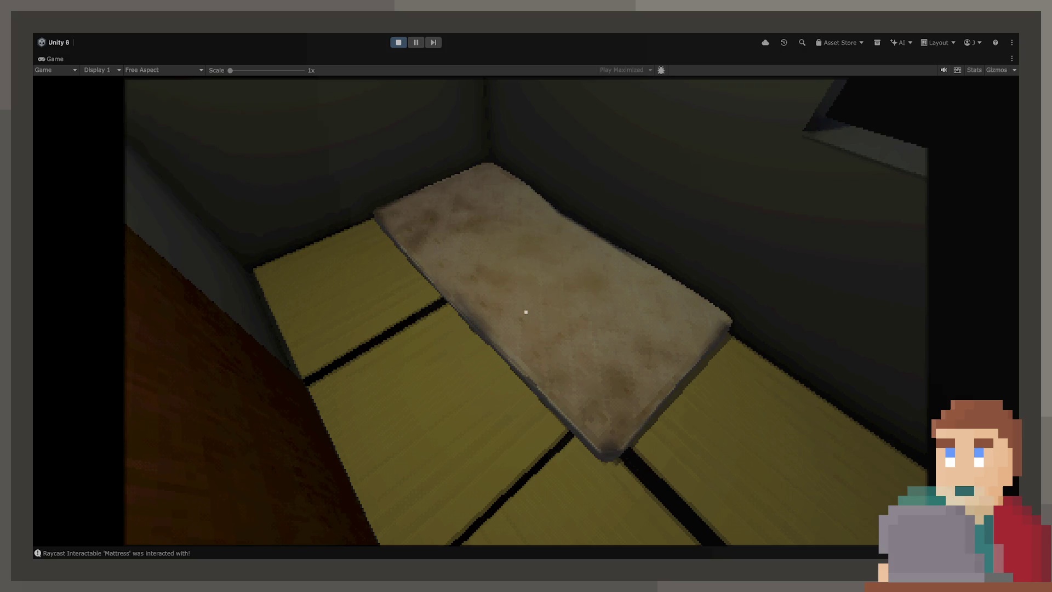
{"action": "key", "text": "ctrl+p"}
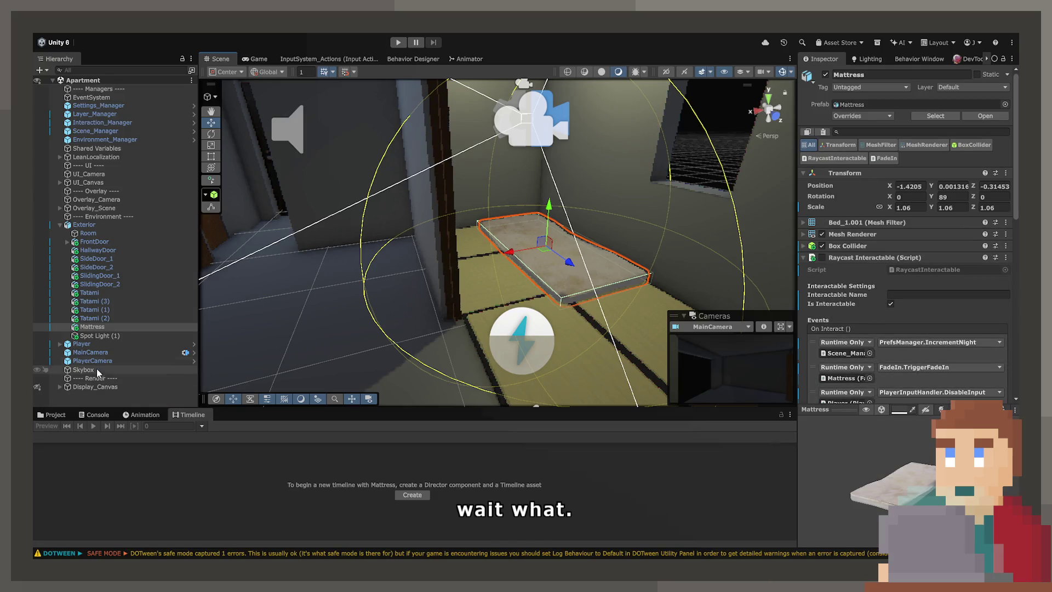
- Make SleepOverlay's BlackBackground Raw Image colour fully opaque (alpha 255), then replay the game
{"action": "left_click", "coordinate": [61, 386]}
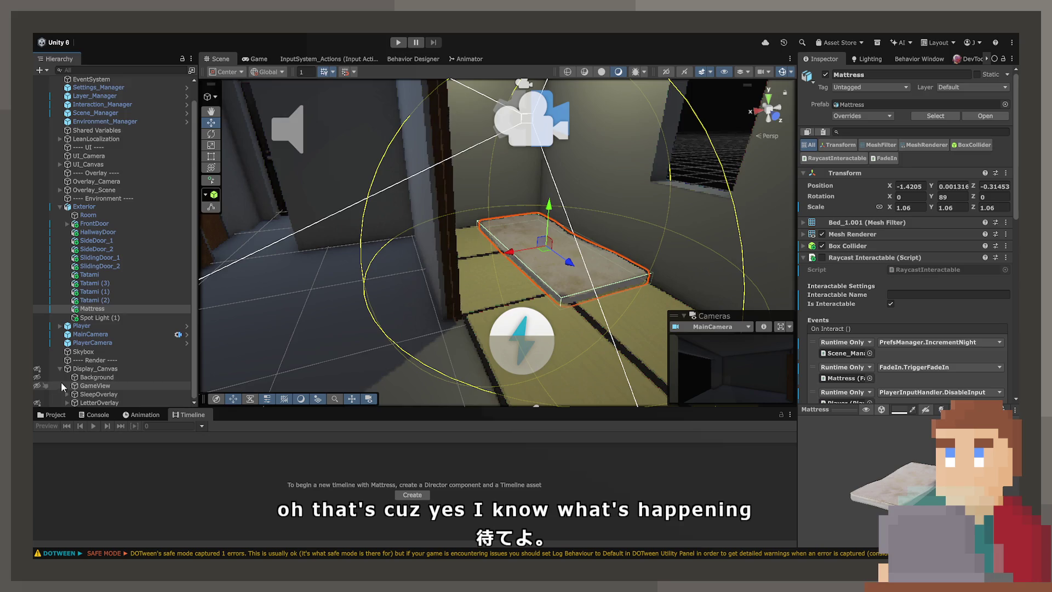
{"action": "left_click", "coordinate": [95, 395]}
{"action": "left_click", "coordinate": [67, 394]}
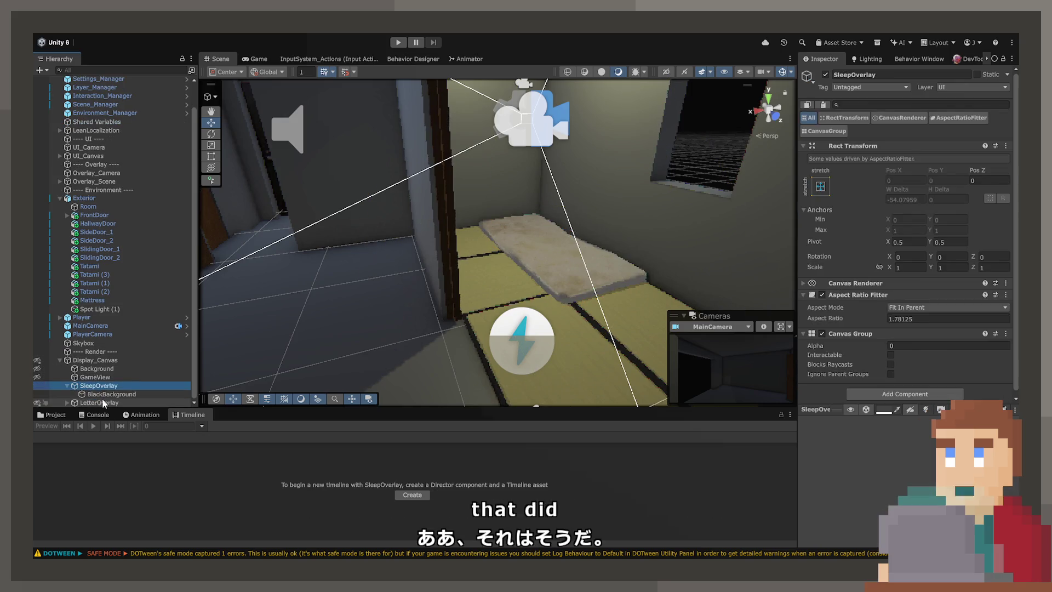
{"action": "left_click", "coordinate": [106, 394]}
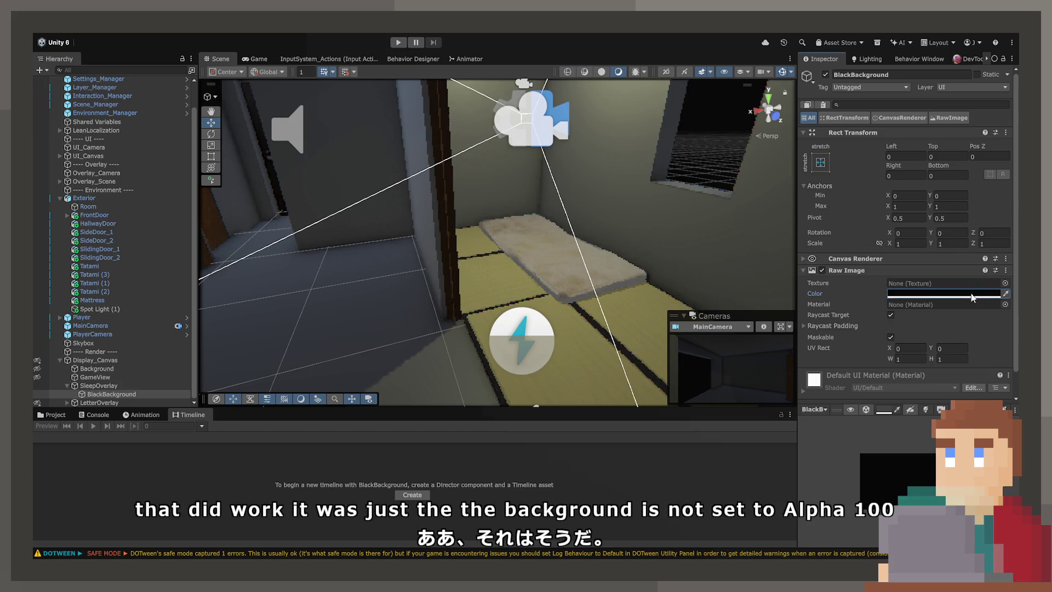
{"action": "left_click", "coordinate": [398, 46]}
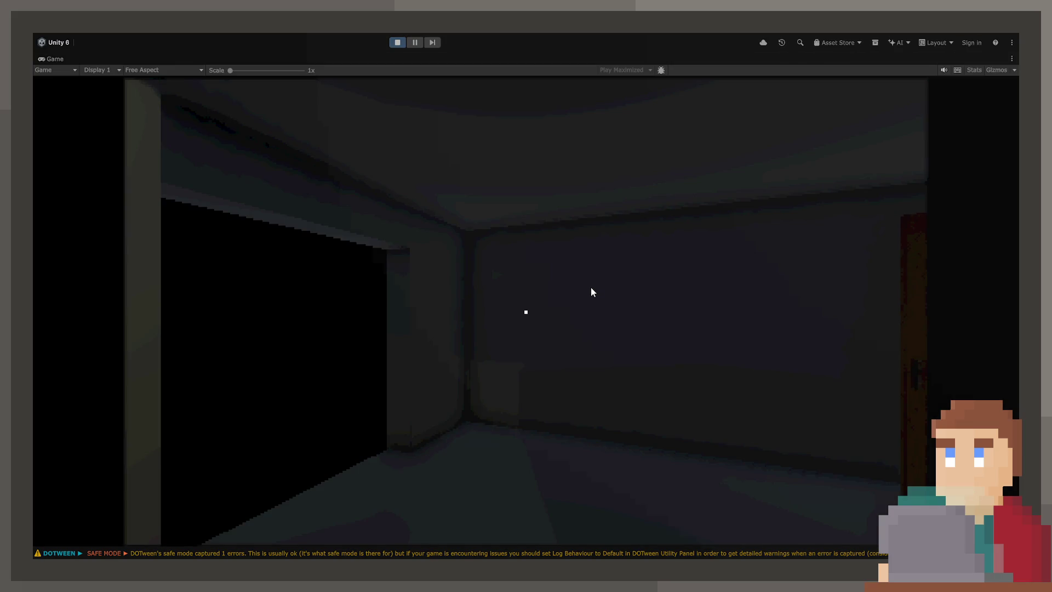
- Pick up and close the hospital letter, sleep on the mattress to fade to black, then stop
{"action": "key", "text": "w"}
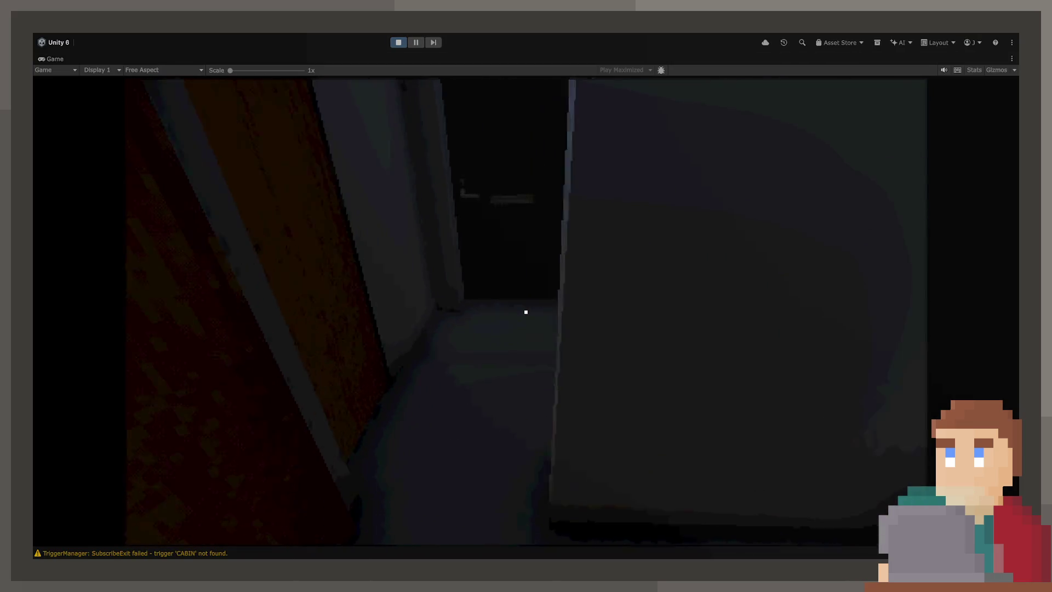
{"action": "key", "text": "e"}
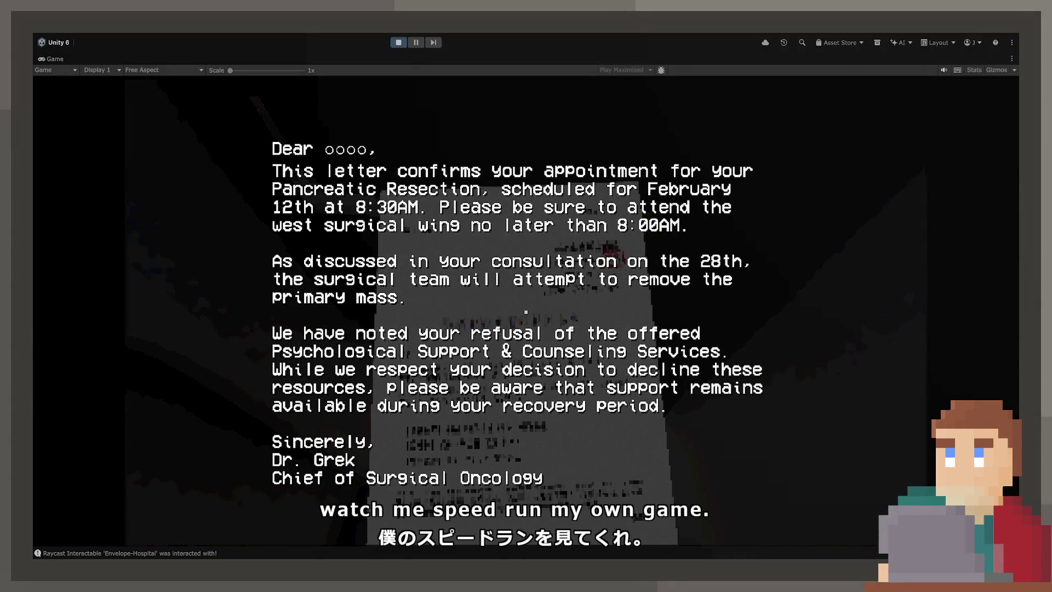
{"action": "key", "text": "e"}
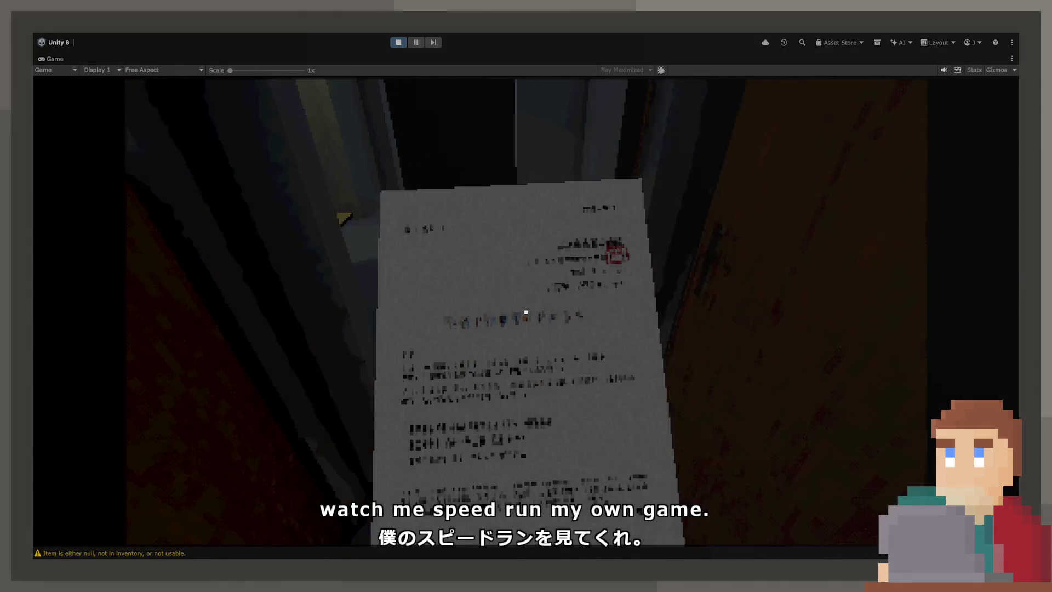
{"action": "key", "text": "e"}
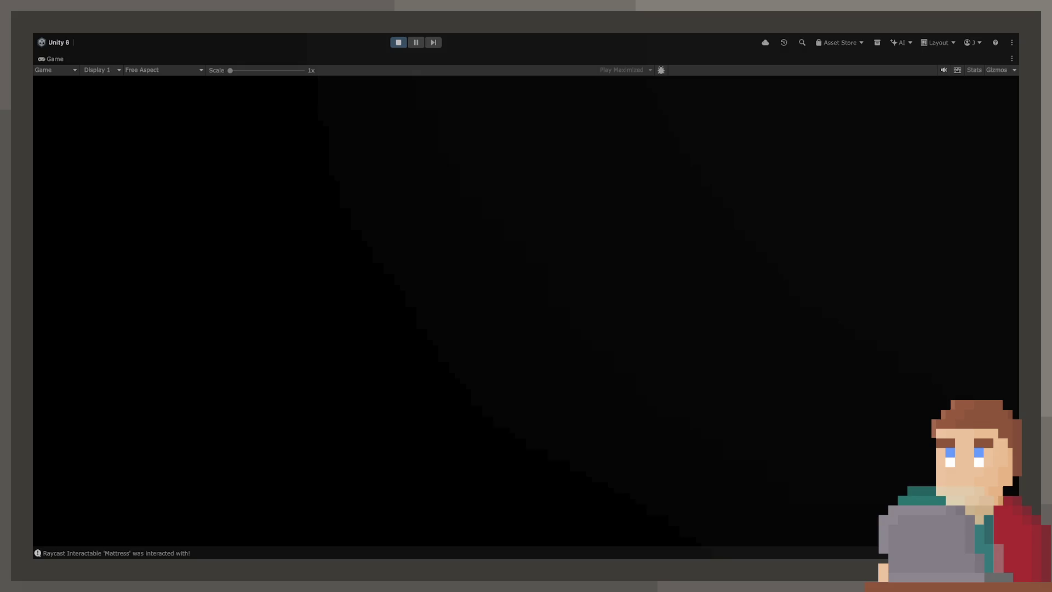
{"action": "key", "text": "ctrl+p"}
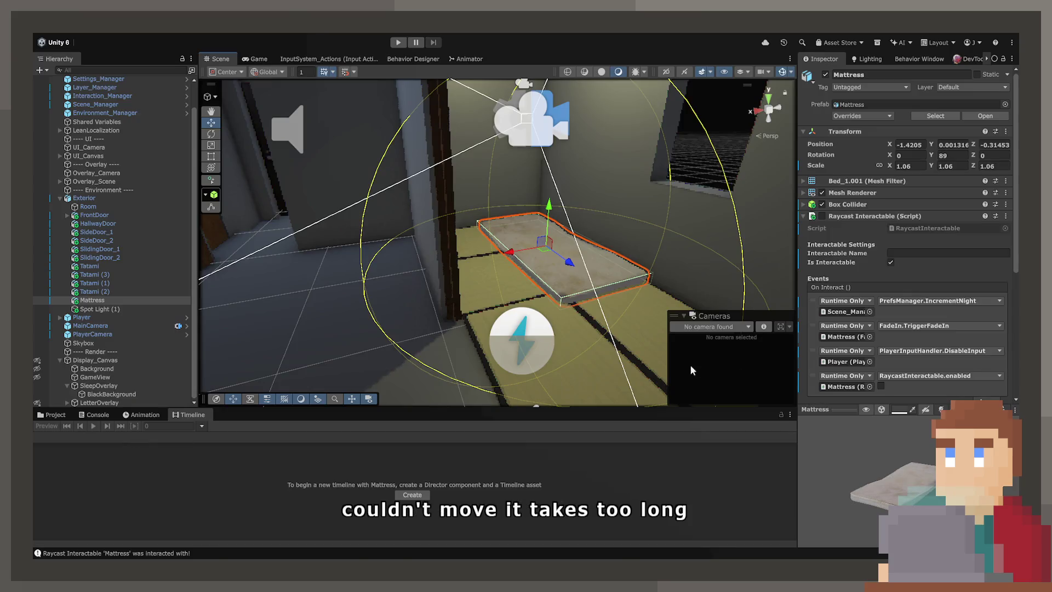
- Set Fade Duration to 4 and add an On Fade Complete SceneManager.LoadScene("Game") call
{"action": "scroll", "coordinate": [844, 357], "scroll_direction": "down", "scroll_amount": 5}
{"action": "scroll", "coordinate": [848, 356], "scroll_direction": "down", "scroll_amount": 4}
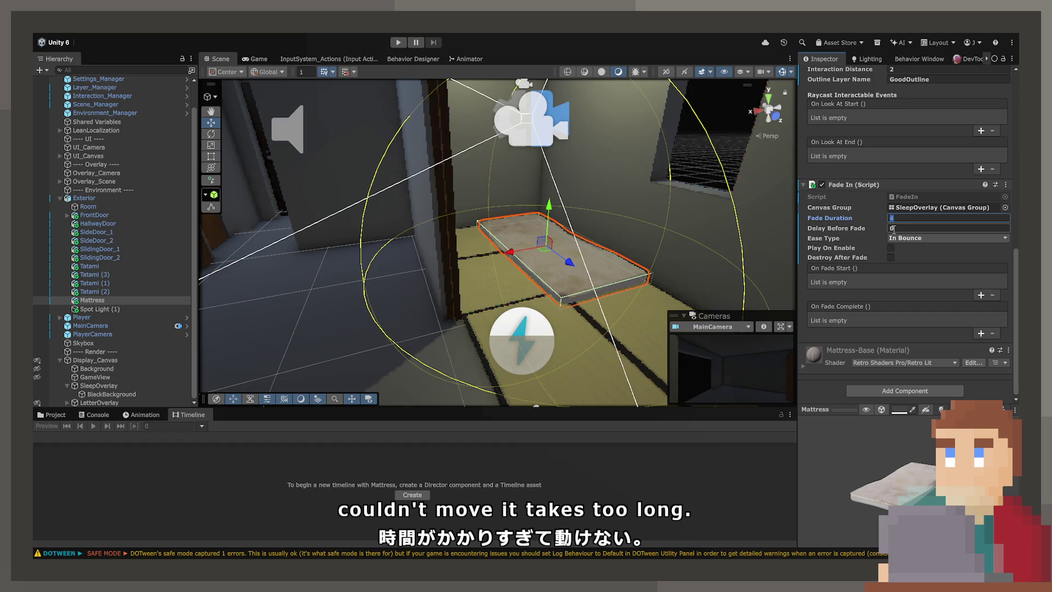
{"action": "left_click", "coordinate": [921, 286]}
{"action": "left_click", "coordinate": [980, 332]}
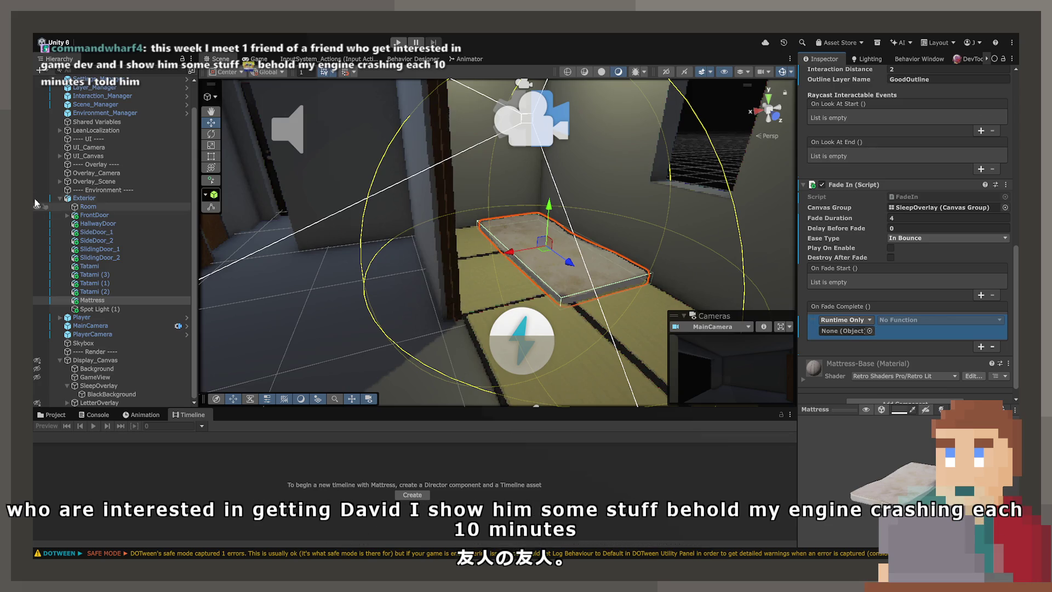
{"action": "scroll", "coordinate": [103, 163], "scroll_direction": "up", "scroll_amount": 1}
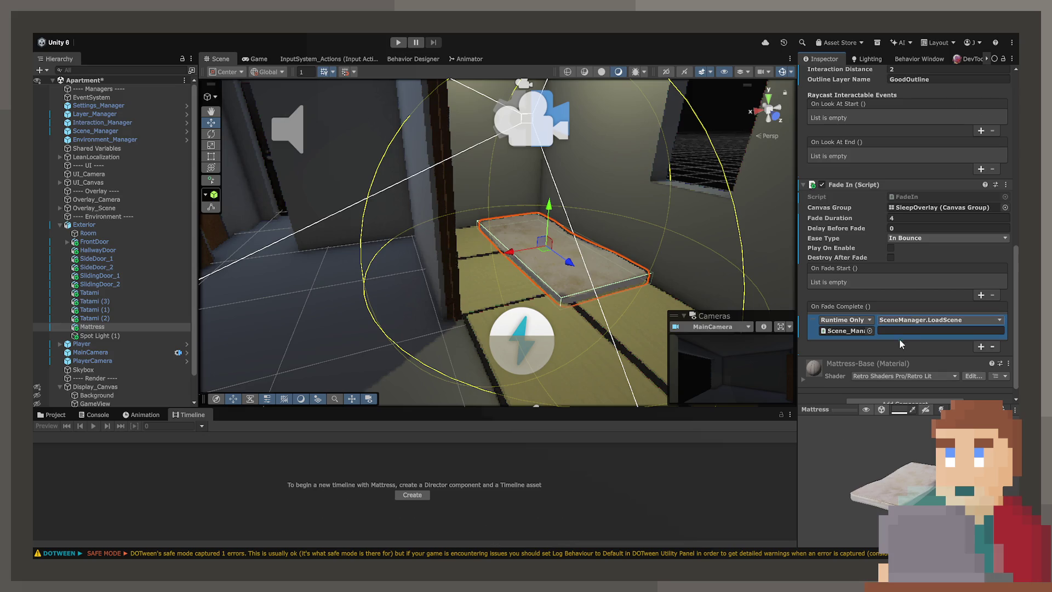
{"action": "type", "text": "Game"}
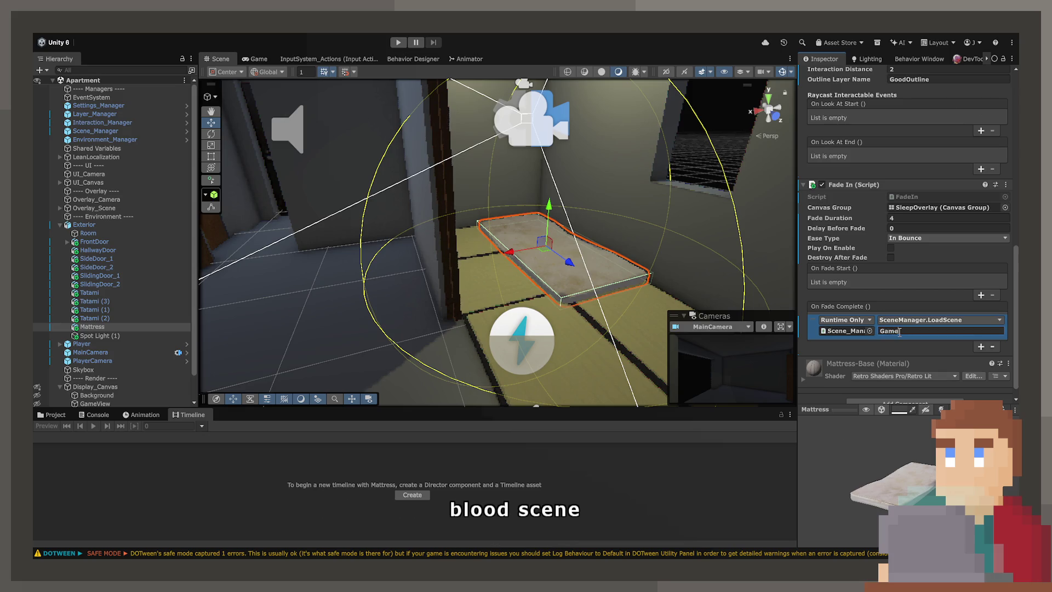
{"action": "left_click", "coordinate": [58, 416]}
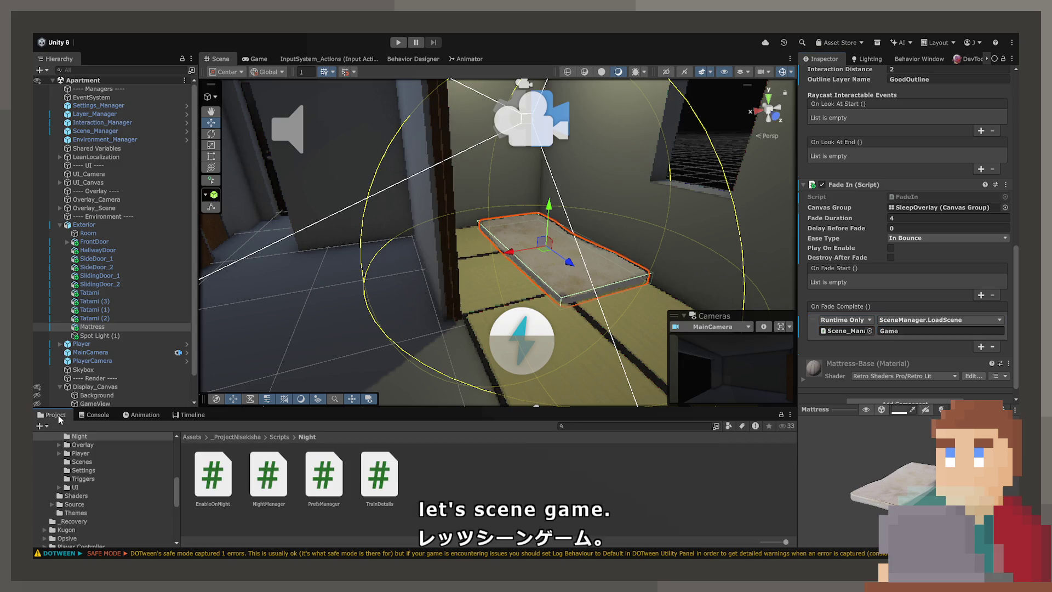
- Open the Console and enlarge its log list and detail pane to read the DOTween safe-mode error
{"action": "left_click", "coordinate": [98, 416]}
{"action": "left_click", "coordinate": [168, 507]}
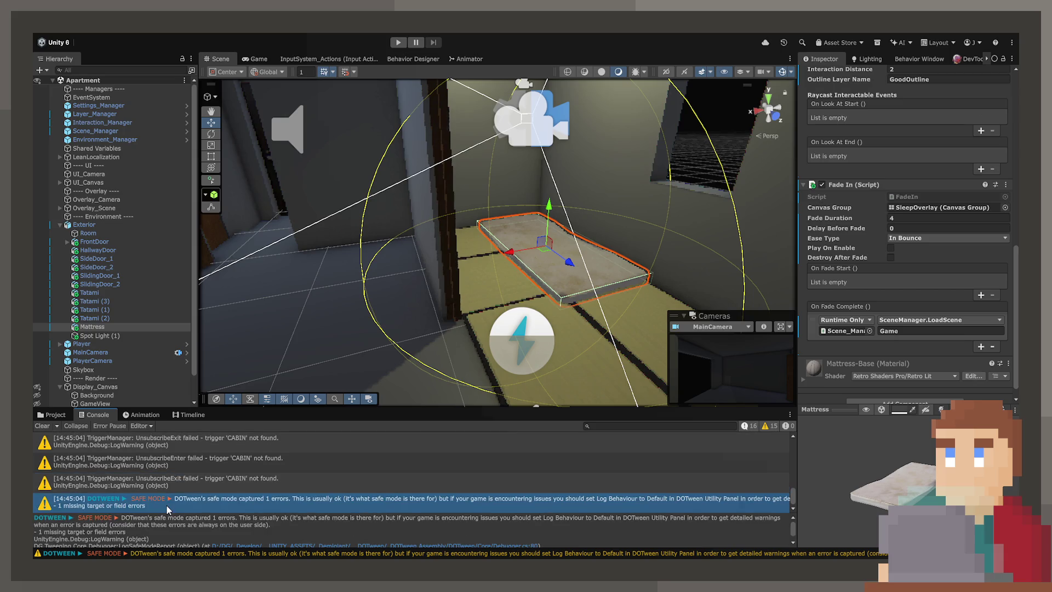
{"action": "scroll", "coordinate": [284, 514], "scroll_direction": "down", "scroll_amount": 1}
{"action": "scroll", "coordinate": [245, 529], "scroll_direction": "up", "scroll_amount": 1}
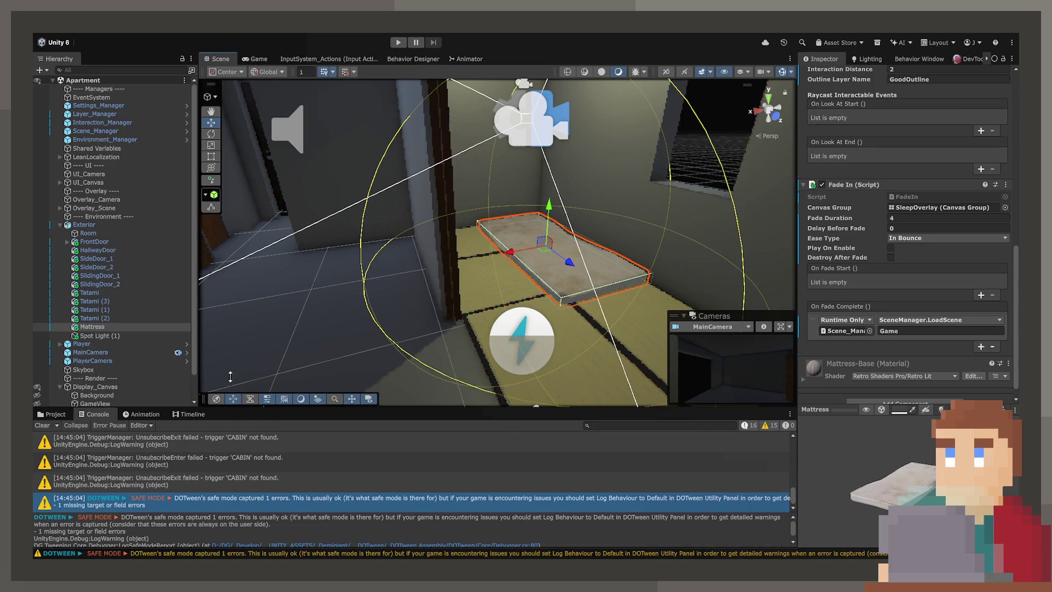
{"action": "left_click_drag", "start_coordinate": [230, 406], "coordinate": [230, 342]}
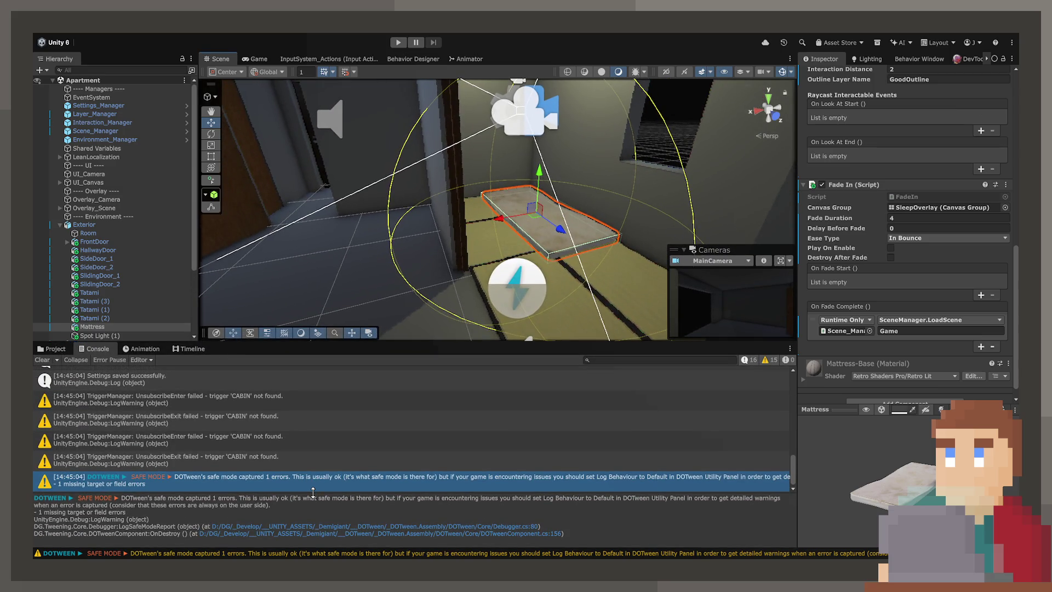
{"action": "left_click_drag", "start_coordinate": [321, 491], "coordinate": [318, 437]}
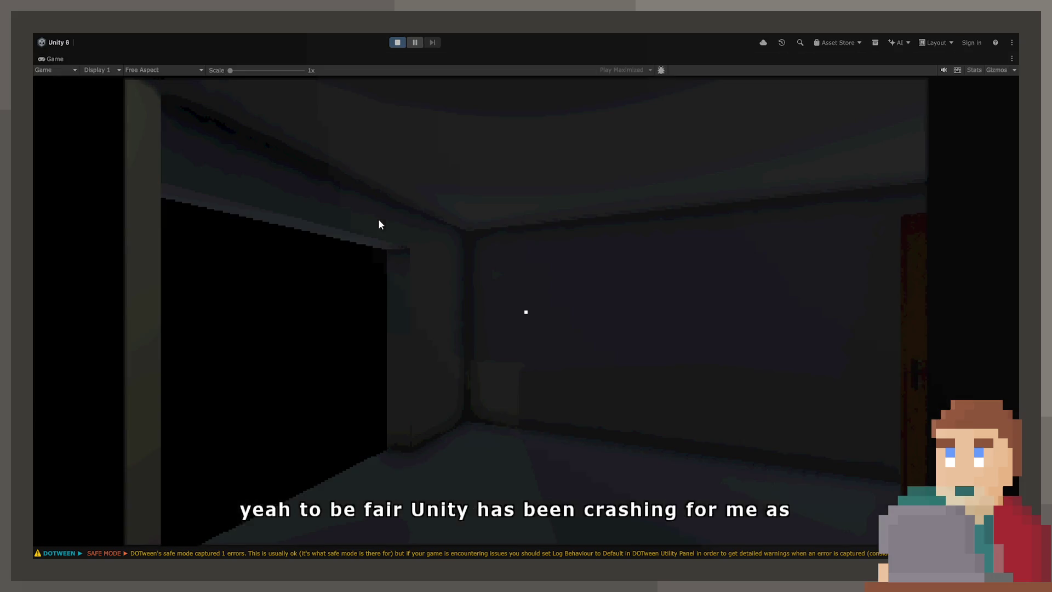
- Read and drop the hospital letter, sleep on the mattress, sit in the train seat, then stop playing
{"action": "left_click", "coordinate": [378, 221]}
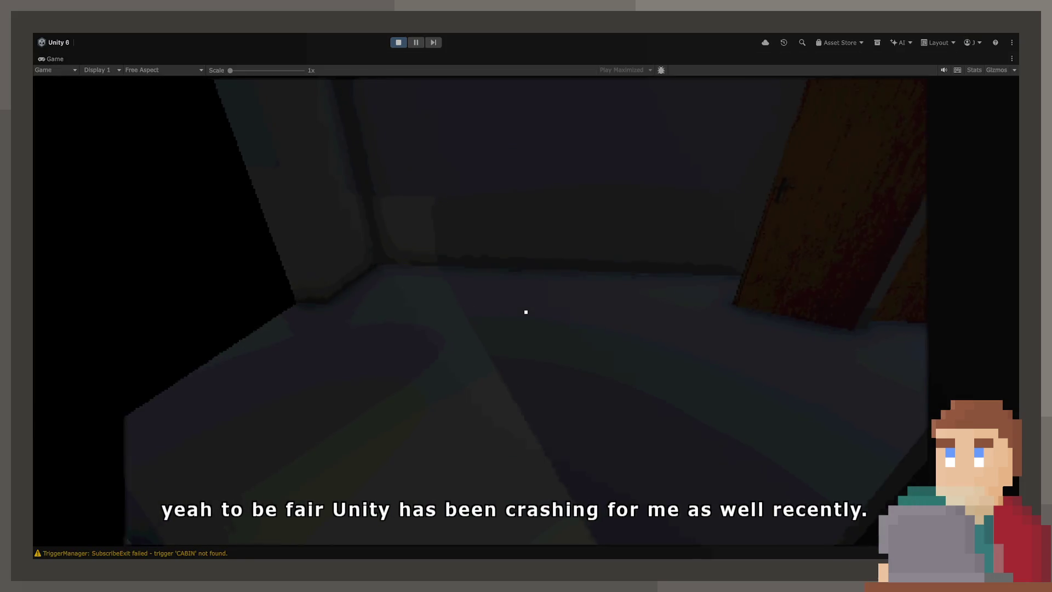
{"action": "key", "text": "w"}
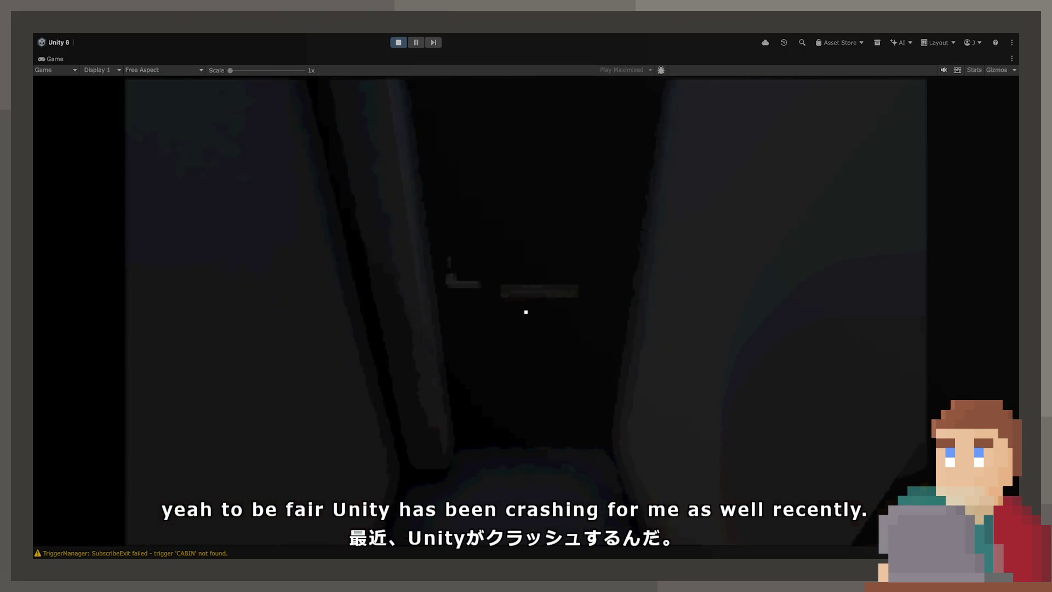
{"action": "key", "text": "e"}
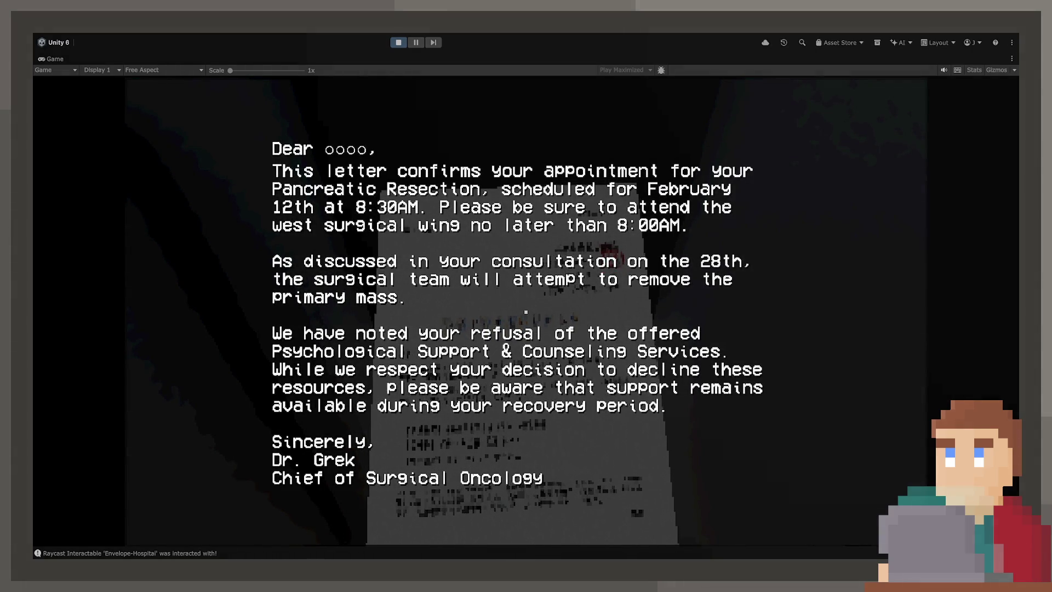
{"action": "key", "text": "e"}
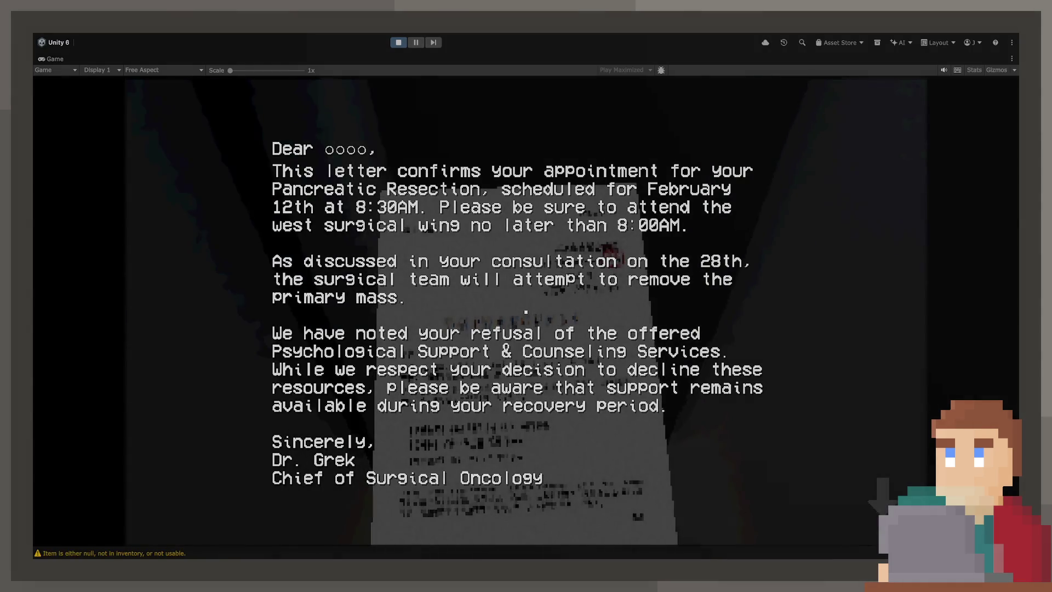
{"action": "key", "text": "e"}
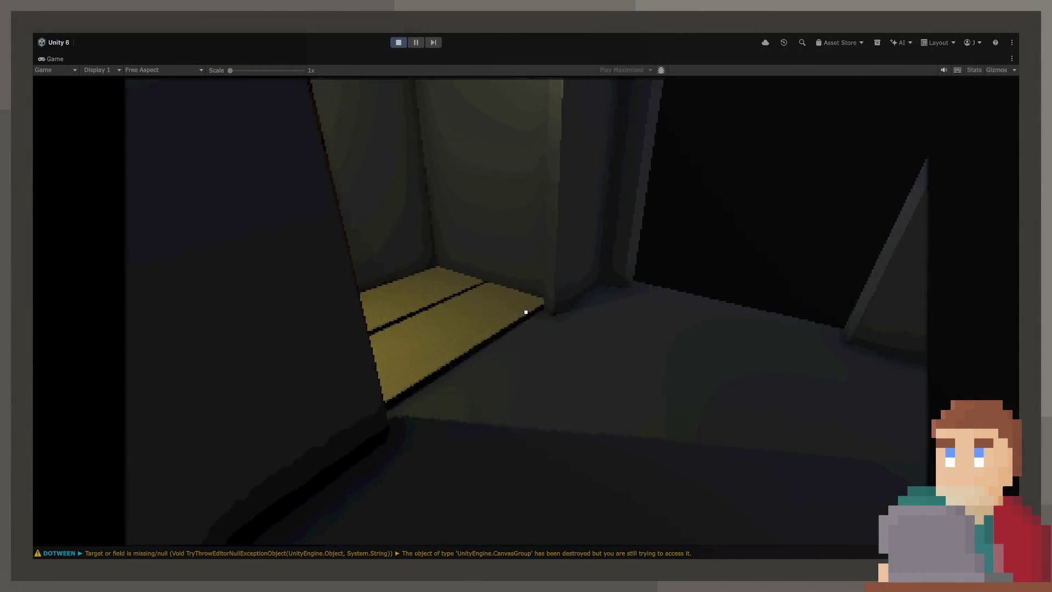
{"action": "key", "text": "e"}
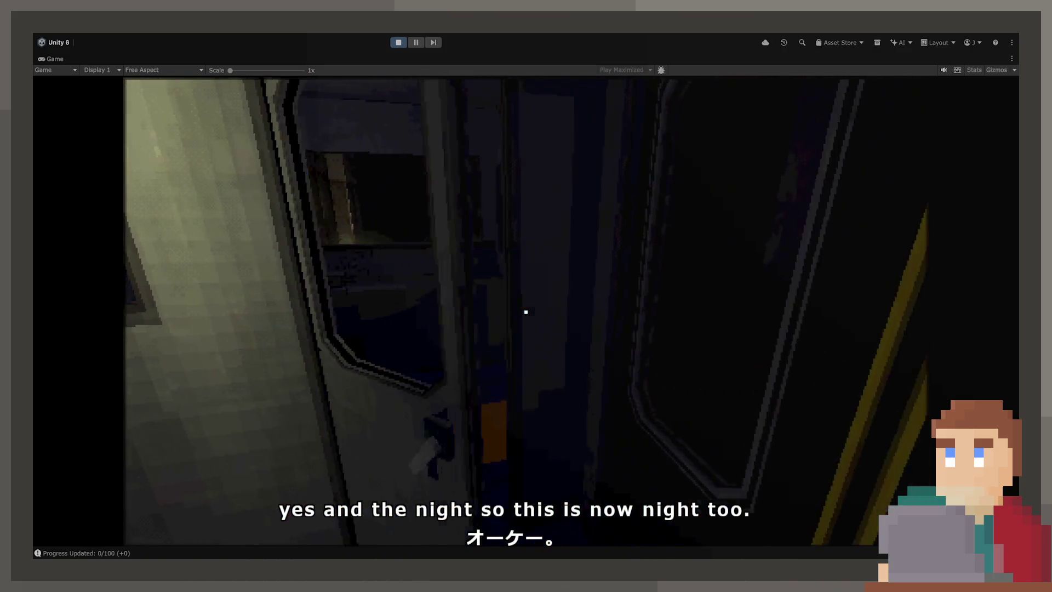
{"action": "left_click", "coordinate": [526, 312]}
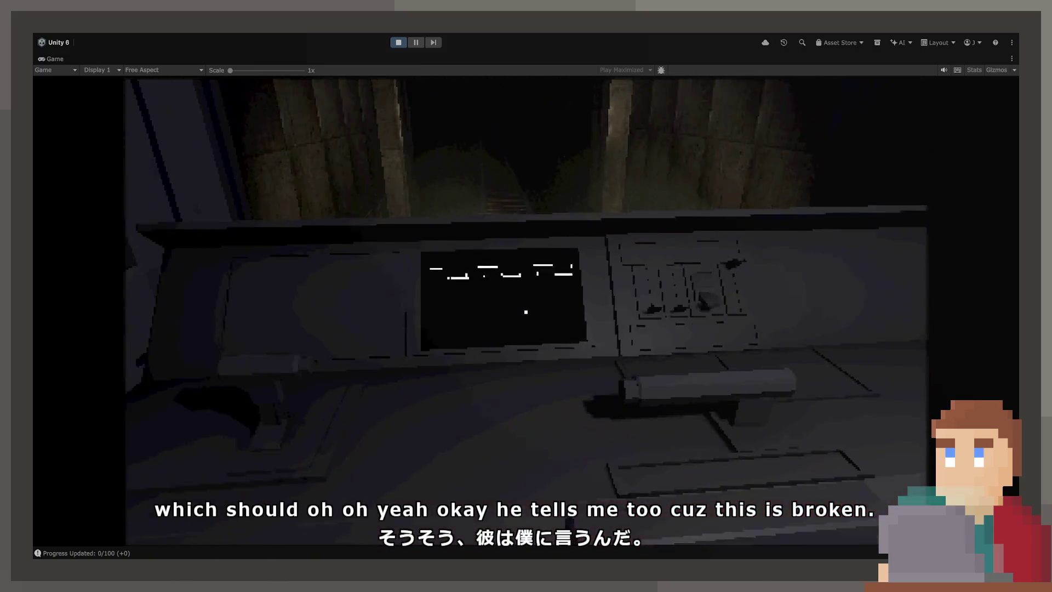
{"action": "left_click", "coordinate": [403, 41]}
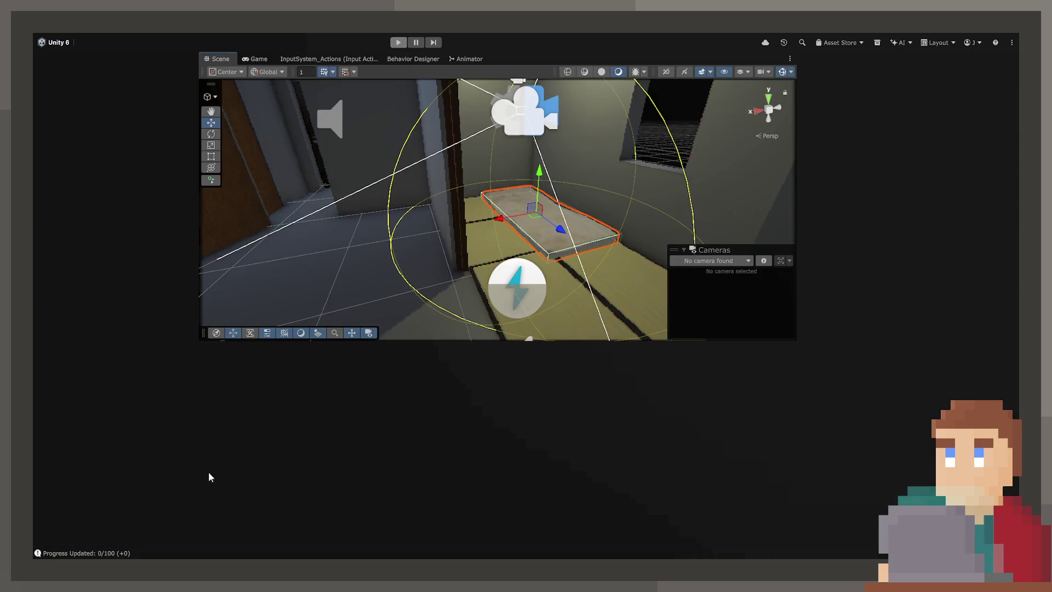
- Inspect the DOTween safe-mode warning and Ultimate Preview log, then start Play mode again
{"action": "left_click", "coordinate": [206, 475]}
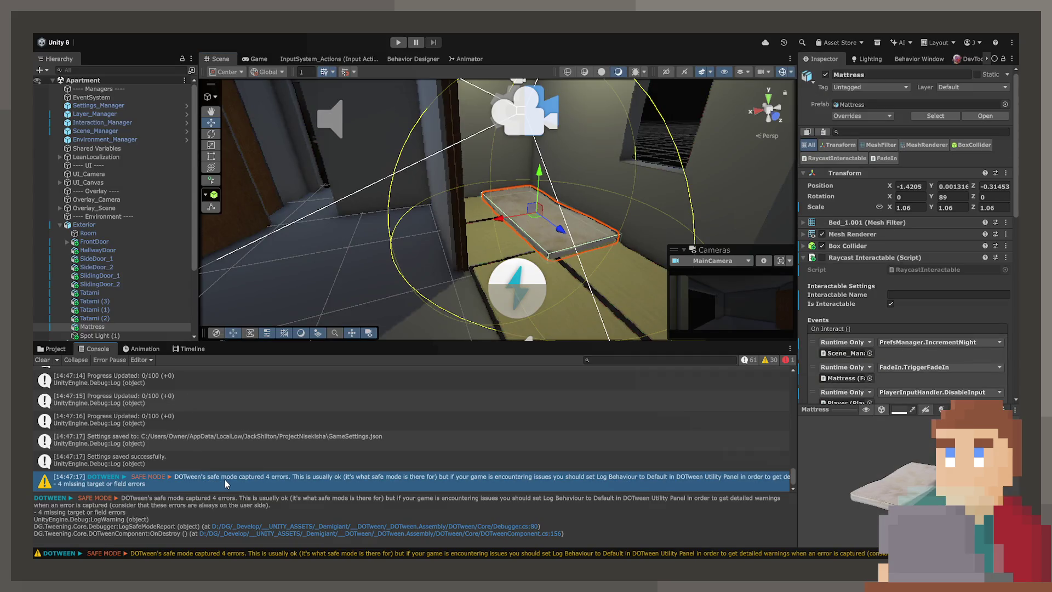
{"action": "scroll", "coordinate": [232, 482], "scroll_direction": "up", "scroll_amount": 5}
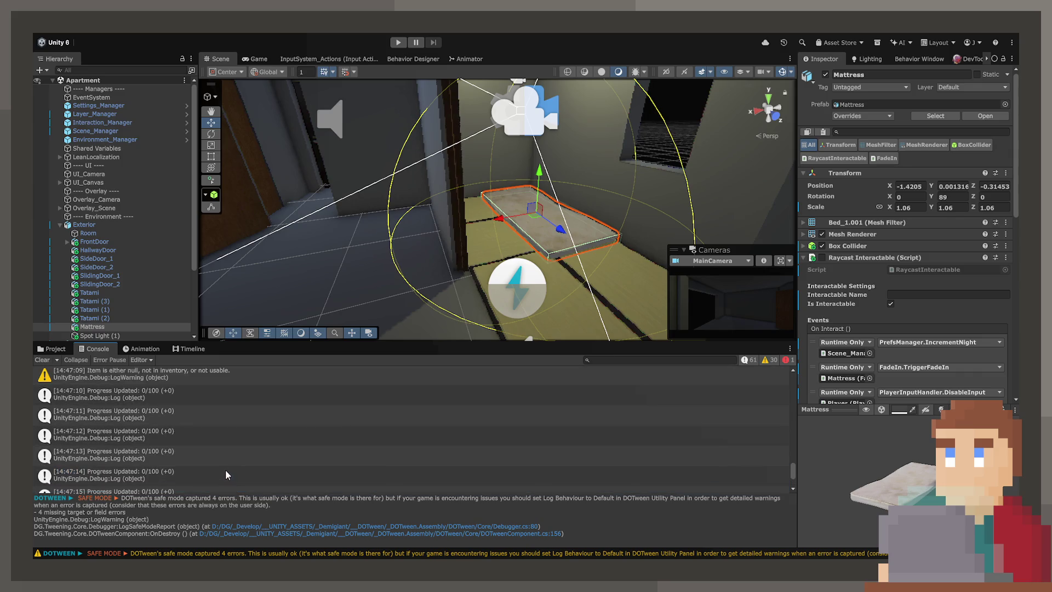
{"action": "scroll", "coordinate": [209, 455], "scroll_direction": "up", "scroll_amount": 6}
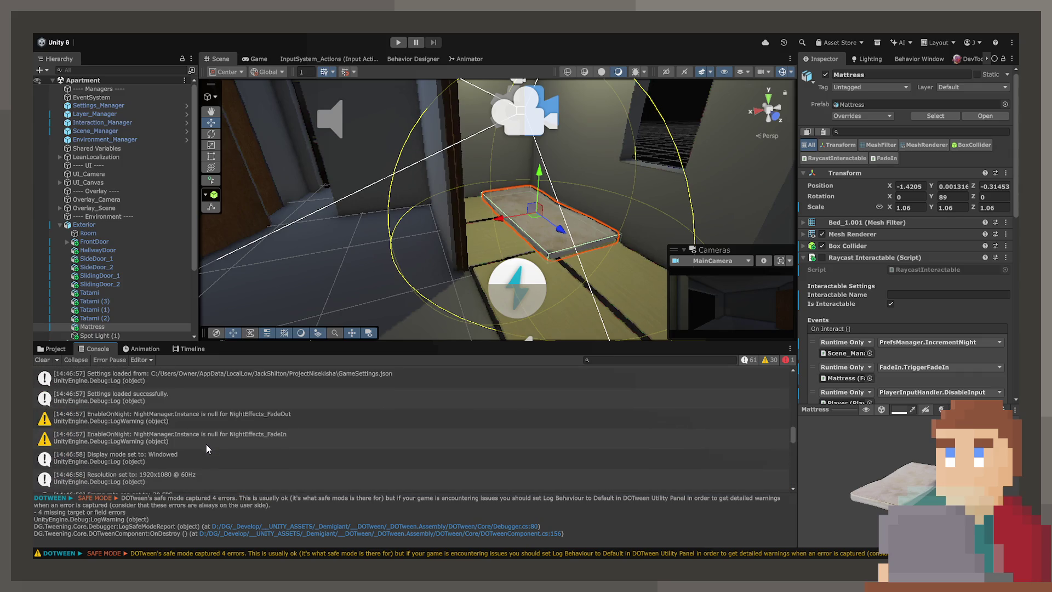
{"action": "scroll", "coordinate": [199, 430], "scroll_direction": "down", "scroll_amount": 10}
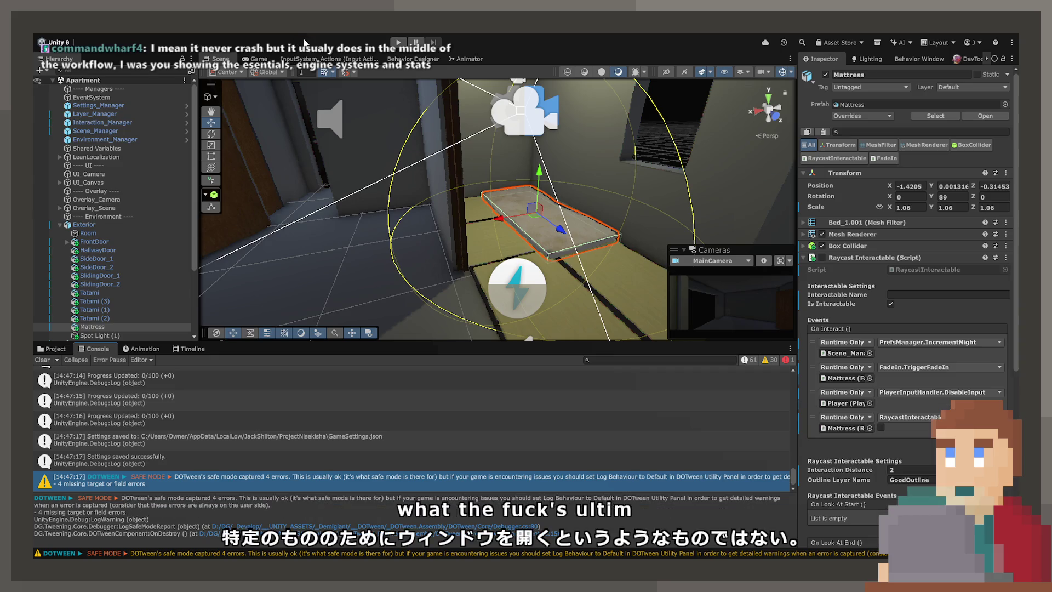
{"action": "left_click", "coordinate": [162, 481]}
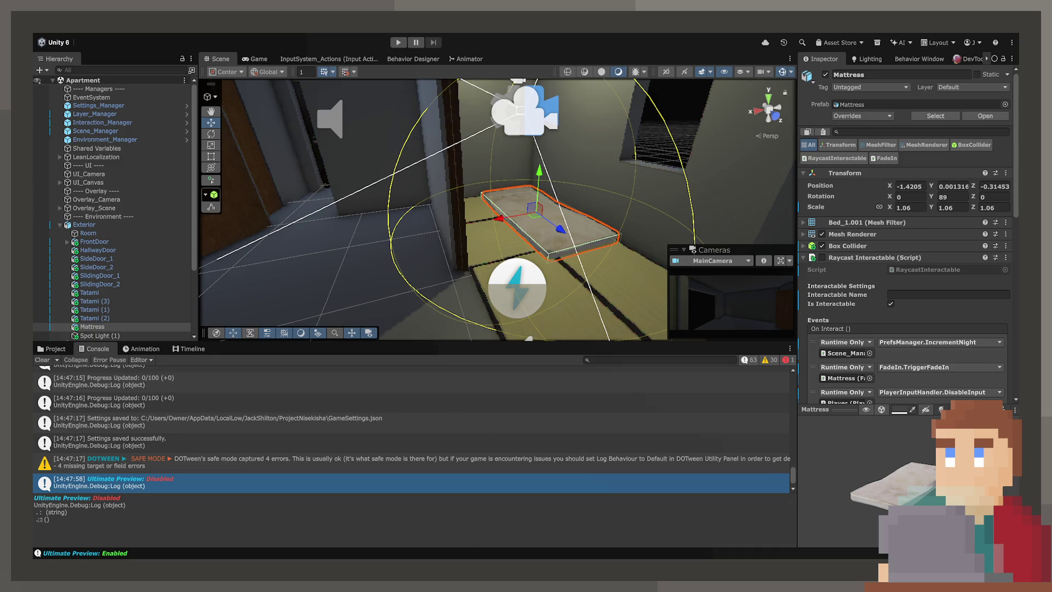
{"action": "left_click", "coordinate": [399, 44]}
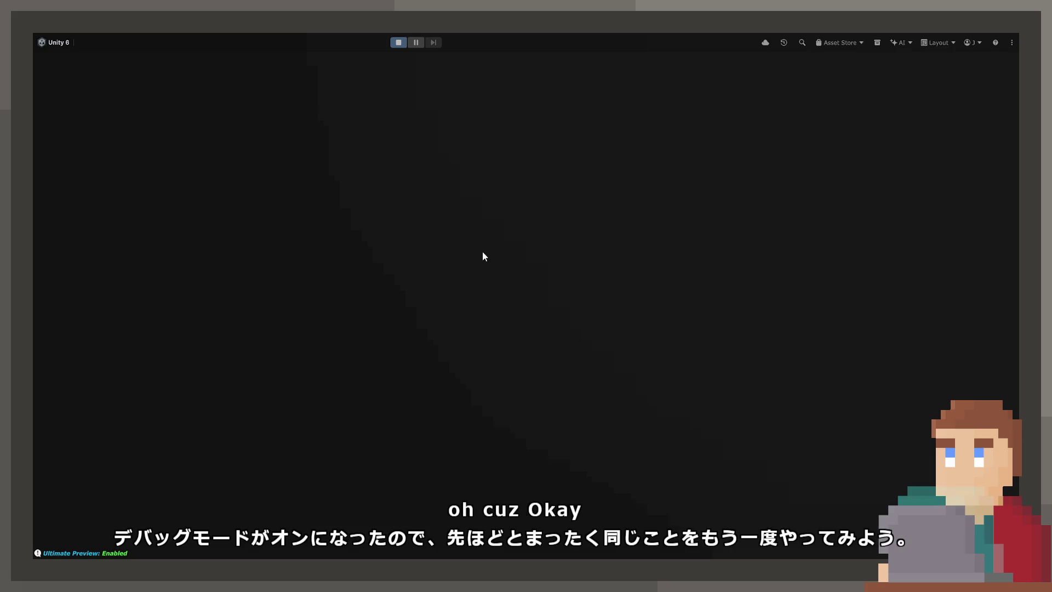
- Replay the hospital letter and mattress sleep through to night three's train level, then stop Play mode
{"action": "key", "text": "w"}
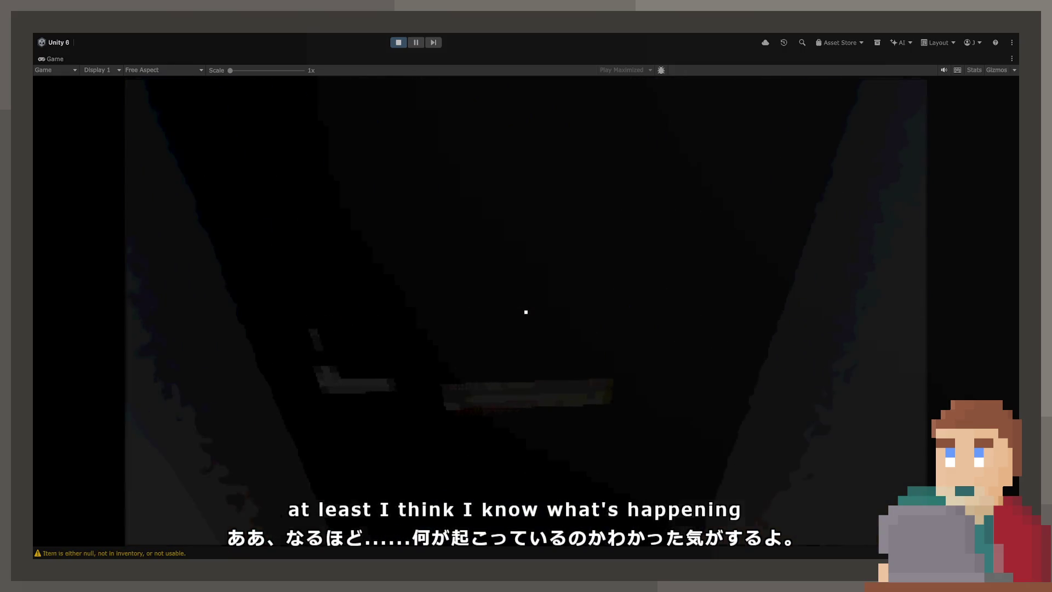
{"action": "key", "text": "e"}
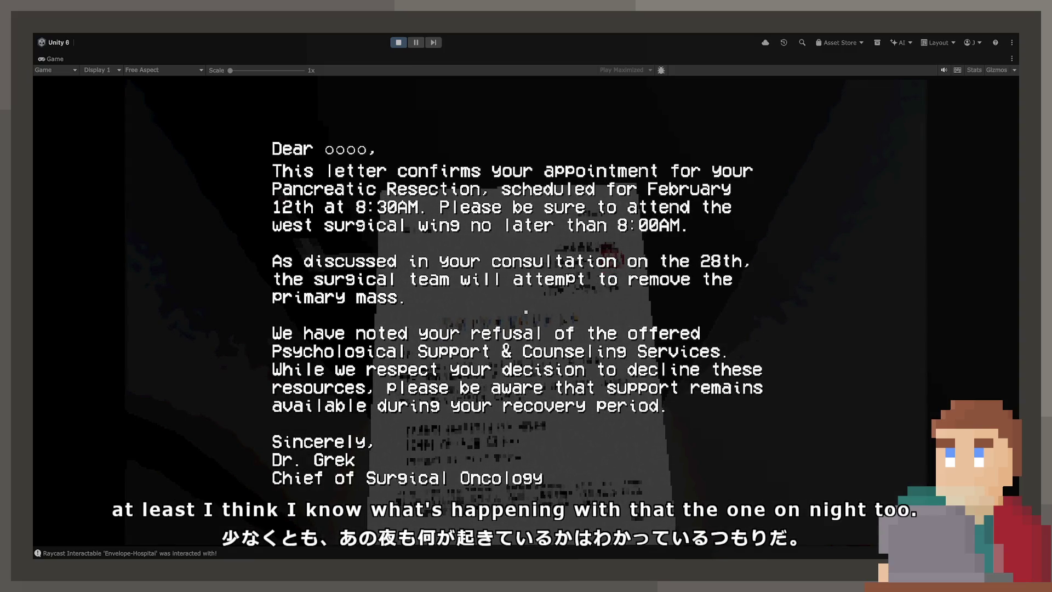
{"action": "key", "text": "e"}
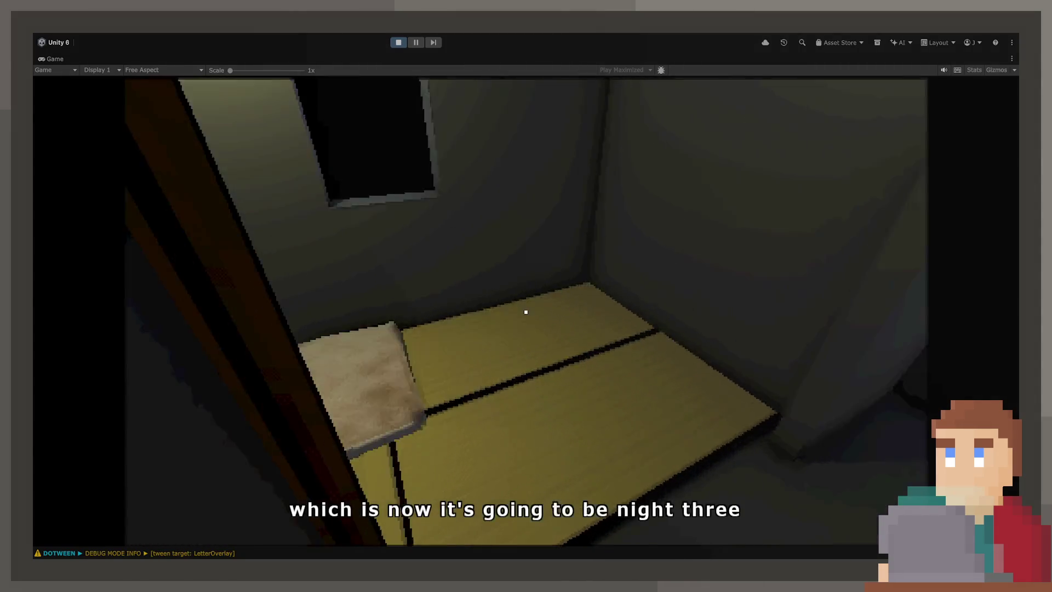
{"action": "key", "text": "e"}
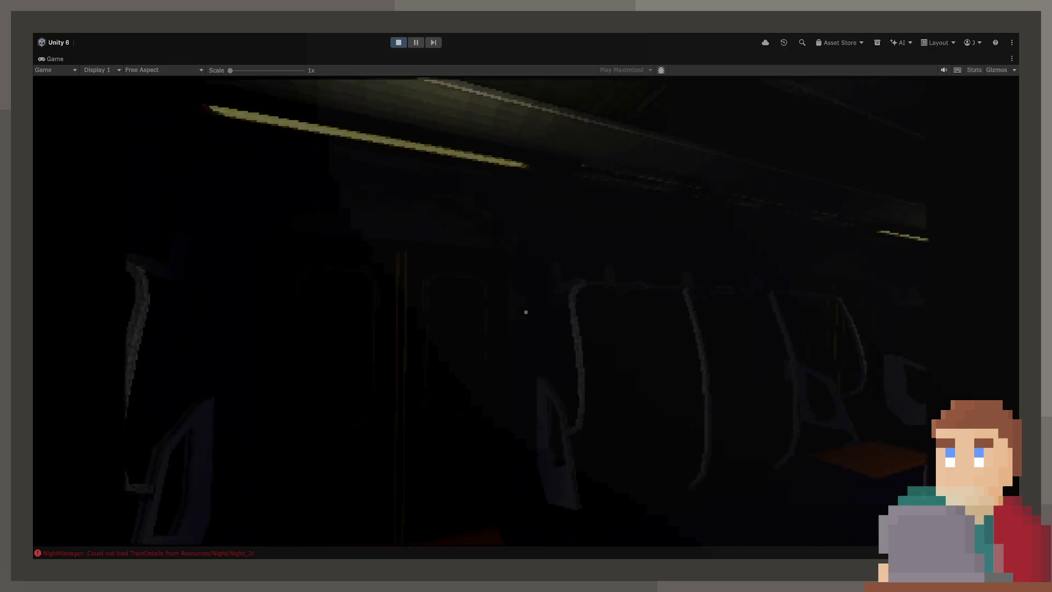
{"action": "key", "text": "ctrl+p"}
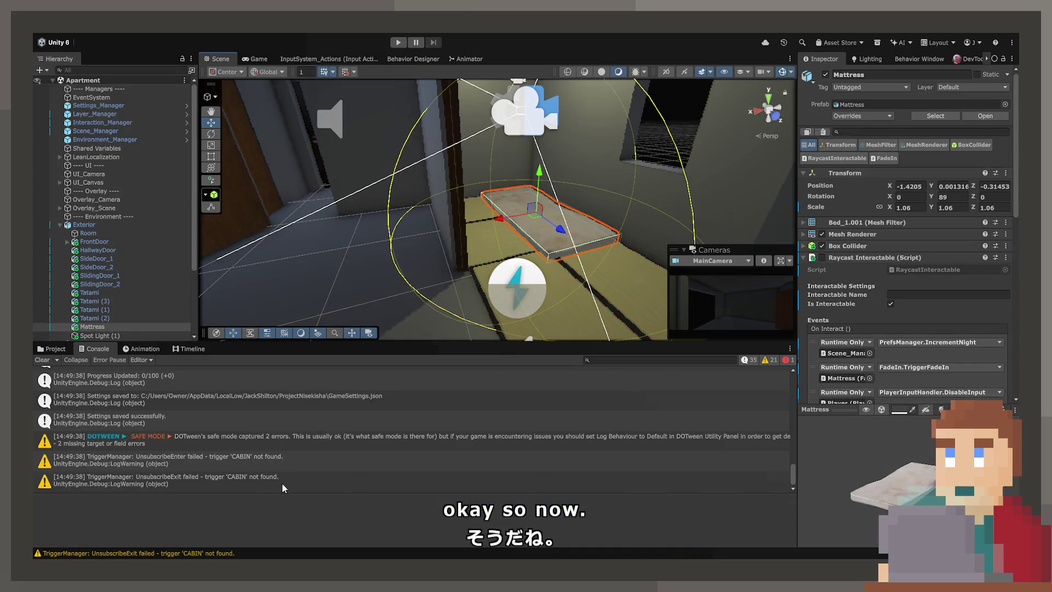
- Show the stack traces of the DOTween warnings about LetterOverlay's destroyed CanvasGroup
{"action": "left_click", "coordinate": [207, 440]}
{"action": "scroll", "coordinate": [217, 447], "scroll_direction": "up", "scroll_amount": 5}
{"action": "scroll", "coordinate": [219, 446], "scroll_direction": "up", "scroll_amount": 10}
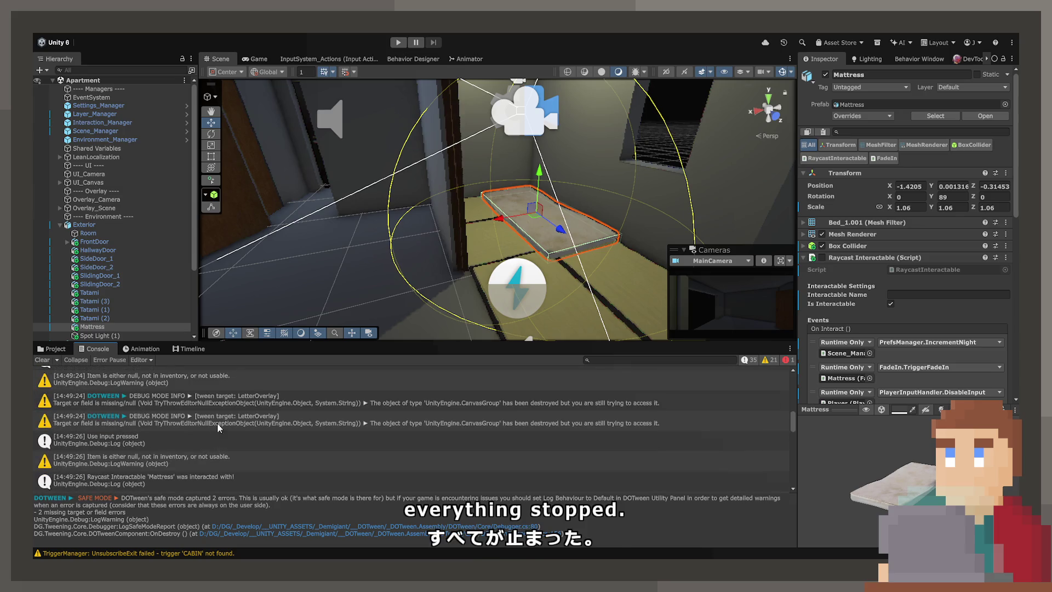
{"action": "left_click", "coordinate": [221, 404]}
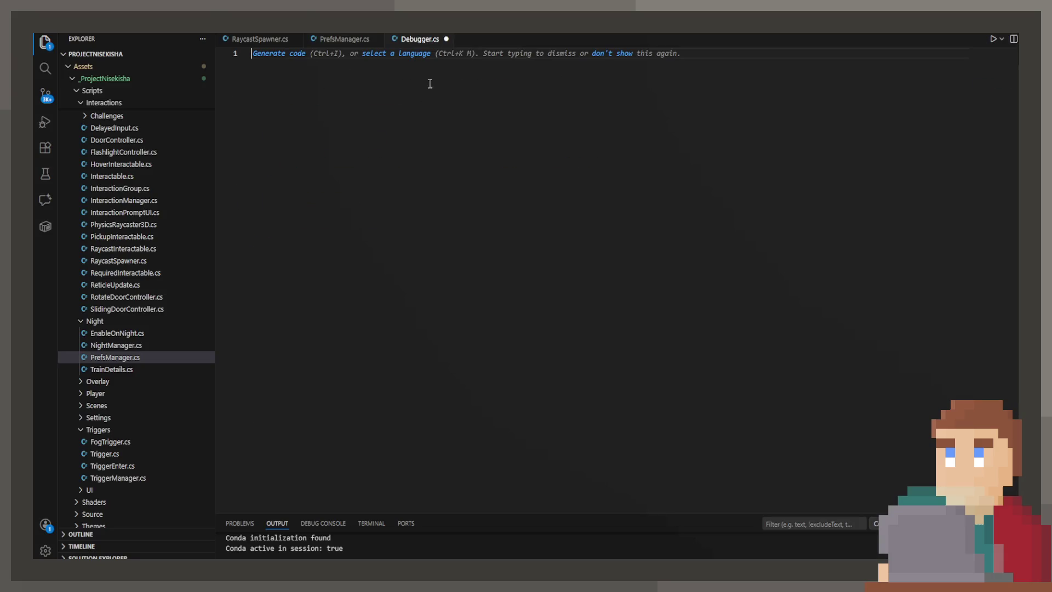
- Close the empty unsaved Debugger.cs in VS Code and return to Unity
{"action": "key", "text": "ctrl+s"}
{"action": "key", "text": "ctrl+w"}
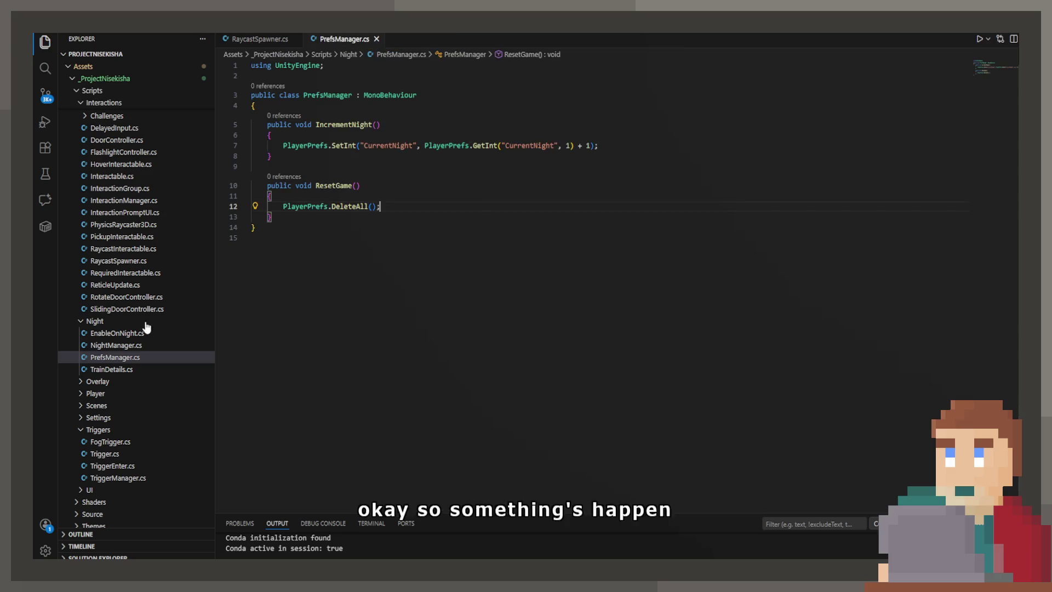
{"action": "key", "text": "ctrl+equal"}
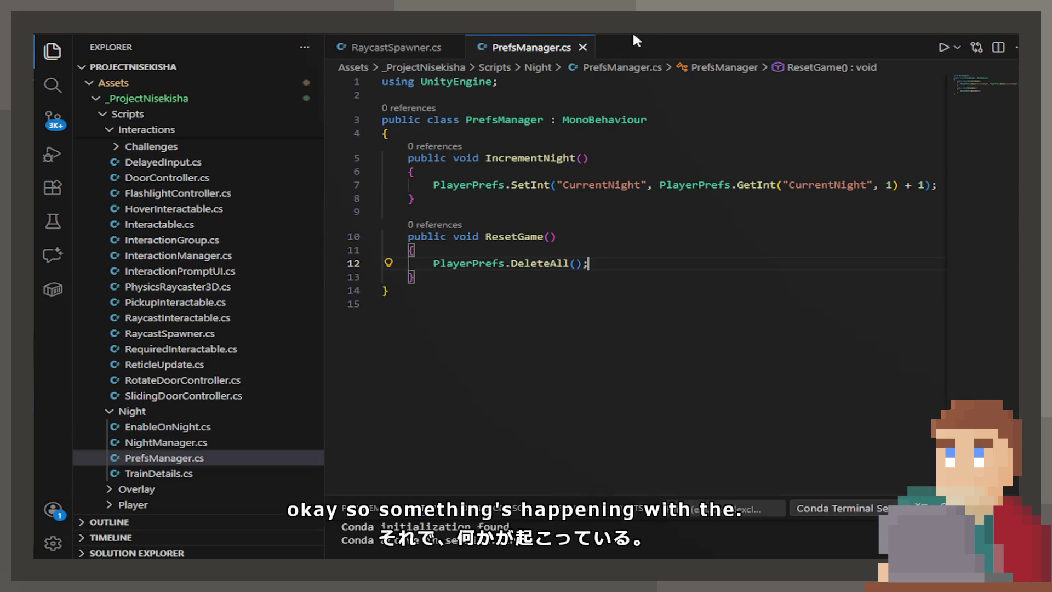
{"action": "key", "text": "ctrl+minus"}
{"action": "key", "text": "alt+Tab"}
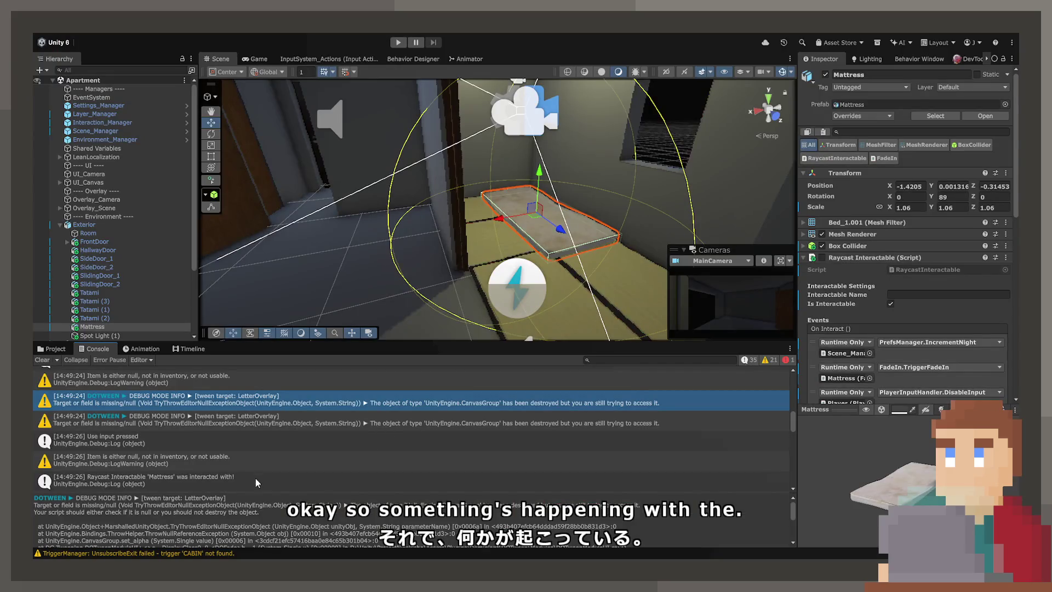
- Expand LetterOverlay and inspect its LetterText and BlackBackground children
{"action": "left_click", "coordinate": [221, 382]}
{"action": "left_click", "coordinate": [231, 400]}
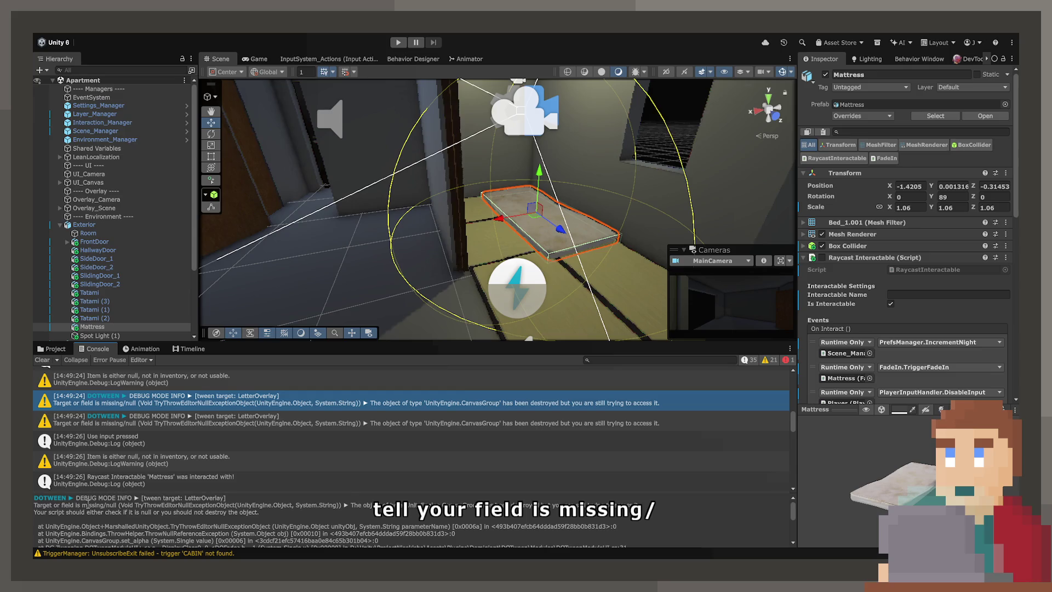
{"action": "scroll", "coordinate": [102, 331], "scroll_direction": "down", "scroll_amount": 4}
{"action": "left_click", "coordinate": [101, 336]}
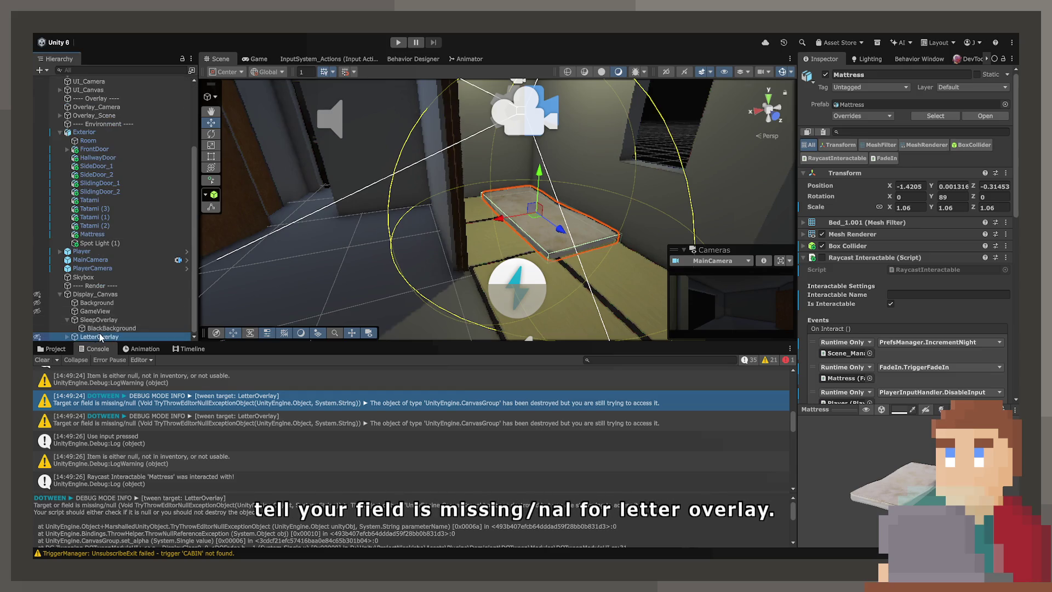
{"action": "scroll", "coordinate": [89, 340], "scroll_direction": "down", "scroll_amount": 1}
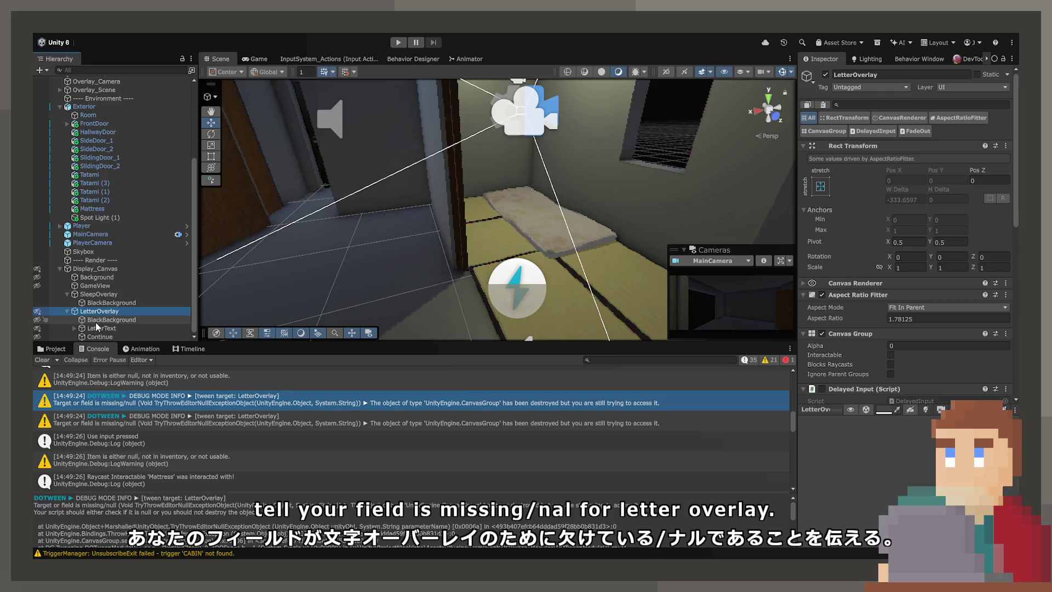
{"action": "left_click", "coordinate": [96, 329]}
{"action": "key", "text": "Up"}
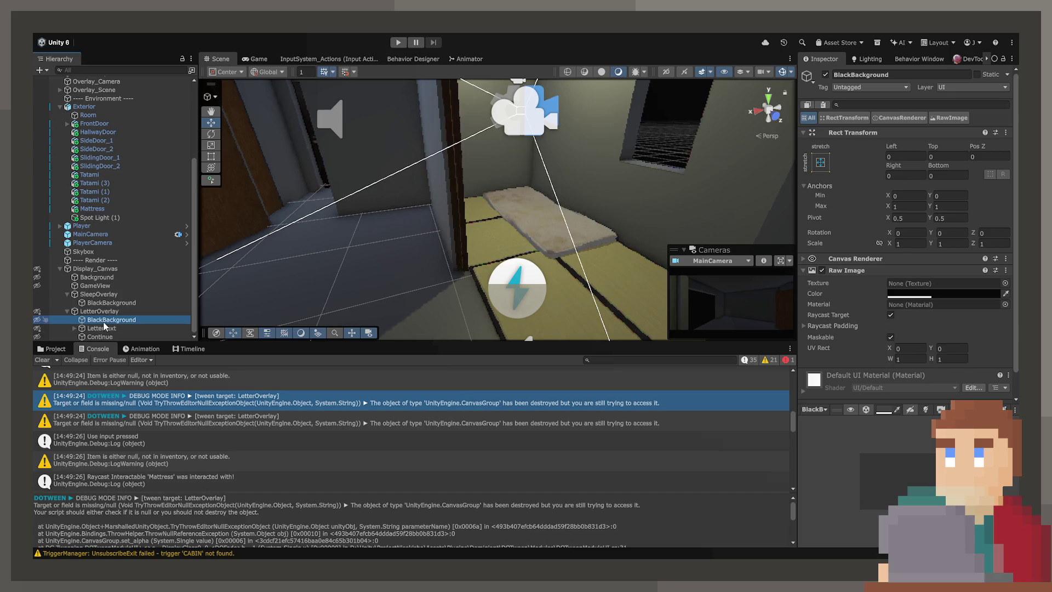
- Review LetterOverlay's Delayed Input and Fade Out components and open FadeOut.cs
{"action": "left_click", "coordinate": [106, 313]}
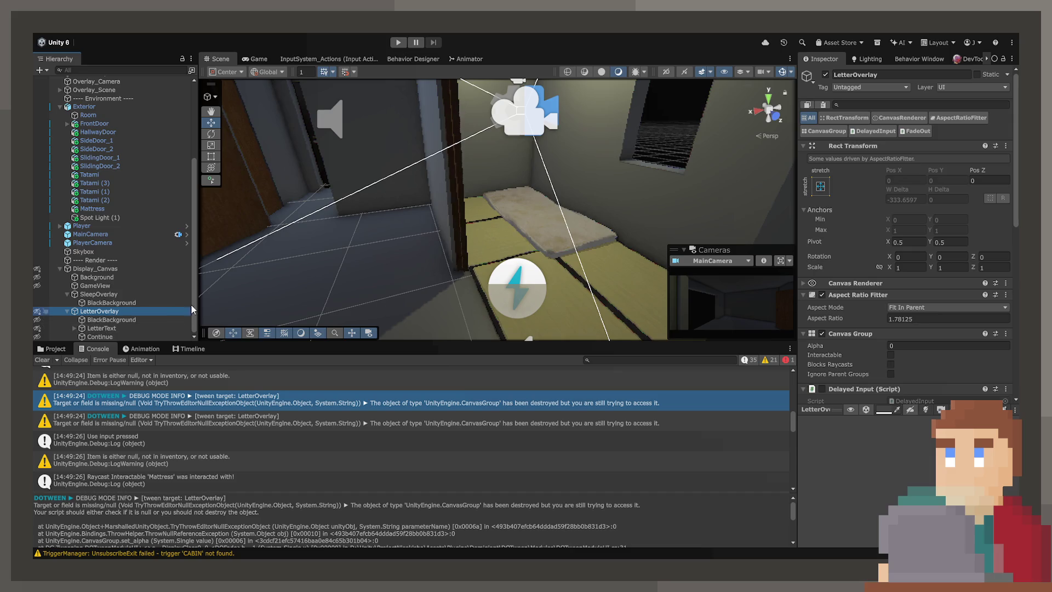
{"action": "scroll", "coordinate": [899, 379], "scroll_direction": "down", "scroll_amount": 3}
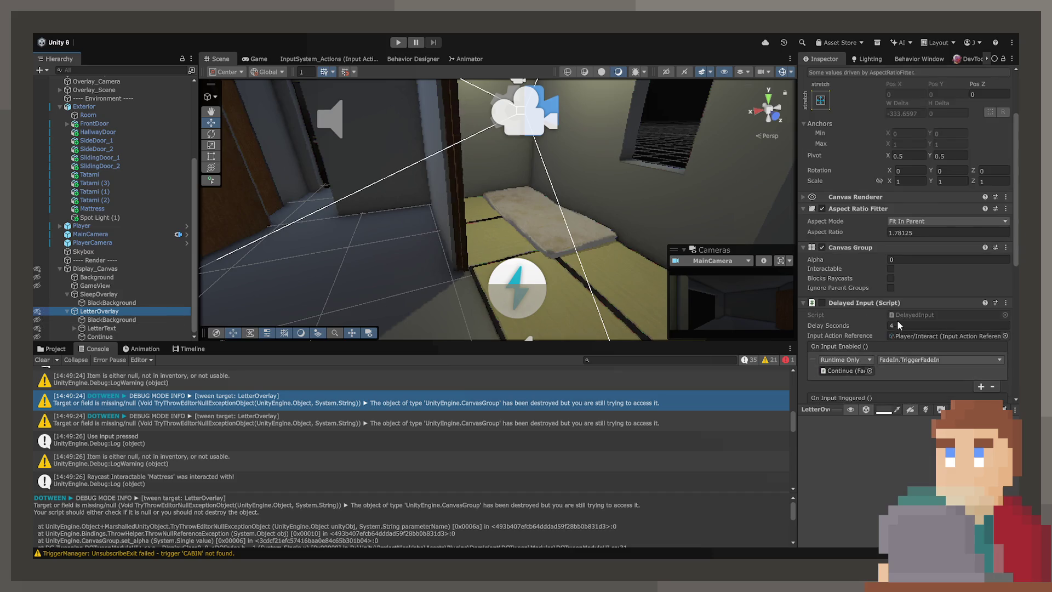
{"action": "scroll", "coordinate": [899, 325], "scroll_direction": "down", "scroll_amount": 7}
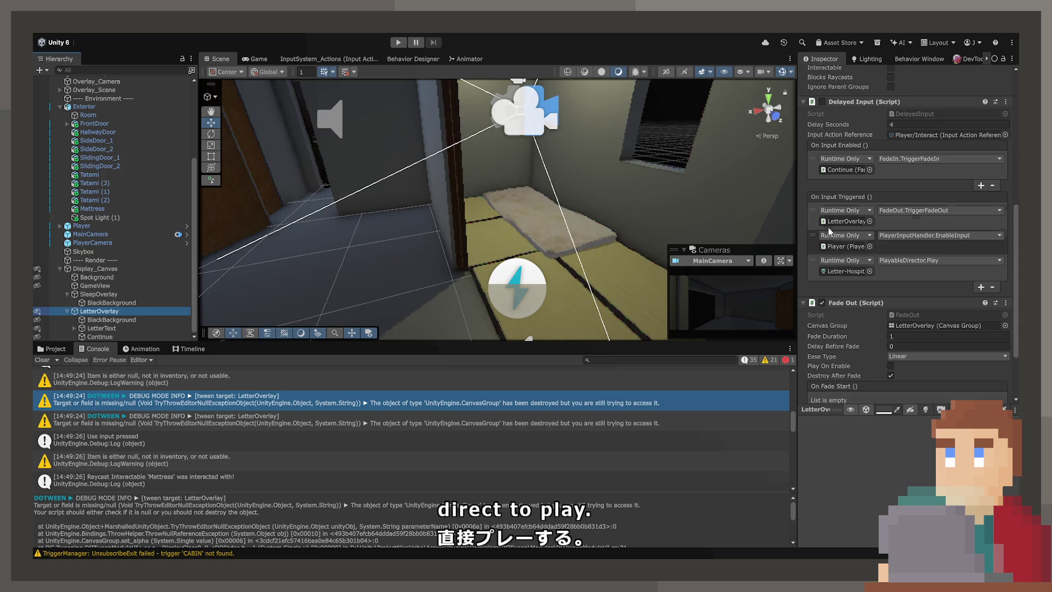
{"action": "double_click", "coordinate": [914, 314]}
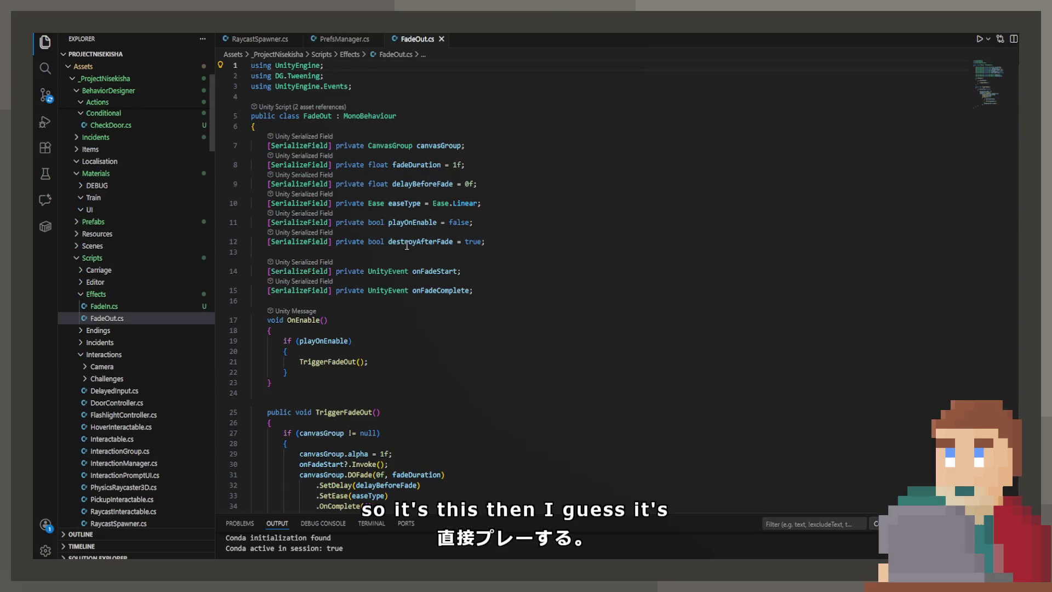
- Read TriggerFadeOut in FadeOut.cs to see how destroyAfterFade calls Destroy
{"action": "scroll", "coordinate": [390, 239], "scroll_direction": "down", "scroll_amount": 5}
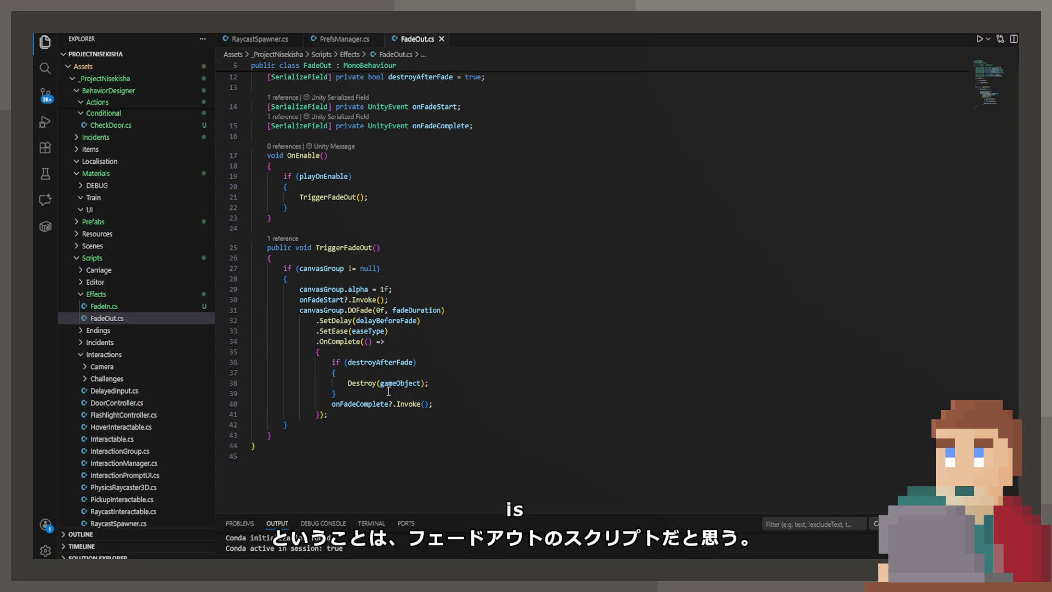
{"action": "mouse_move", "coordinate": [387, 382]}
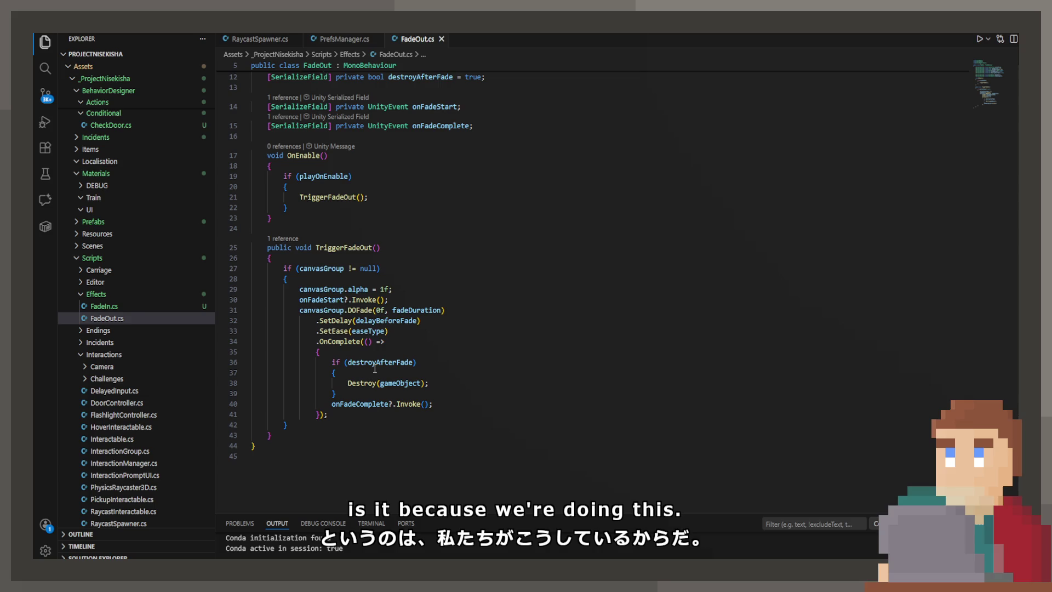
{"action": "mouse_move", "coordinate": [369, 359]}
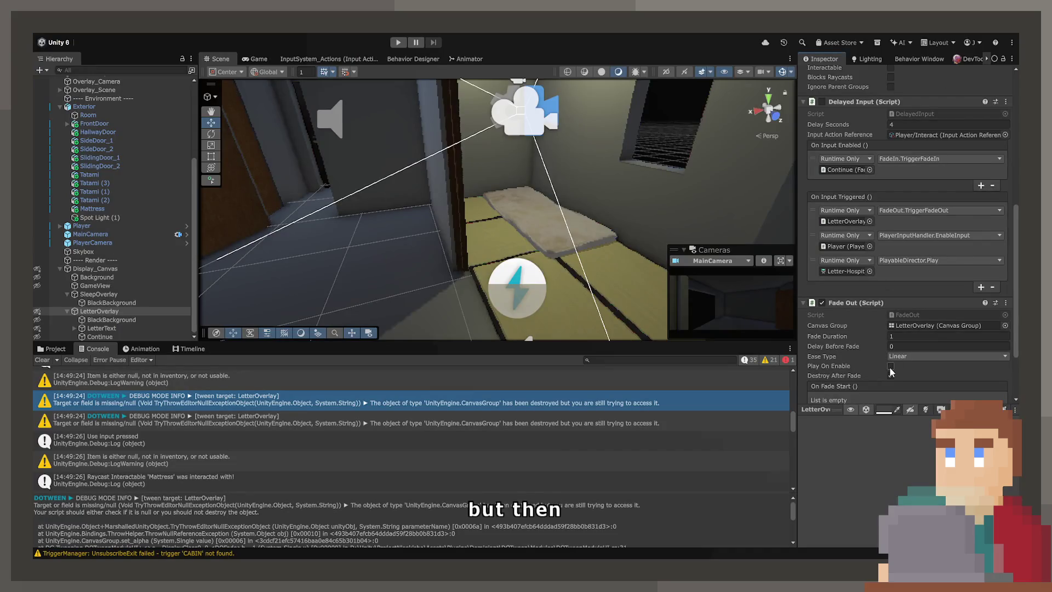
- Uncheck Destroy After Fade on LetterOverlay's Fade Out and review the DOTween safe mode warning
{"action": "left_click", "coordinate": [892, 376]}
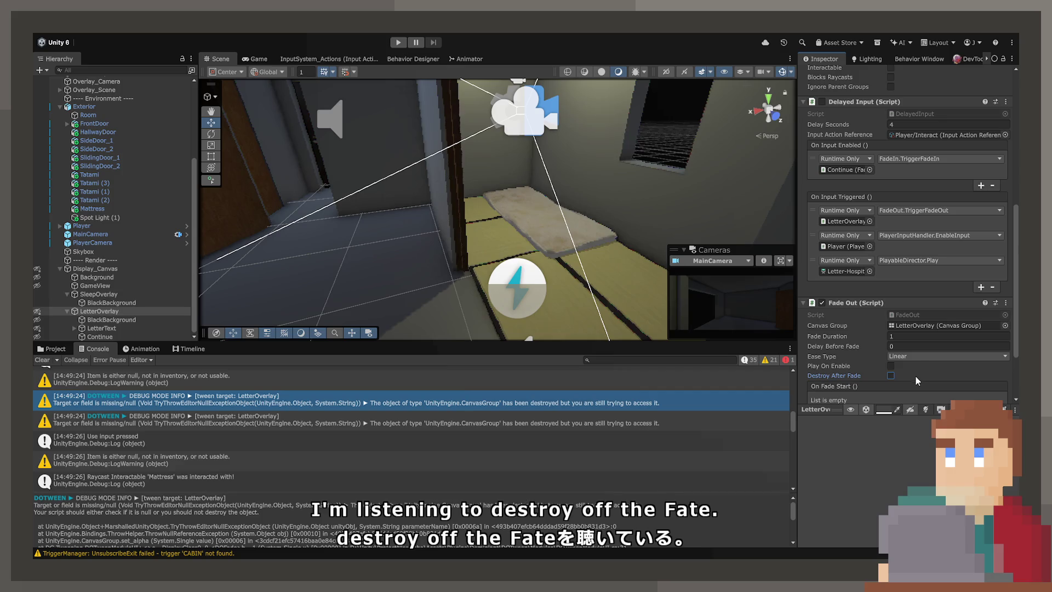
{"action": "scroll", "coordinate": [300, 423], "scroll_direction": "down", "scroll_amount": 10}
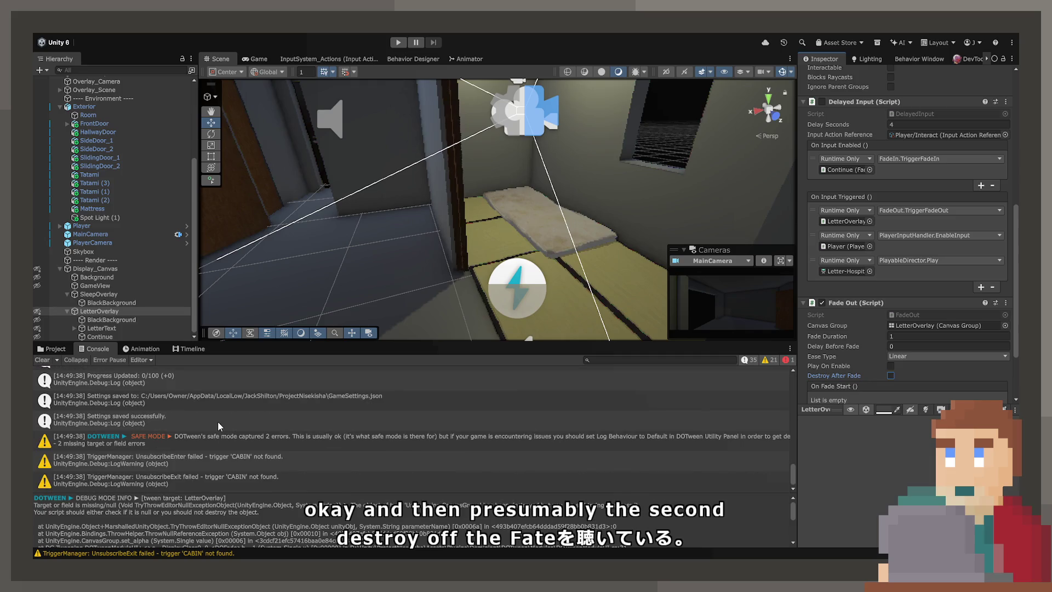
{"action": "left_click", "coordinate": [217, 442]}
{"action": "scroll", "coordinate": [217, 447], "scroll_direction": "up", "scroll_amount": 10}
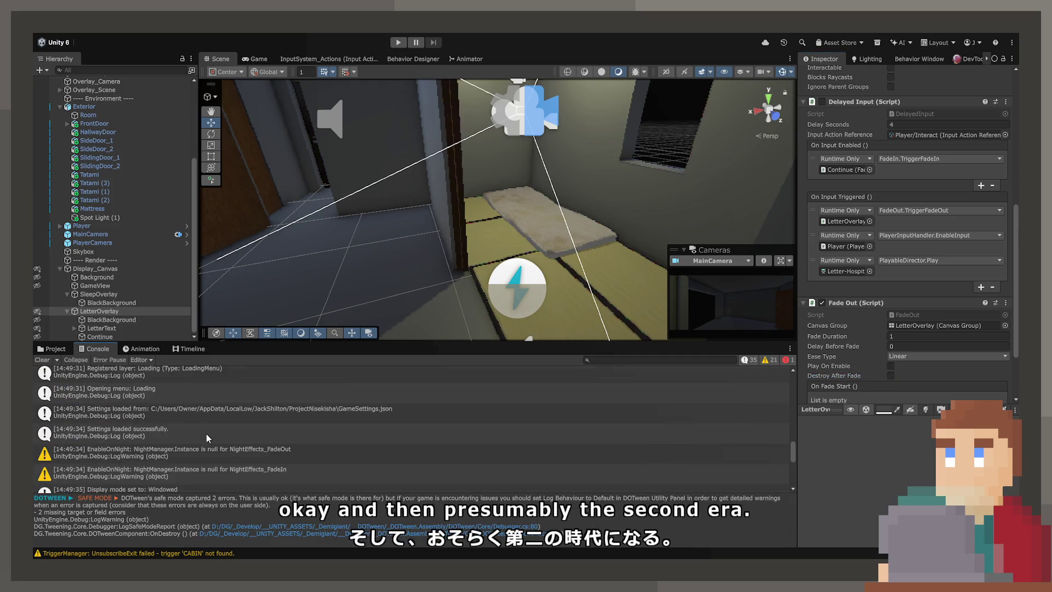
{"action": "scroll", "coordinate": [205, 437], "scroll_direction": "up", "scroll_amount": 10}
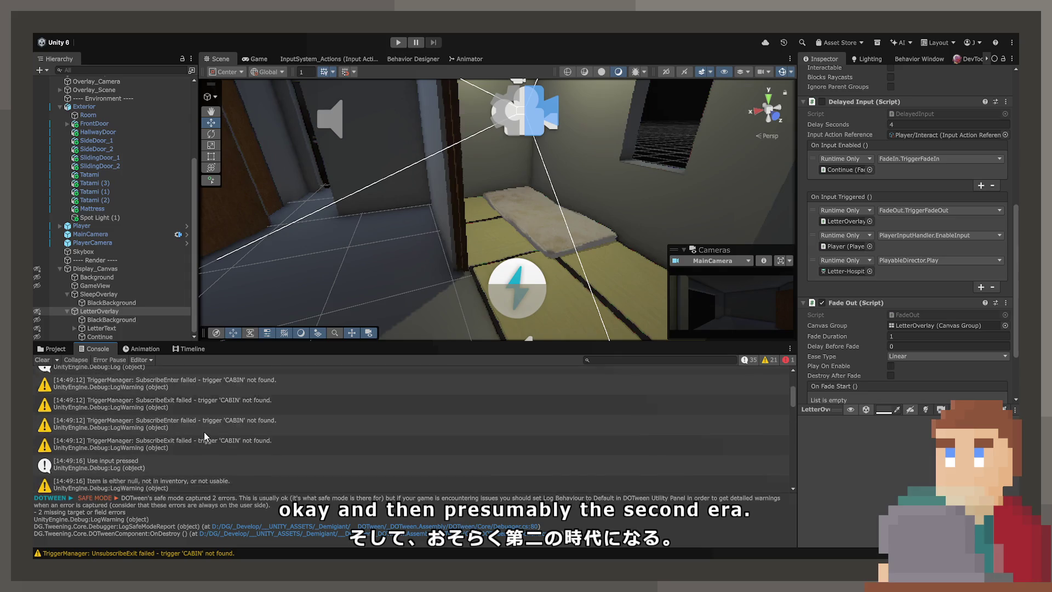
{"action": "scroll", "coordinate": [208, 412], "scroll_direction": "down", "scroll_amount": 3}
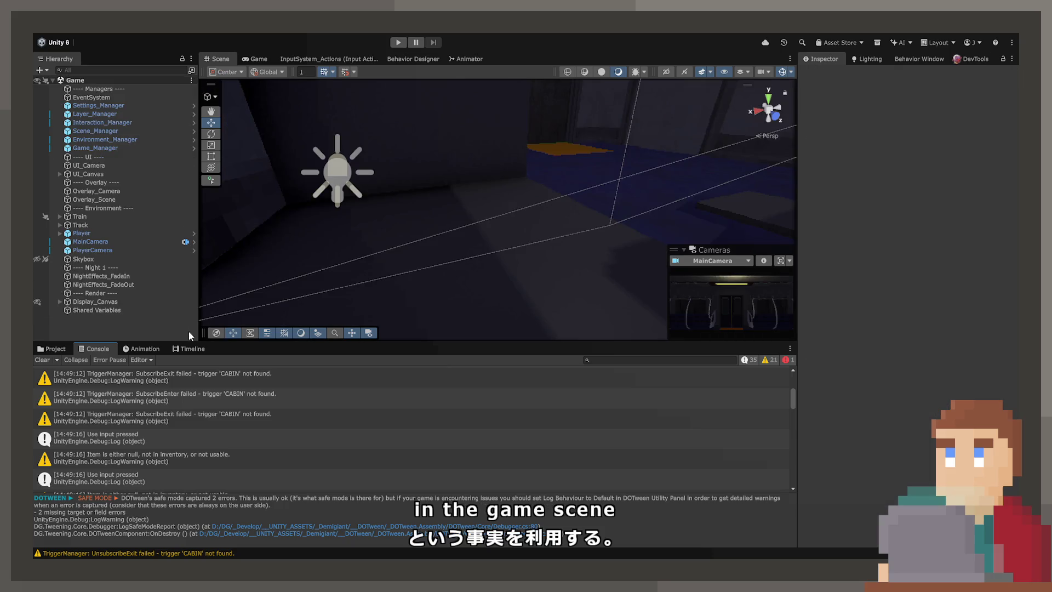
- Add two Enable On Nights entries to NightEffects_FadeIn and set Element 1 to night 2
{"action": "left_click", "coordinate": [123, 285]}
{"action": "left_click", "coordinate": [123, 276]}
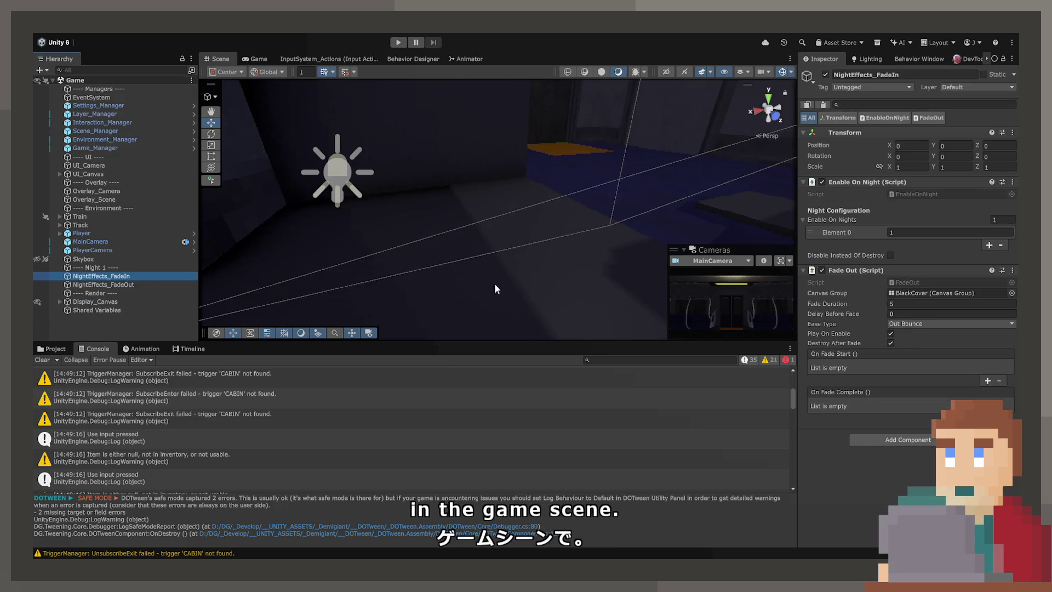
{"action": "left_click", "coordinate": [990, 245]}
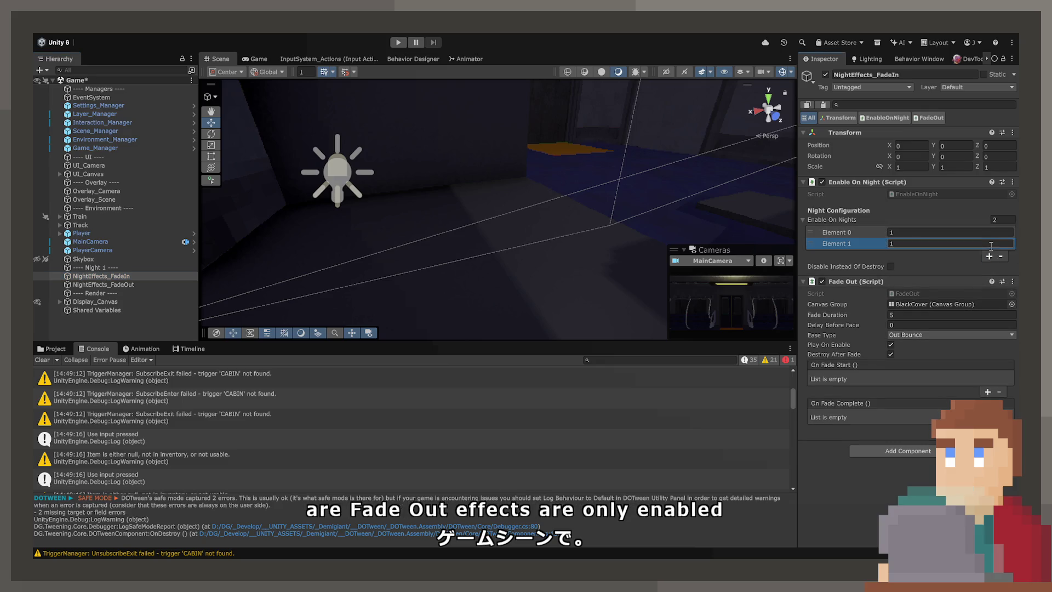
{"action": "left_click", "coordinate": [989, 256]}
{"action": "left_click", "coordinate": [905, 243]}
{"action": "type", "text": "2"}
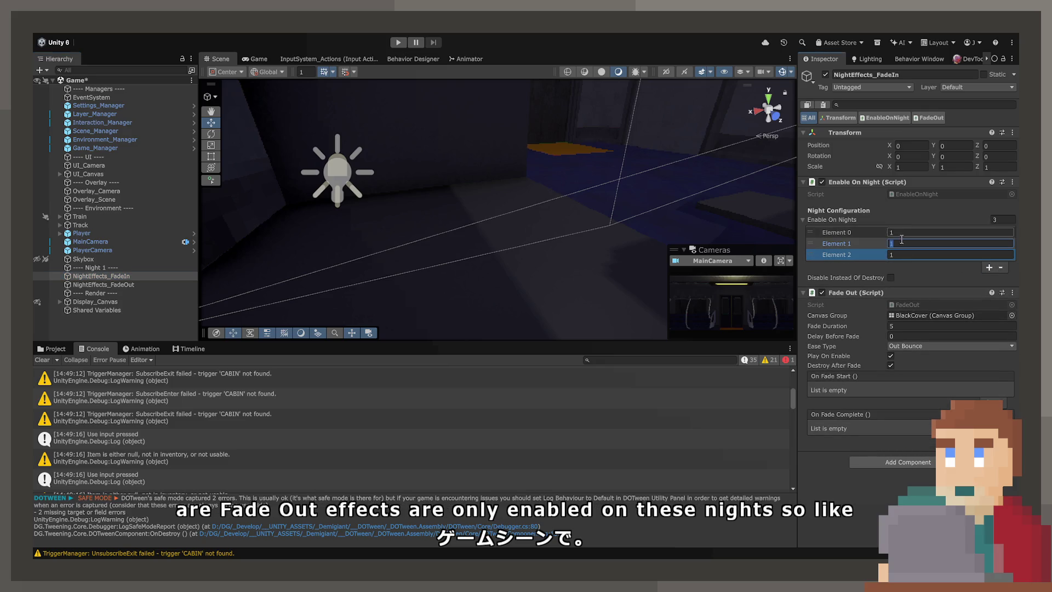
{"action": "key", "text": "Return"}
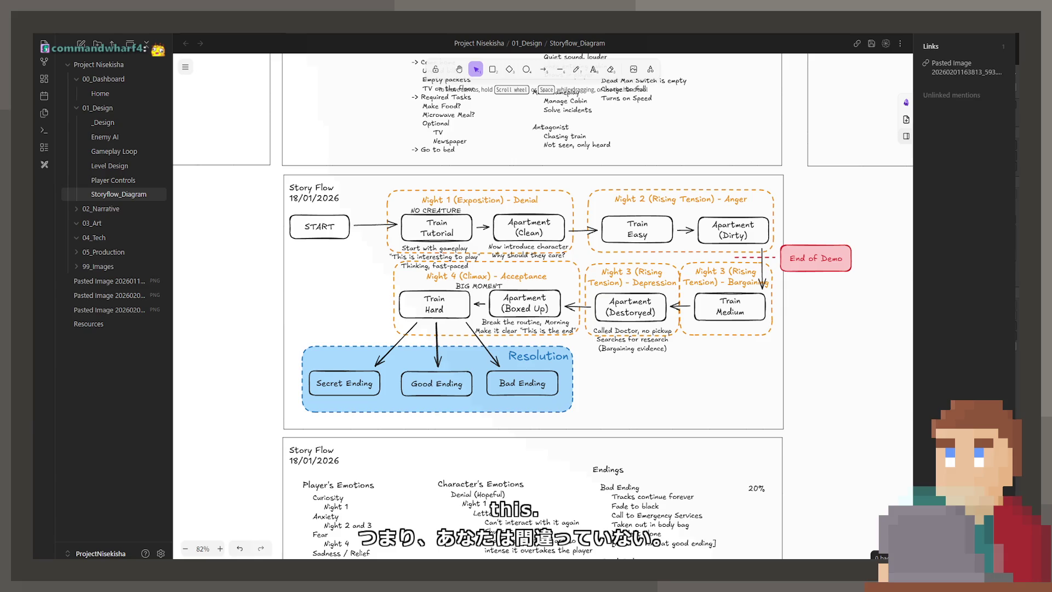
- Scroll through the Storyflow_Diagram scene cards from Scene 7 back to Scene 3
{"action": "scroll", "coordinate": [738, 218], "scroll_direction": "down", "scroll_amount": 3}
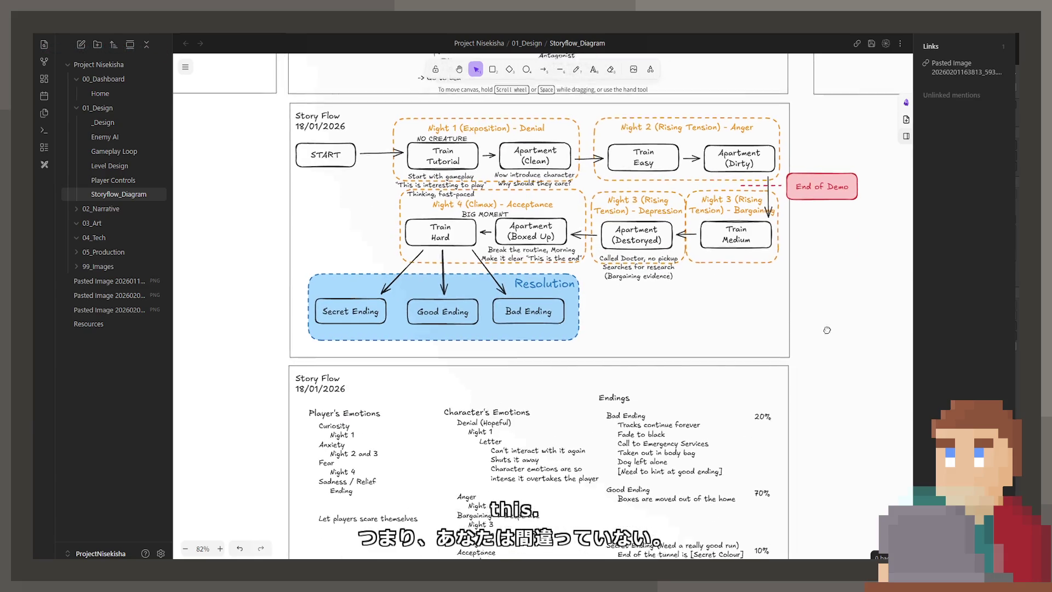
{"action": "scroll", "coordinate": [738, 218], "scroll_direction": "up", "scroll_amount": 3}
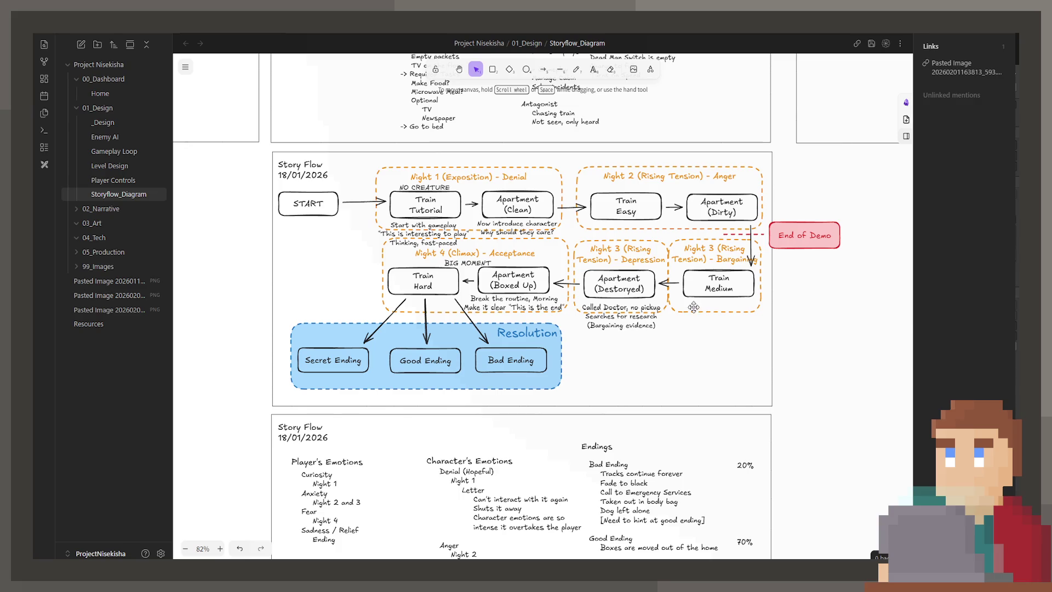
{"action": "scroll", "coordinate": [631, 418], "scroll_direction": "down", "scroll_amount": 15}
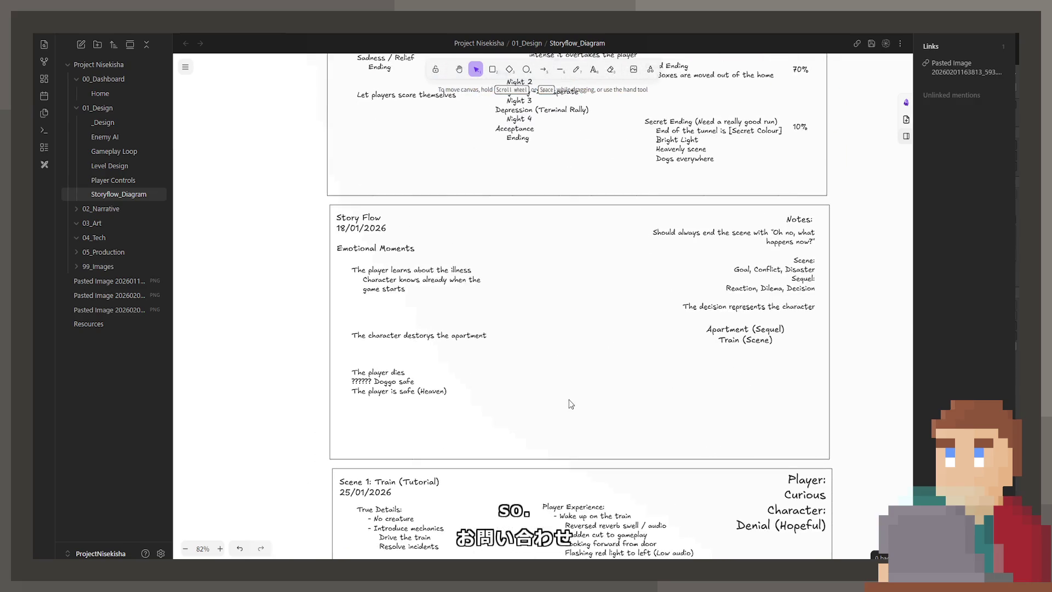
{"action": "scroll", "coordinate": [546, 385], "scroll_direction": "down", "scroll_amount": 10}
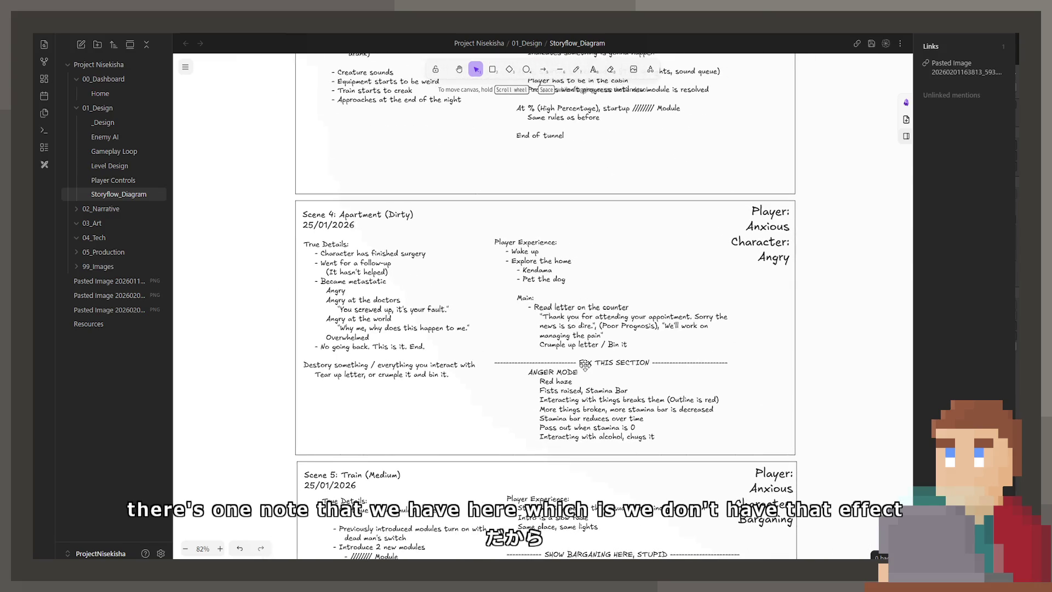
{"action": "scroll", "coordinate": [572, 359], "scroll_direction": "down", "scroll_amount": 3}
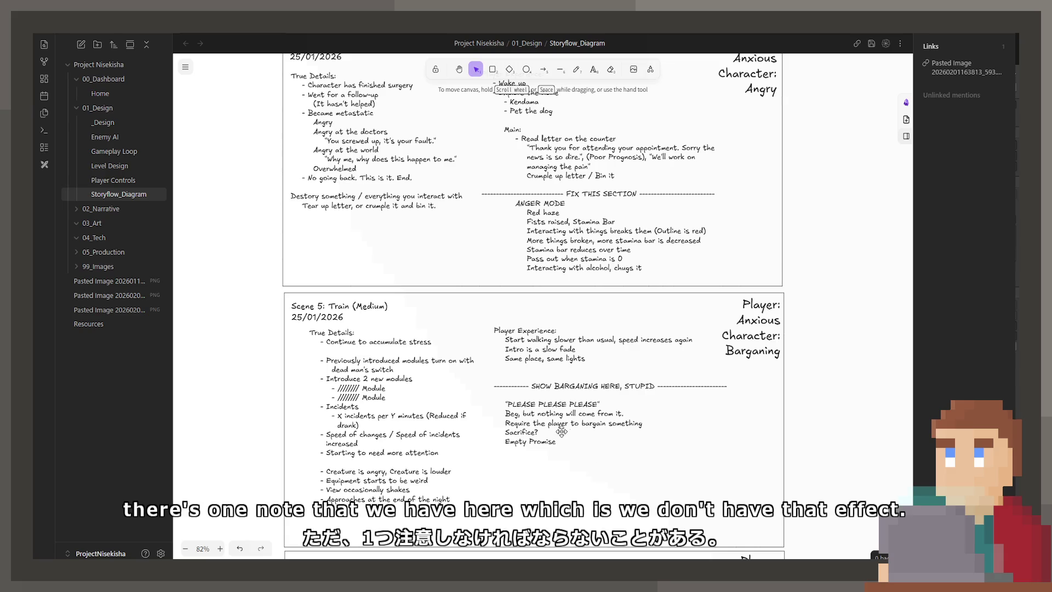
{"action": "scroll", "coordinate": [551, 470], "scroll_direction": "up", "scroll_amount": 2}
{"action": "scroll", "coordinate": [550, 470], "scroll_direction": "up", "scroll_amount": 1}
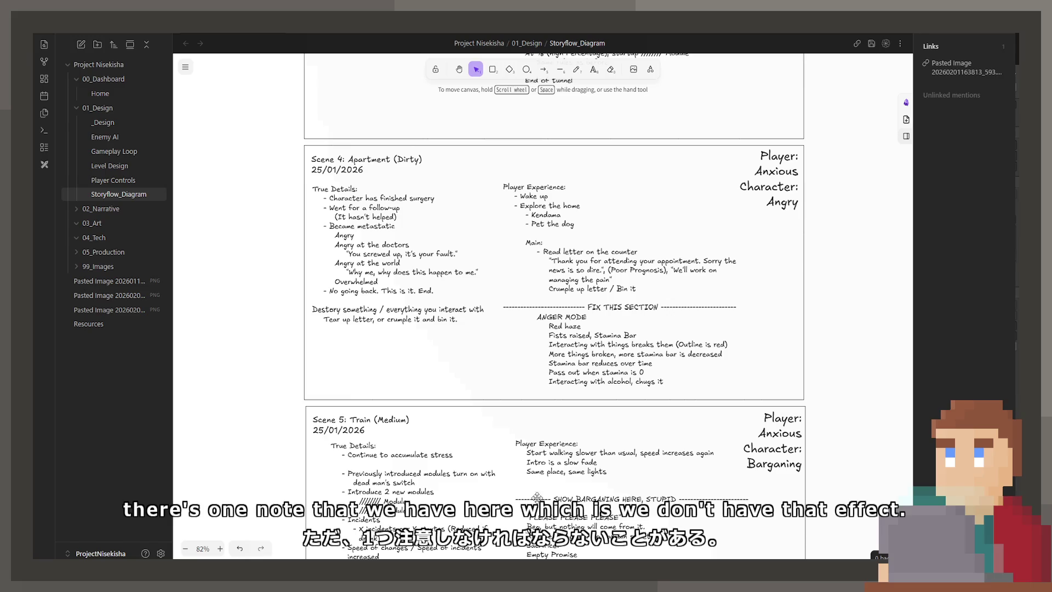
{"action": "scroll", "coordinate": [548, 351], "scroll_direction": "down", "scroll_amount": 3}
{"action": "scroll", "coordinate": [549, 351], "scroll_direction": "down", "scroll_amount": 5}
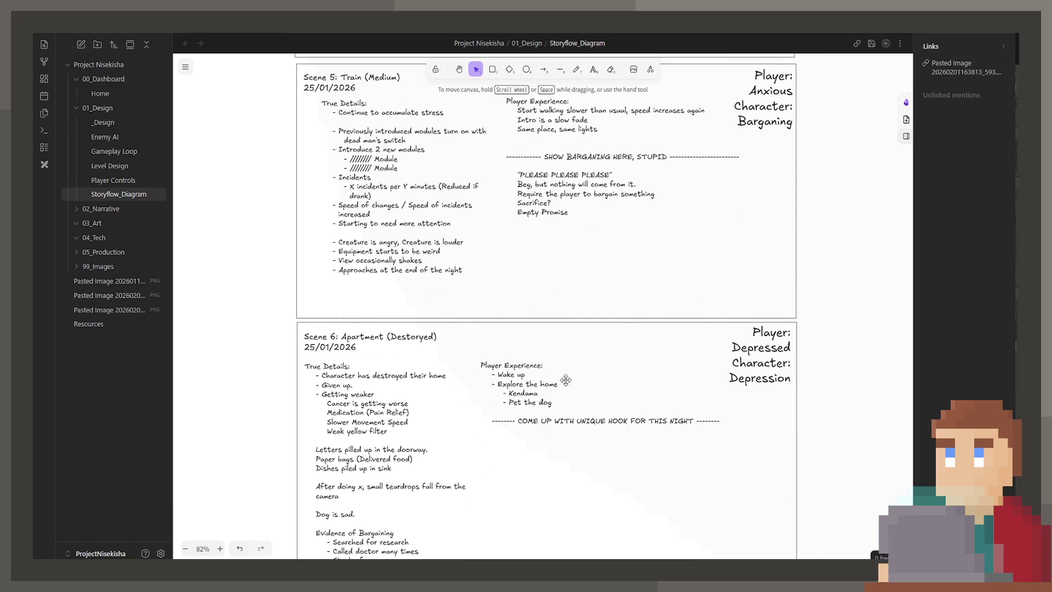
{"action": "scroll", "coordinate": [570, 380], "scroll_direction": "up", "scroll_amount": 5}
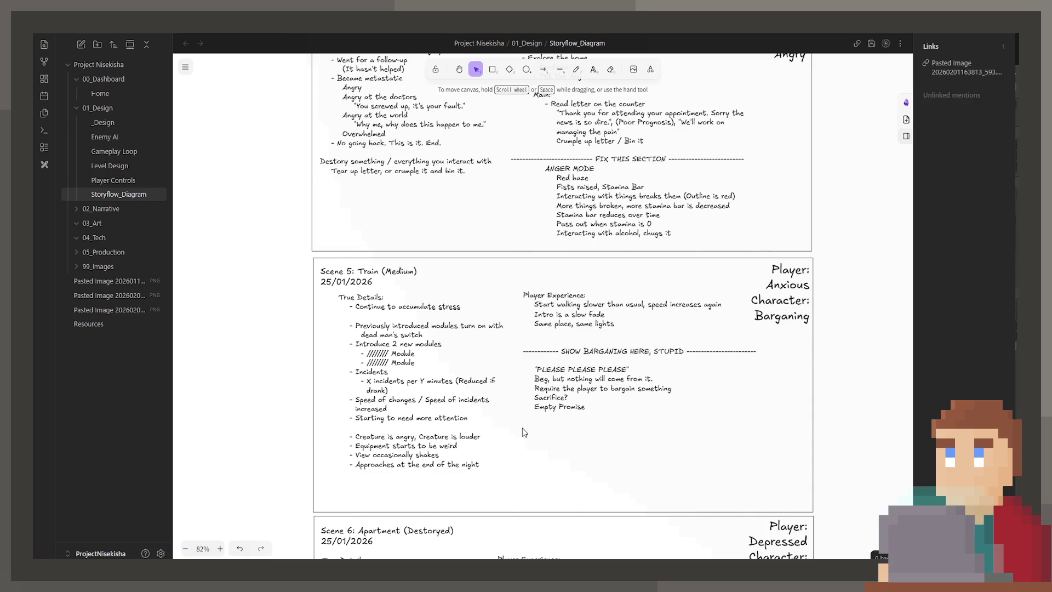
{"action": "scroll", "coordinate": [574, 396], "scroll_direction": "up", "scroll_amount": 2}
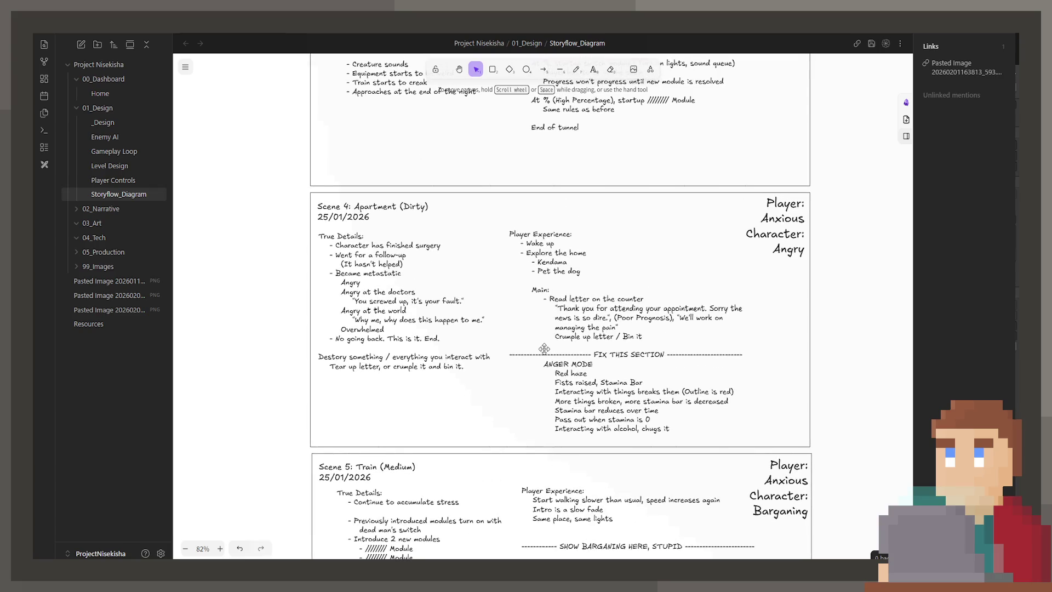
{"action": "scroll", "coordinate": [546, 326], "scroll_direction": "up", "scroll_amount": 5}
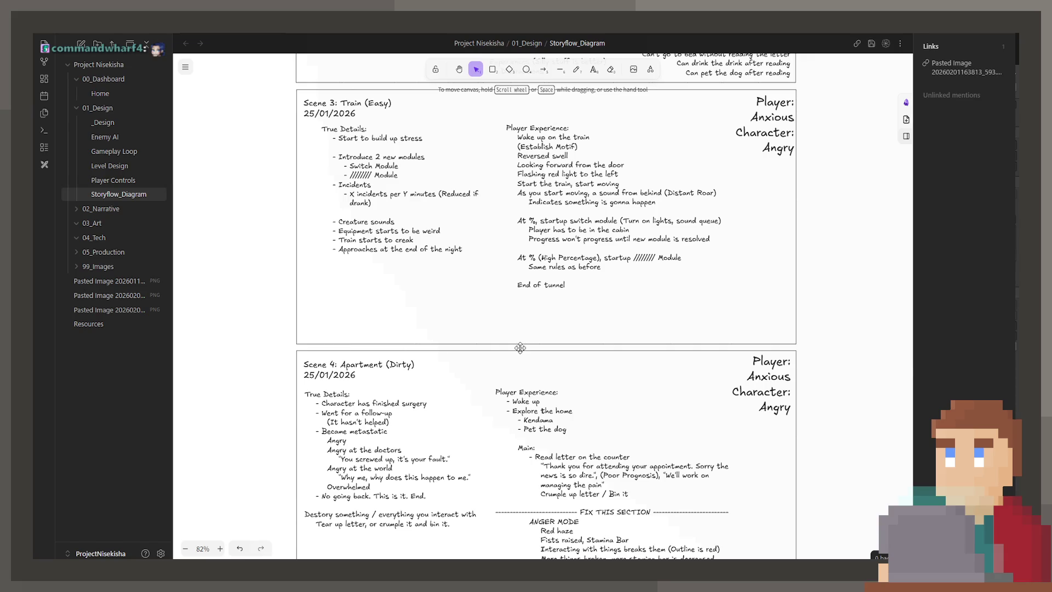
{"action": "scroll", "coordinate": [524, 351], "scroll_direction": "up", "scroll_amount": 7}
{"action": "scroll", "coordinate": [515, 450], "scroll_direction": "up", "scroll_amount": 3}
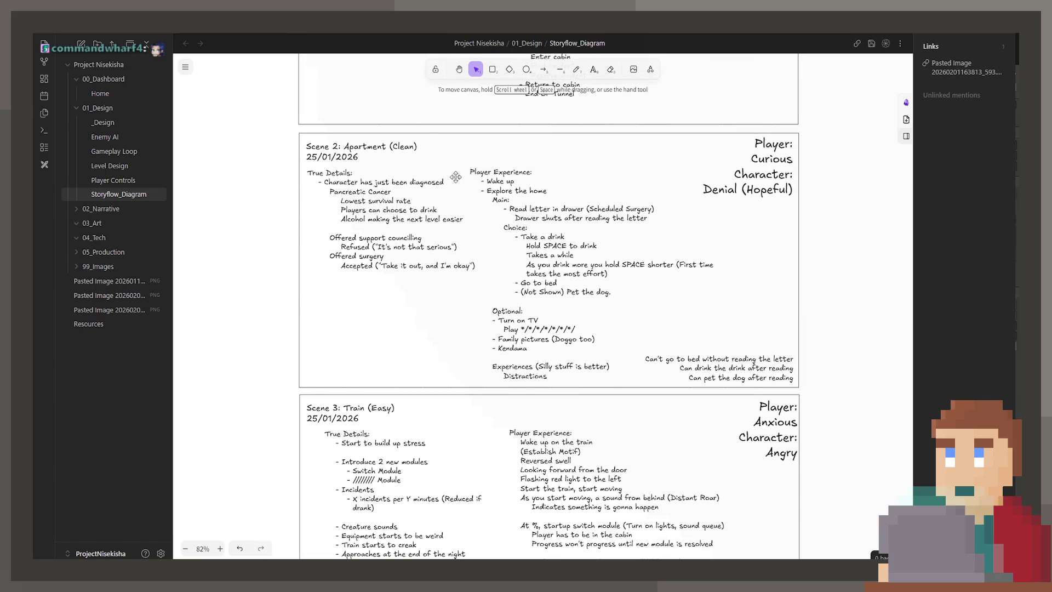
{"action": "scroll", "coordinate": [476, 235], "scroll_direction": "up", "scroll_amount": 1}
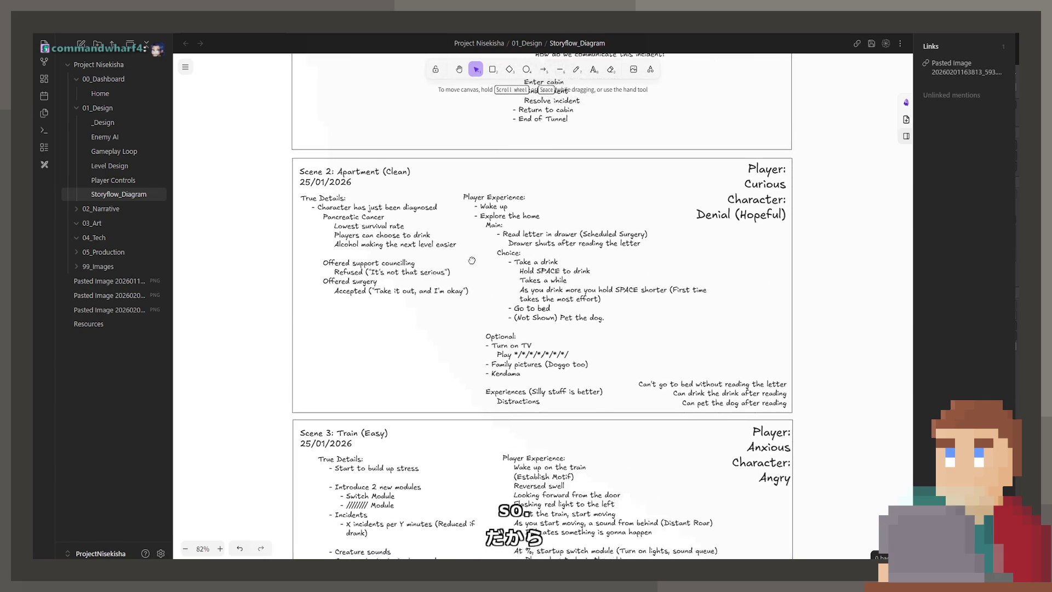
{"action": "scroll", "coordinate": [471, 352], "scroll_direction": "down", "scroll_amount": 5}
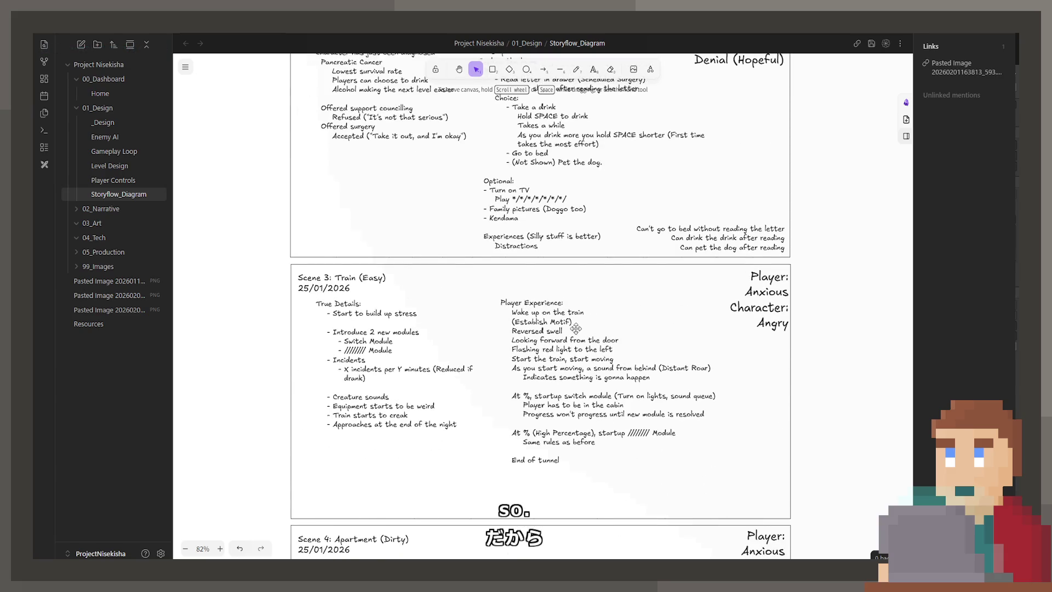
{"action": "scroll", "coordinate": [552, 334], "scroll_direction": "down", "scroll_amount": 5}
{"action": "scroll", "coordinate": [537, 331], "scroll_direction": "down", "scroll_amount": 7}
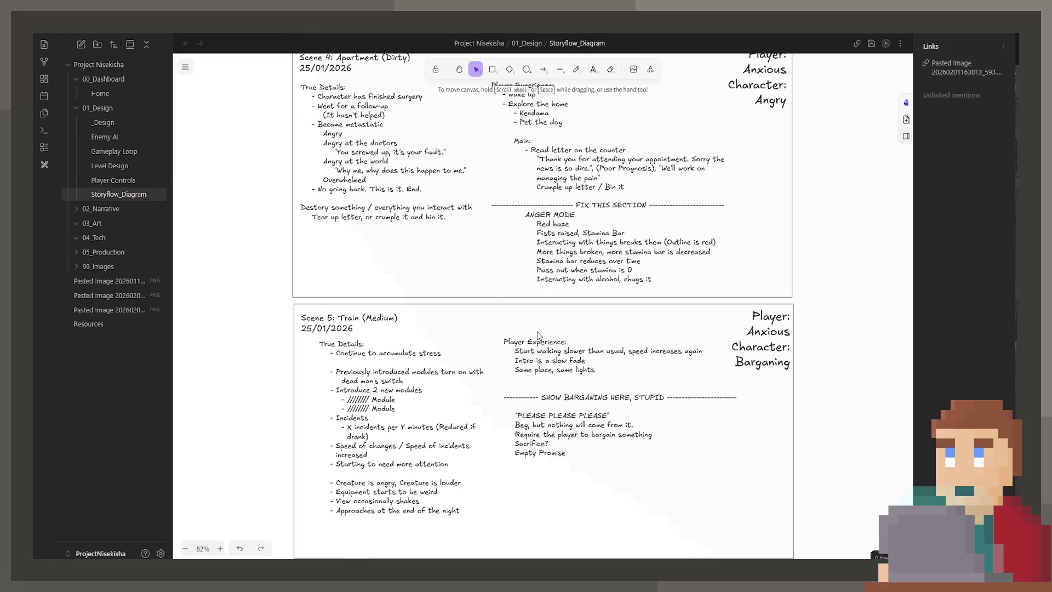
{"action": "scroll", "coordinate": [537, 331], "scroll_direction": "down", "scroll_amount": 1}
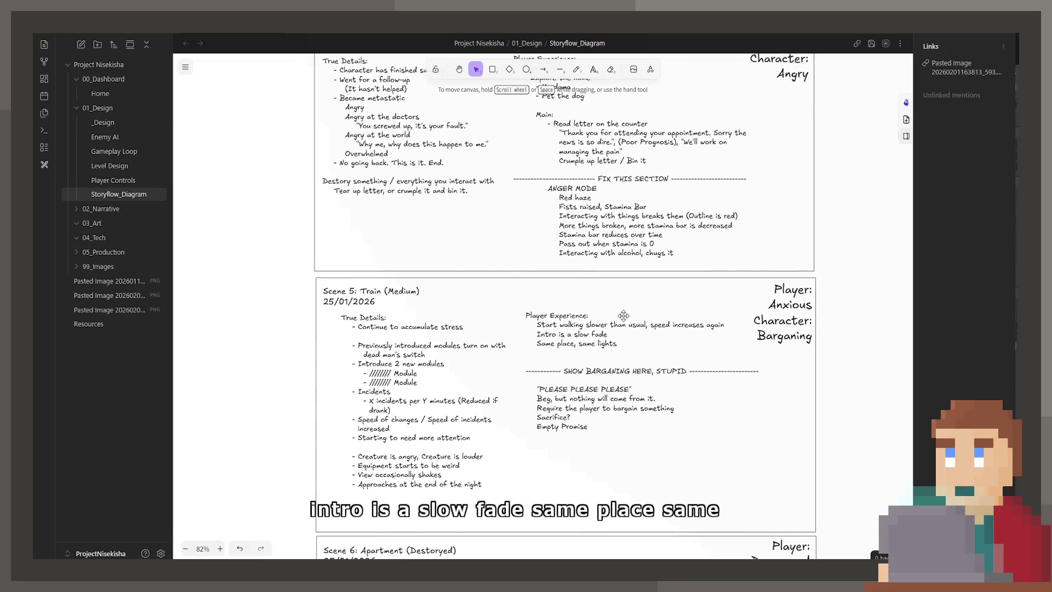
{"action": "scroll", "coordinate": [549, 318], "scroll_direction": "down", "scroll_amount": 12}
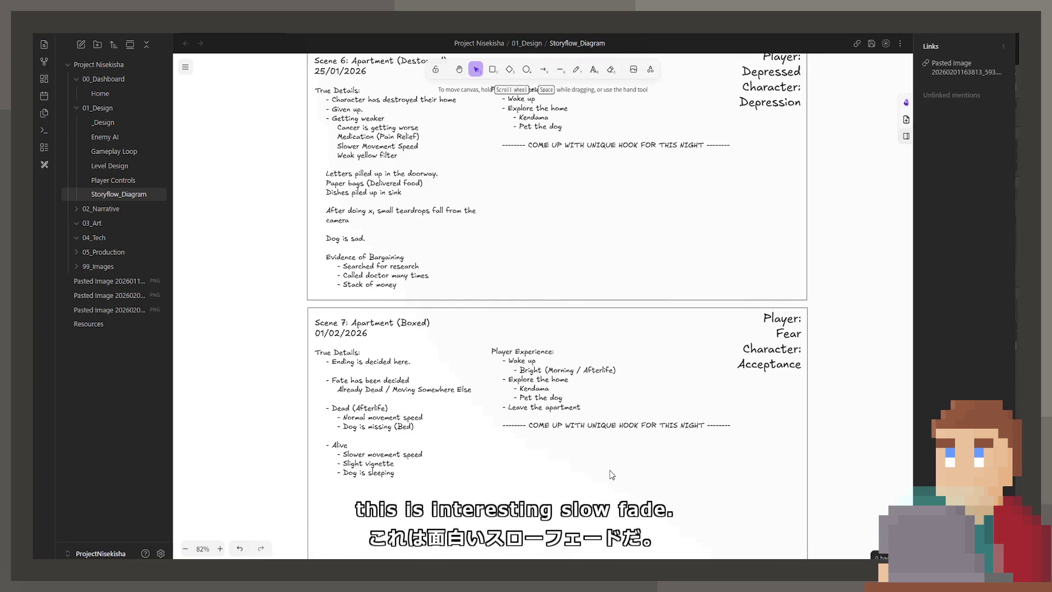
{"action": "scroll", "coordinate": [597, 423], "scroll_direction": "down", "scroll_amount": 6}
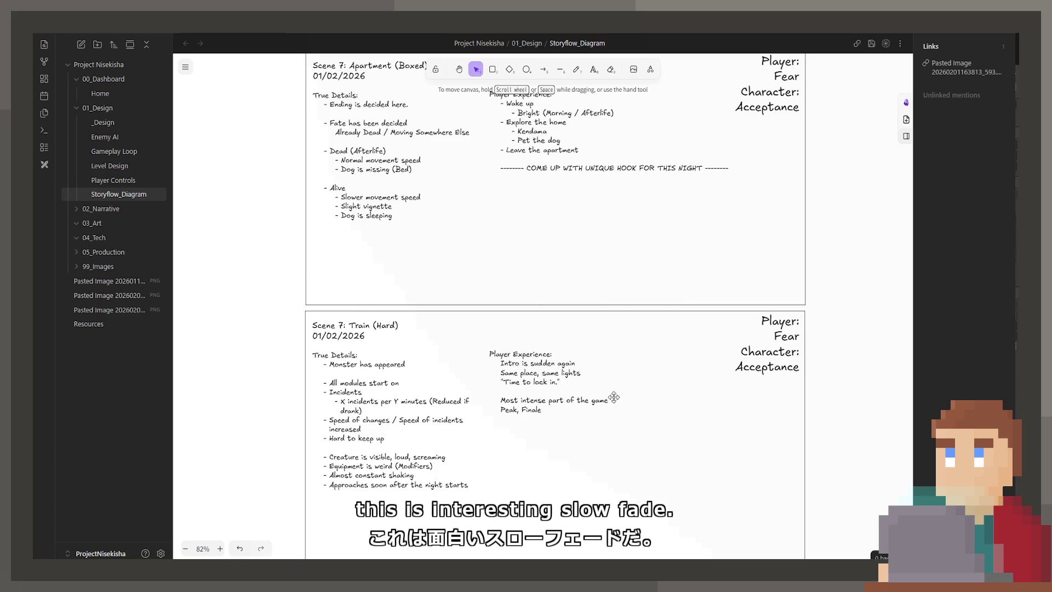
{"action": "scroll", "coordinate": [614, 398], "scroll_direction": "down", "scroll_amount": 2}
- Briefly open Scene 7's Player Experience text, then return to the Scene 4 Apartment (Dirty) card
{"action": "double_click", "coordinate": [540, 301]}
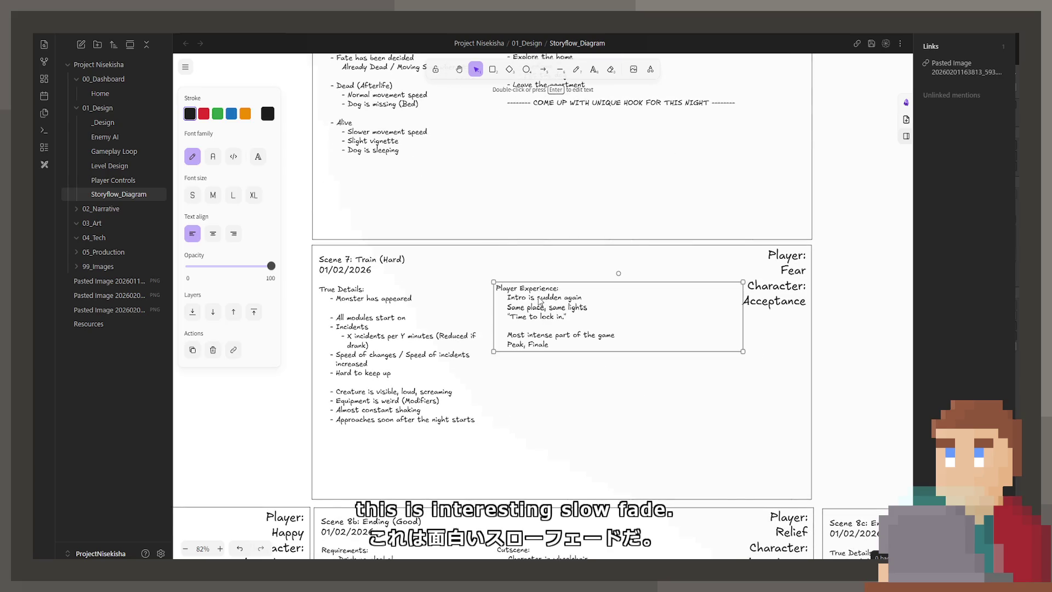
{"action": "key", "text": "Escape"}
{"action": "scroll", "coordinate": [523, 407], "scroll_direction": "up", "scroll_amount": 5}
{"action": "scroll", "coordinate": [523, 407], "scroll_direction": "up", "scroll_amount": 6}
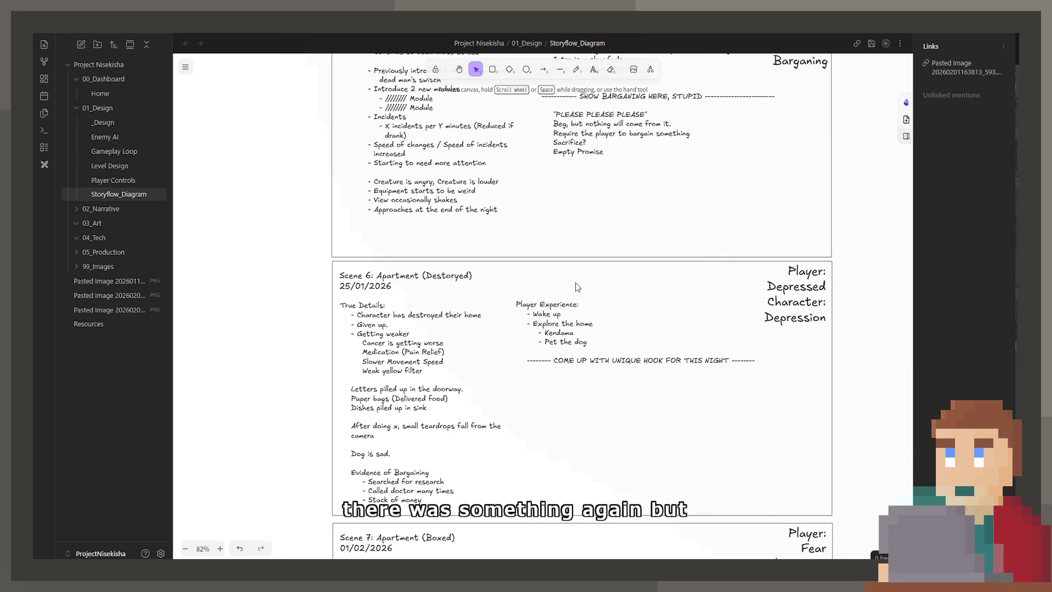
{"action": "scroll", "coordinate": [597, 274], "scroll_direction": "down", "scroll_amount": 15}
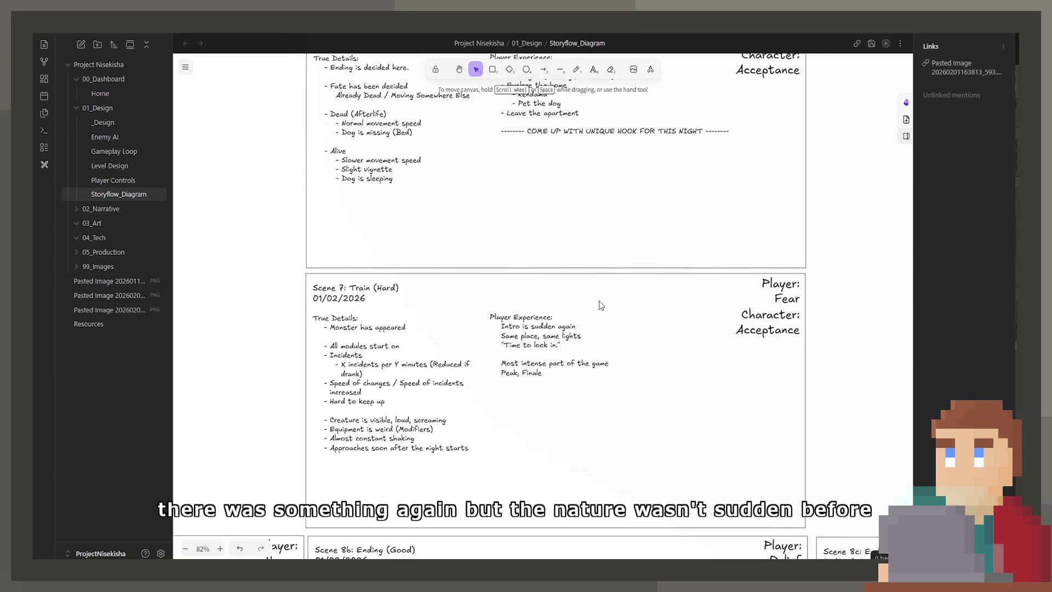
{"action": "scroll", "coordinate": [594, 226], "scroll_direction": "up", "scroll_amount": 15}
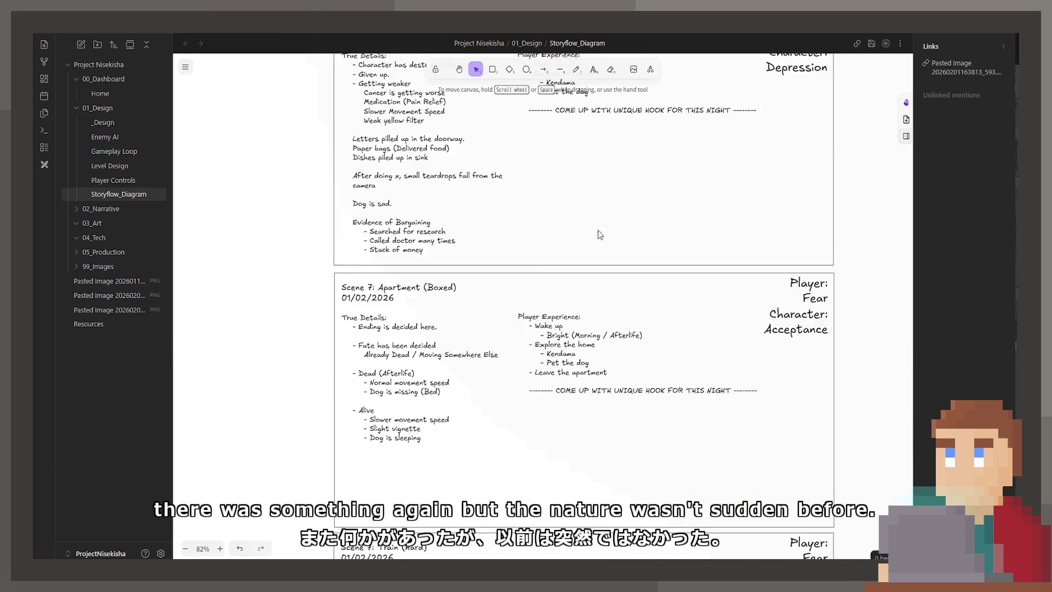
{"action": "scroll", "coordinate": [616, 221], "scroll_direction": "up", "scroll_amount": 4}
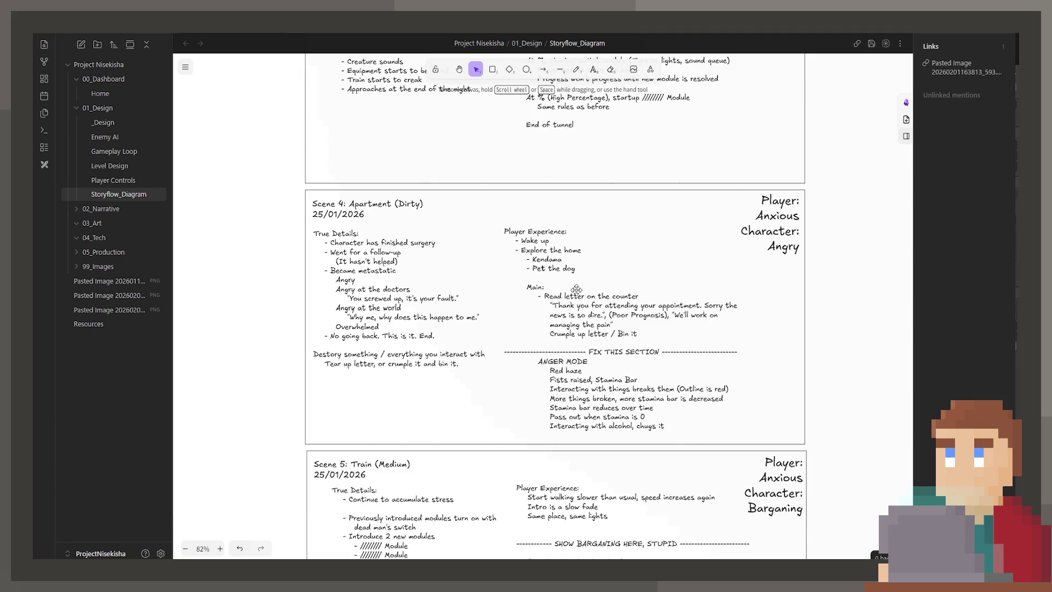
{"action": "scroll", "coordinate": [576, 285], "scroll_direction": "up", "scroll_amount": 4}
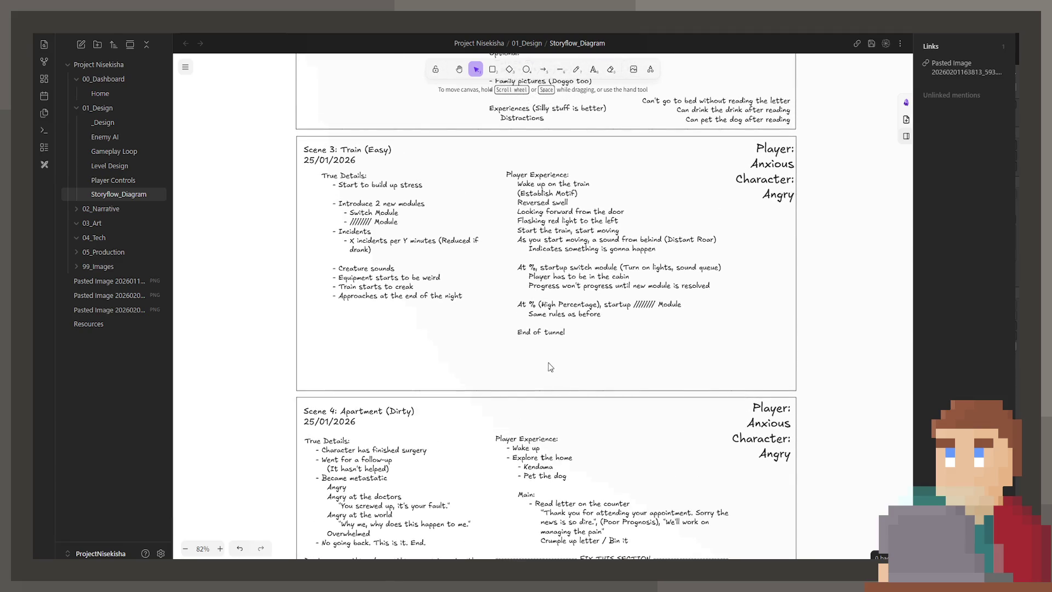
{"action": "scroll", "coordinate": [535, 367], "scroll_direction": "down", "scroll_amount": 5}
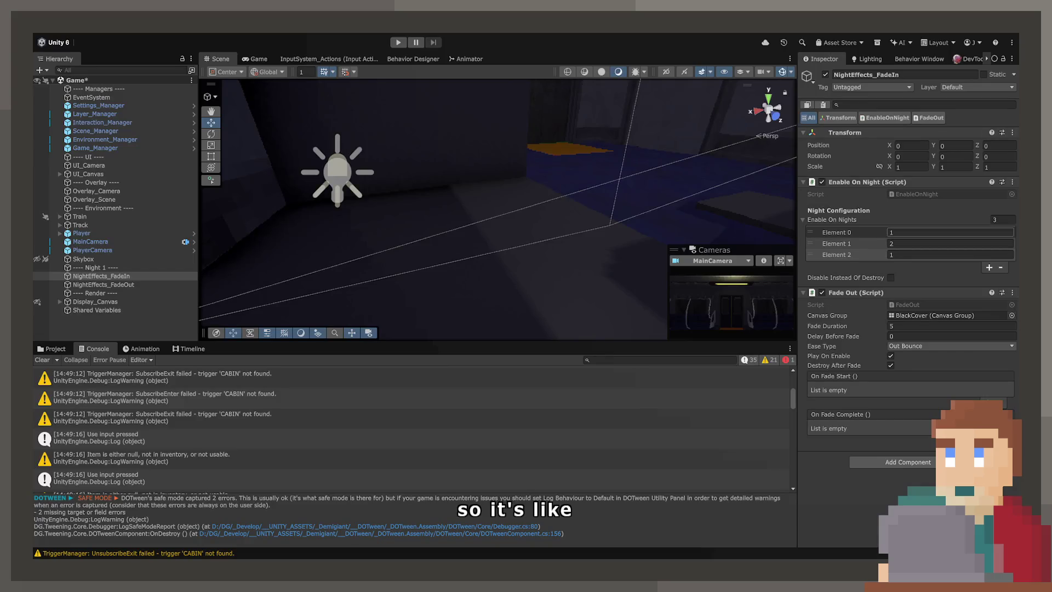
- Set NightEffects_FadeIn's Enable On Nights Element 2 to night 4
{"action": "left_click", "coordinate": [906, 255]}
{"action": "type", "text": "4"}
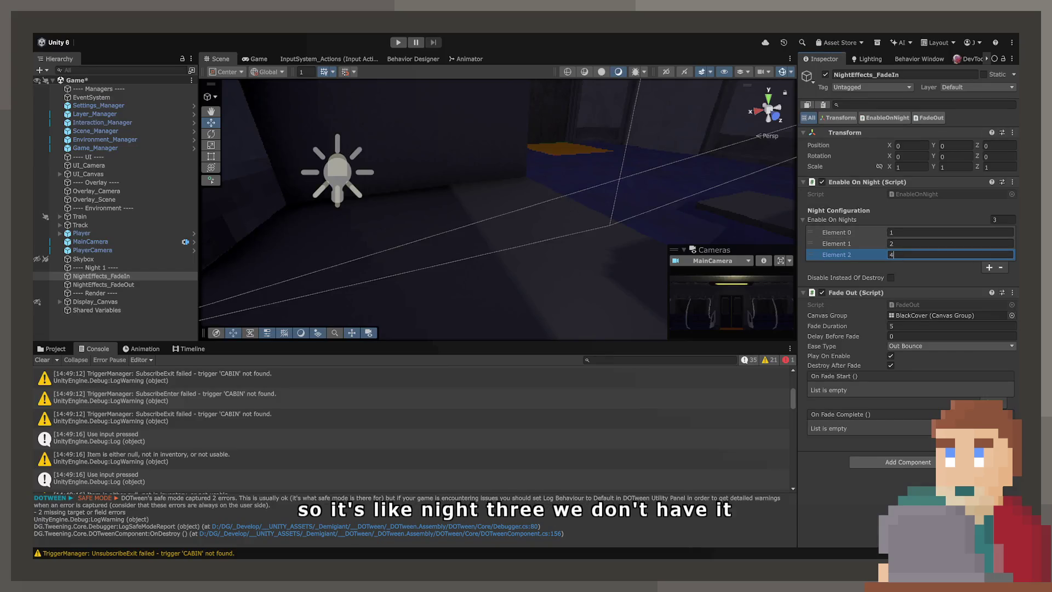
{"action": "key", "text": "Return"}
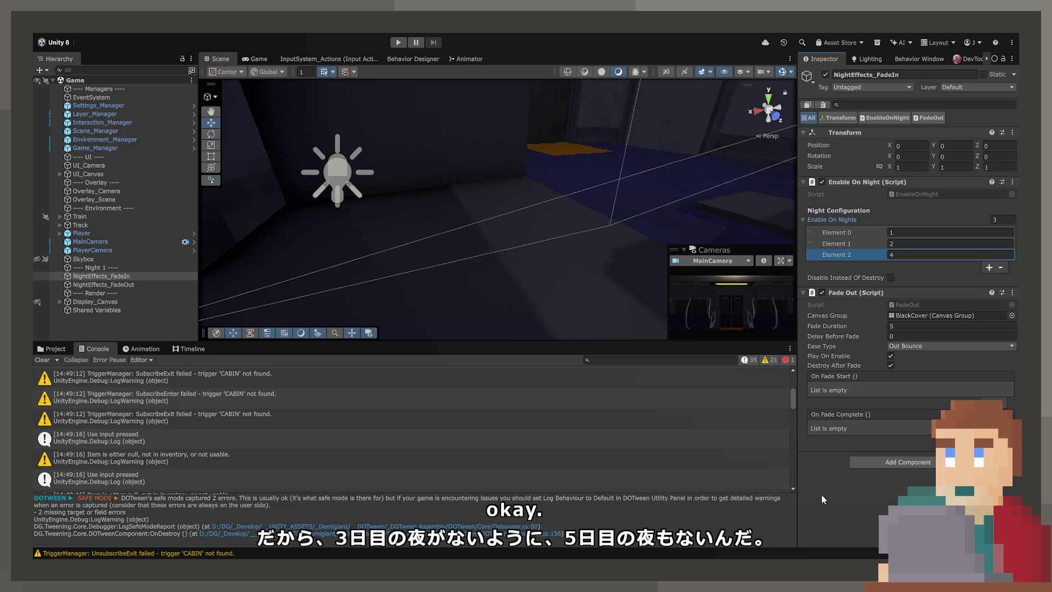
- Add four entries to NightEffects_FadeOut's Enable On Nights list
{"action": "left_click", "coordinate": [123, 283]}
{"action": "left_click", "coordinate": [990, 245]}
{"action": "left_click", "coordinate": [990, 256]}
{"action": "left_click", "coordinate": [989, 268]}
{"action": "left_click", "coordinate": [989, 279]}
- Fill the fade-out night entries so the list reads nights 1 through 5
{"action": "left_click", "coordinate": [900, 243]}
{"action": "type", "text": "2"}
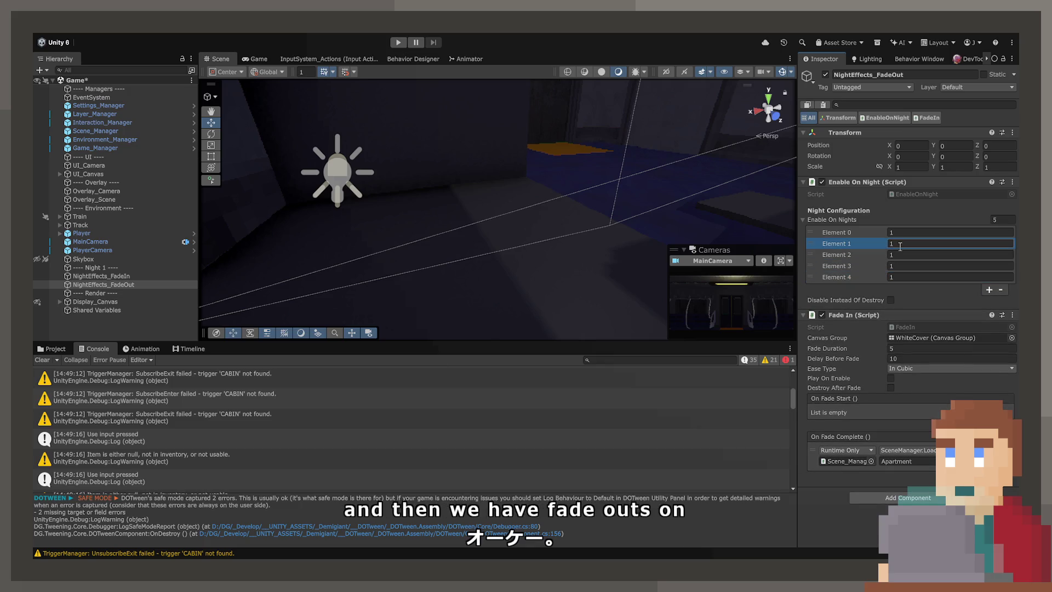
{"action": "left_click", "coordinate": [901, 254]}
{"action": "type", "text": "3"}
{"action": "key", "text": "Tab"}
{"action": "type", "text": "4"}
{"action": "key", "text": "Tab"}
{"action": "type", "text": "5"}
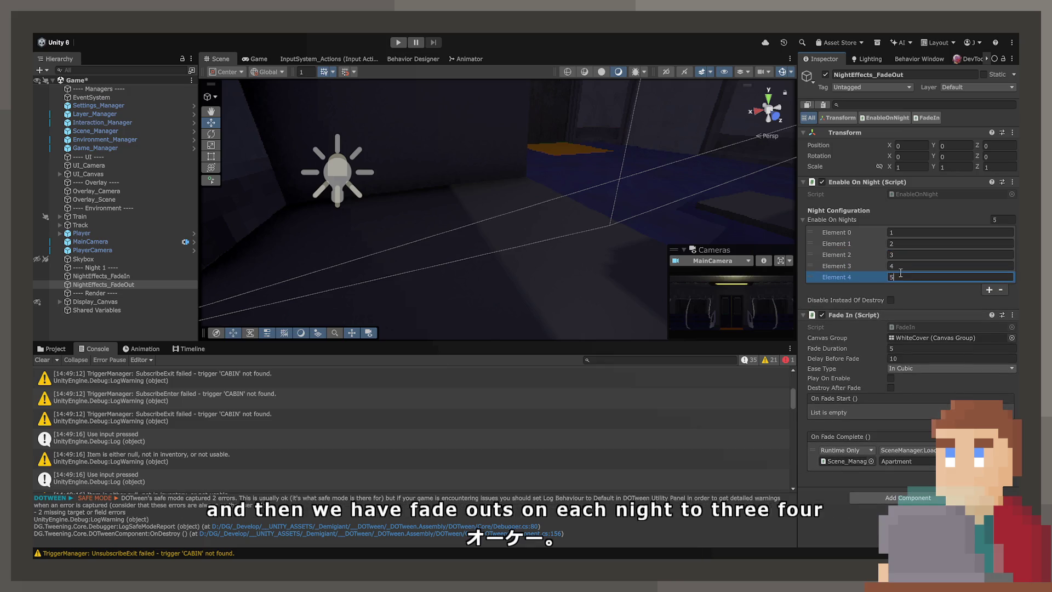
{"action": "left_click", "coordinate": [57, 349]}
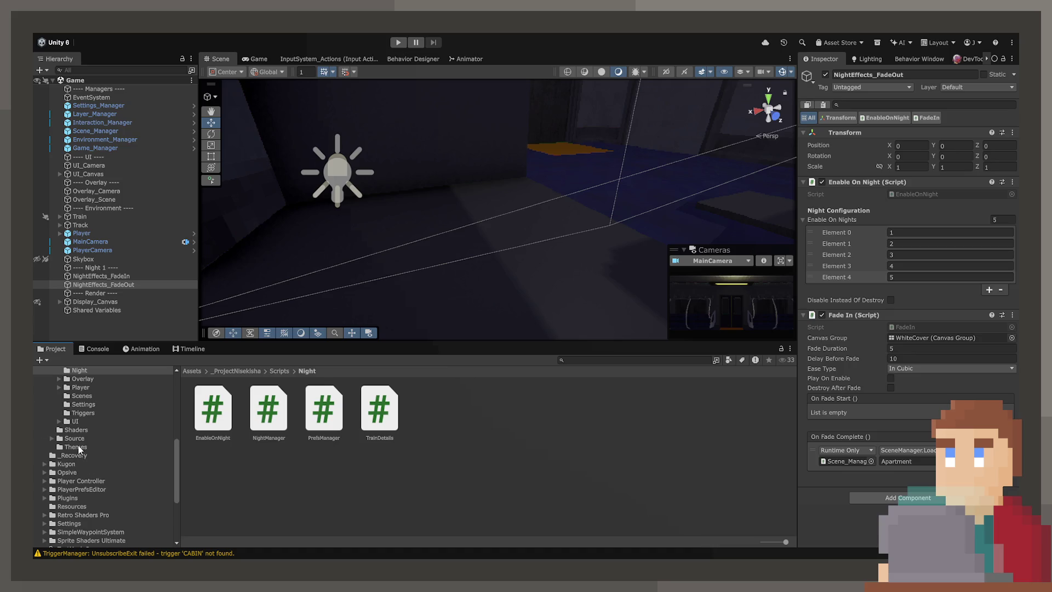
- In Resources/Night, duplicate the Night_1 asset four times with Ctrl+D
{"action": "scroll", "coordinate": [79, 449], "scroll_direction": "up", "scroll_amount": 3}
{"action": "scroll", "coordinate": [78, 447], "scroll_direction": "up", "scroll_amount": 4}
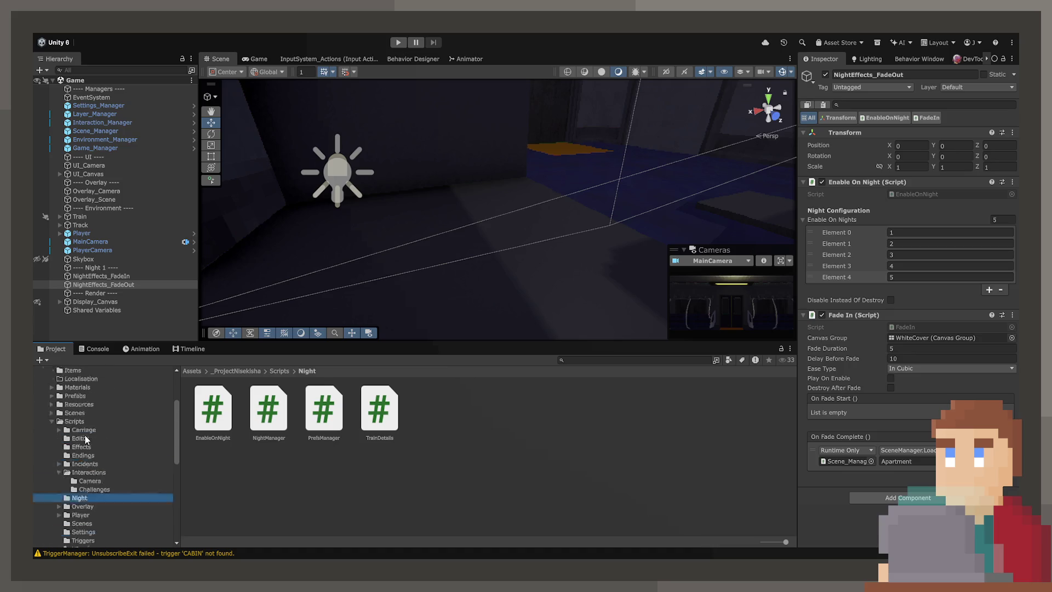
{"action": "left_click", "coordinate": [76, 436]}
{"action": "double_click", "coordinate": [252, 412]}
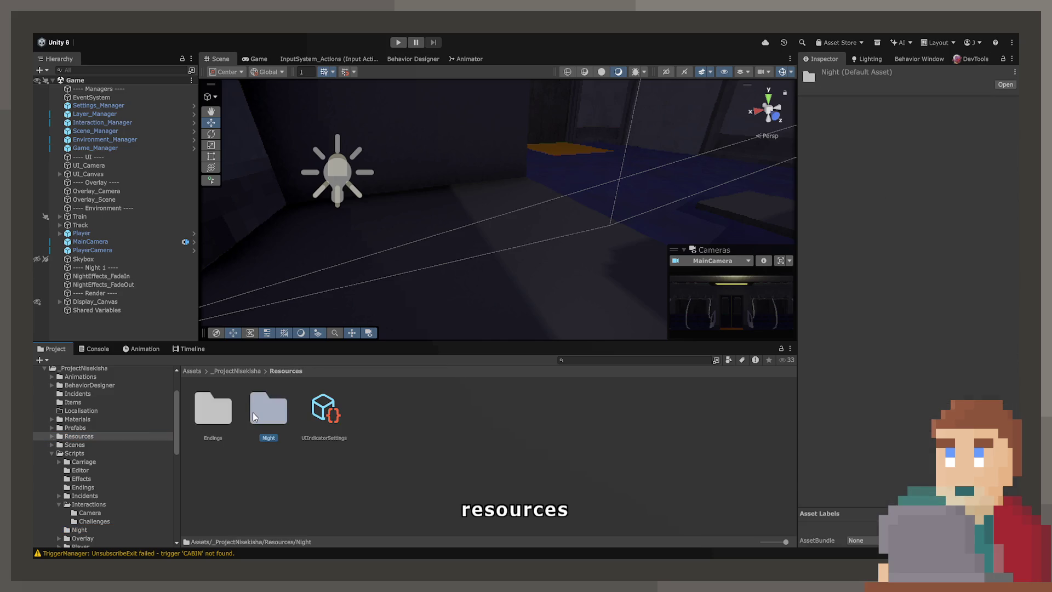
{"action": "left_click", "coordinate": [222, 414]}
{"action": "key", "text": "ctrl+d"}
{"action": "key", "text": "ctrl+d"}
{"action": "key", "text": "ctrl+d"}
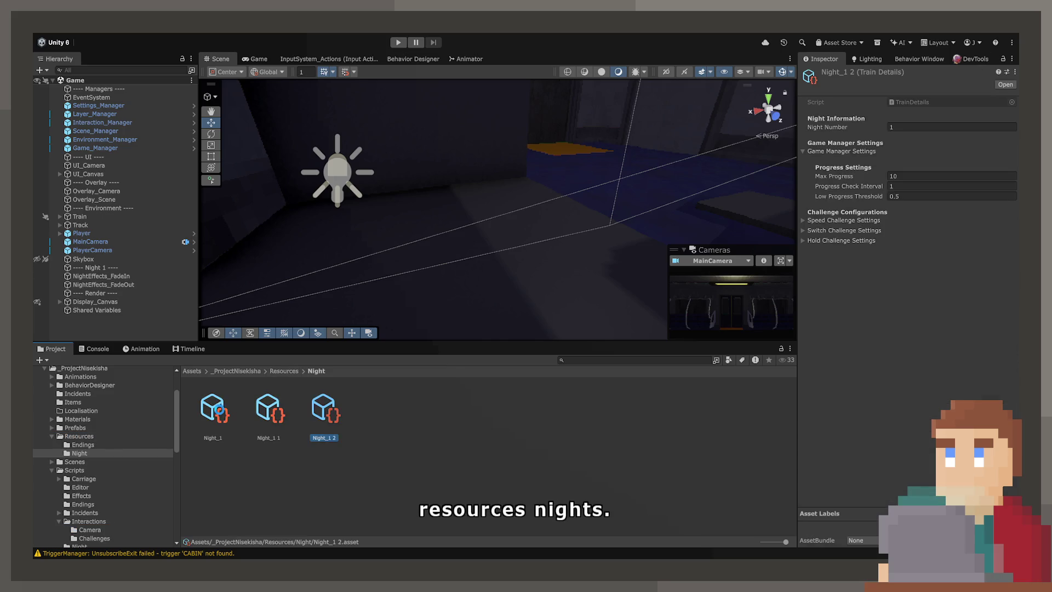
- Rename the first two copies to Night_2 and Night_3
{"action": "key", "text": "Left"}
{"action": "key", "text": "Left"}
{"action": "key", "text": "F2"}
{"action": "type", "text": "Night_2"}
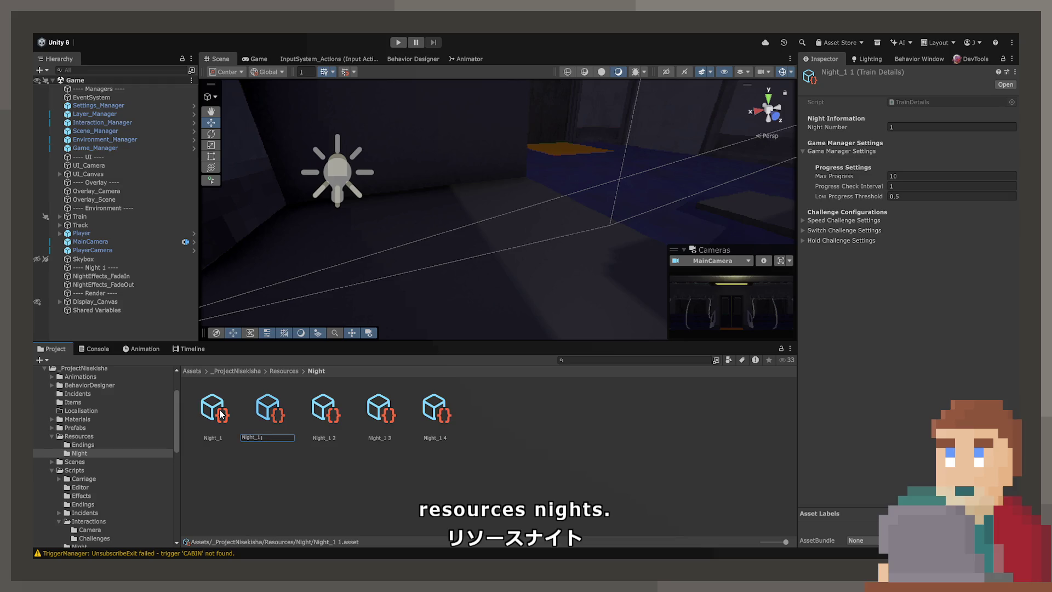
{"action": "key", "text": "Return"}
{"action": "key", "text": "Left"}
{"action": "key", "text": "Left"}
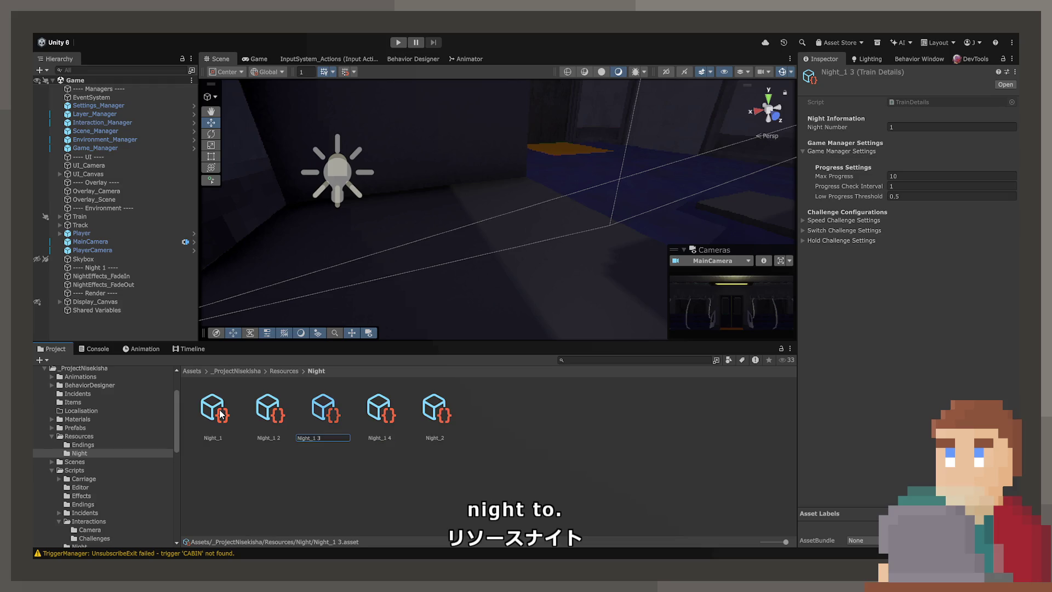
{"action": "key", "text": "Left"}
{"action": "key", "text": "F2"}
{"action": "type", "text": "Night_3"}
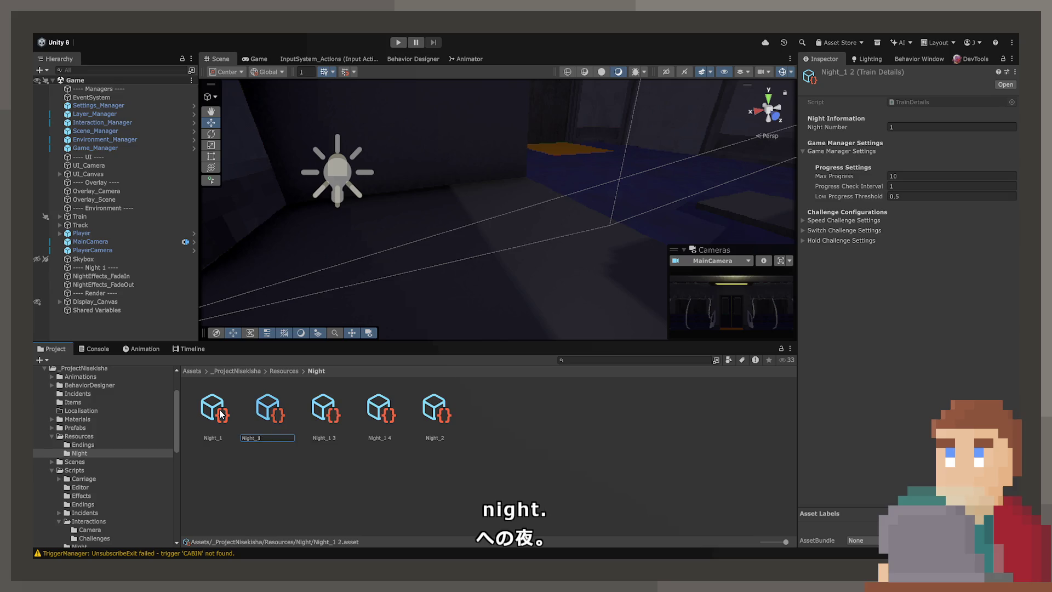
{"action": "key", "text": "Return"}
- Rename the remaining two copies to Night_4 and Night_5
{"action": "key", "text": "Left"}
{"action": "key", "text": "Left"}
{"action": "key", "text": "Left"}
{"action": "key", "text": "F2"}
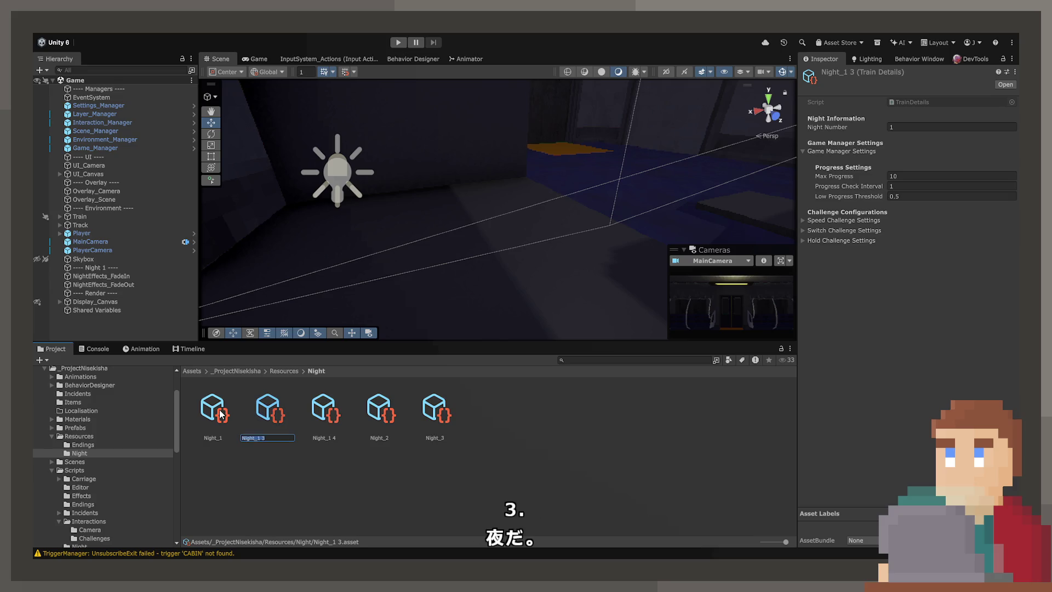
{"action": "key", "text": "Return"}
{"action": "key", "text": "Left"}
{"action": "key", "text": "Left"}
{"action": "key", "text": "Left"}
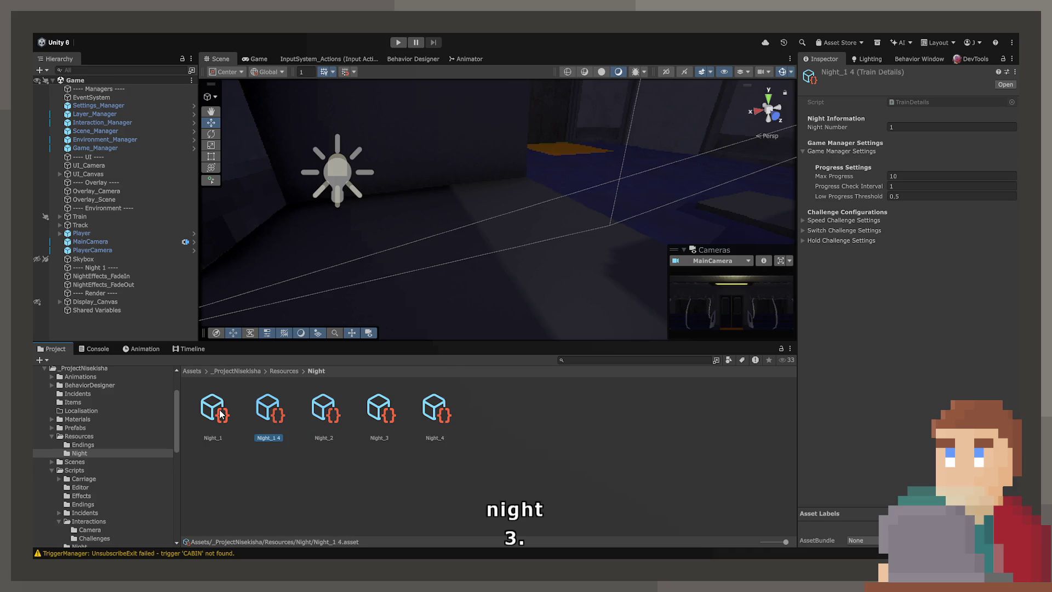
{"action": "key", "text": "Right"}
{"action": "key", "text": "Left"}
{"action": "key", "text": "F2"}
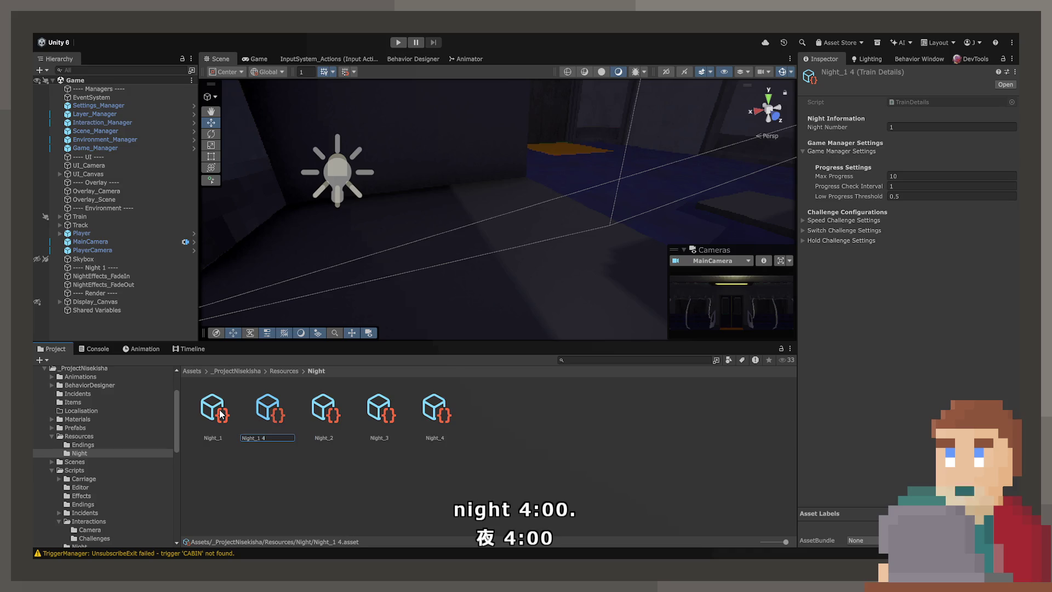
{"action": "type", "text": "5"}
{"action": "key", "text": "Return"}
{"action": "key", "text": "Left"}
{"action": "key", "text": "Left"}
{"action": "key", "text": "Left"}
- Set the Night Number to 2, 3, 4 and 5 on Night_2 through Night_5
{"action": "left_click", "coordinate": [914, 127]}
{"action": "type", "text": "2"}
{"action": "key", "text": "Return"}
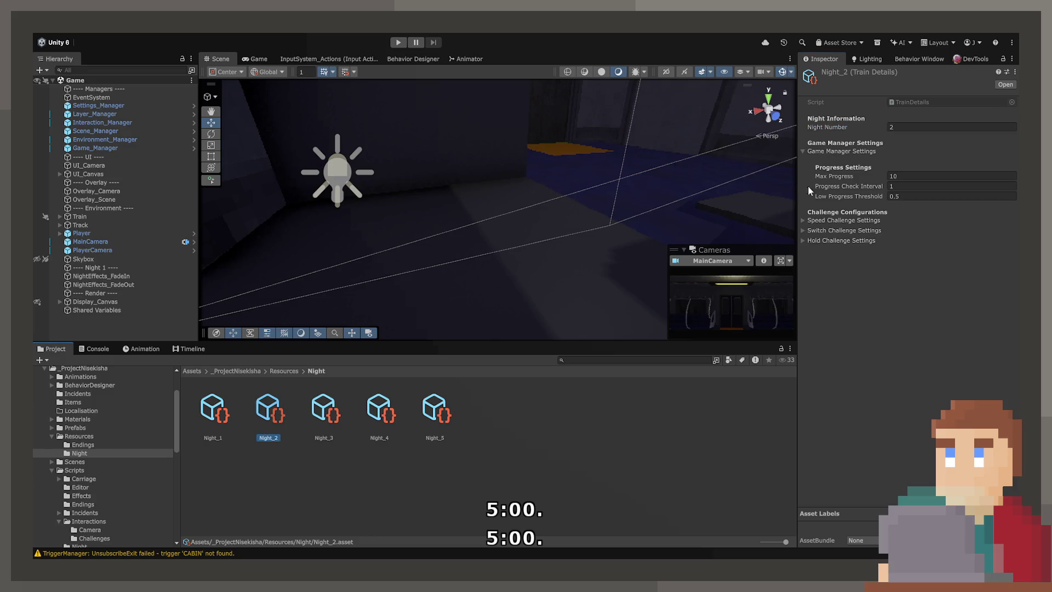
{"action": "left_click", "coordinate": [327, 419]}
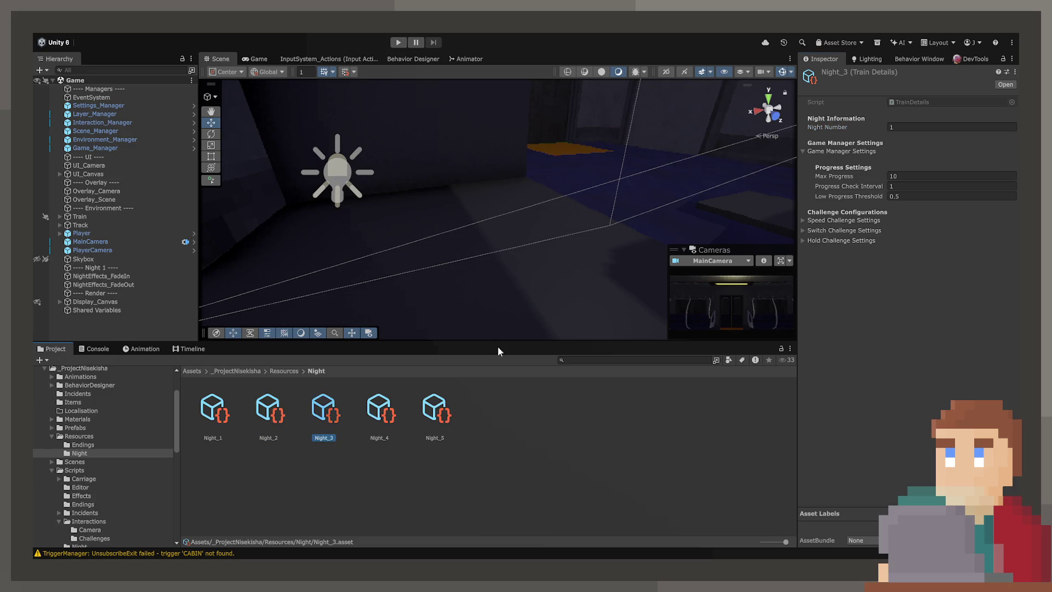
{"action": "left_click", "coordinate": [921, 127]}
{"action": "type", "text": "3"}
{"action": "left_click", "coordinate": [379, 424]}
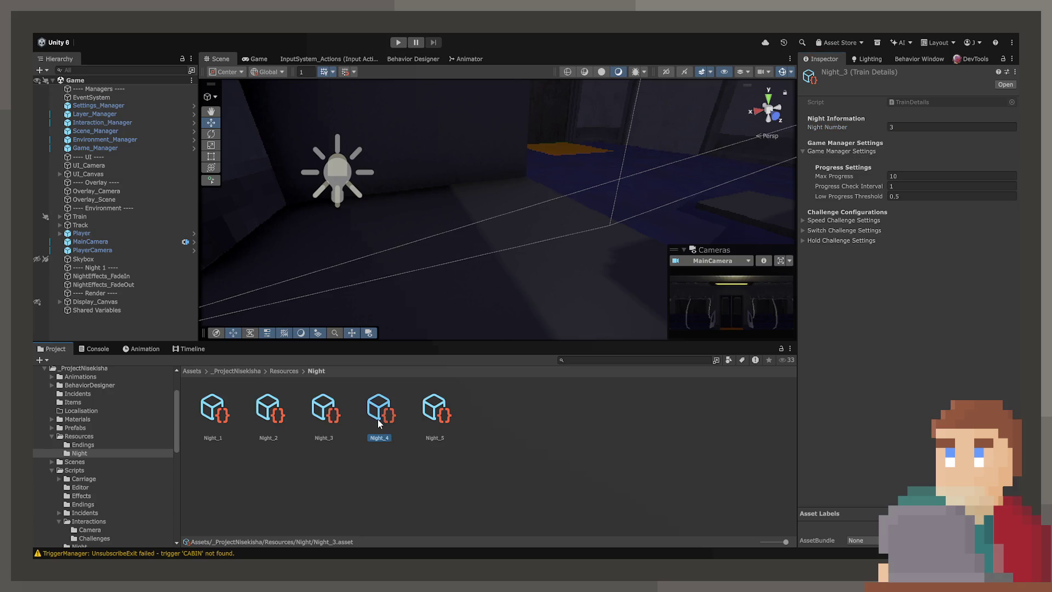
{"action": "left_click", "coordinate": [902, 127]}
{"action": "type", "text": "4"}
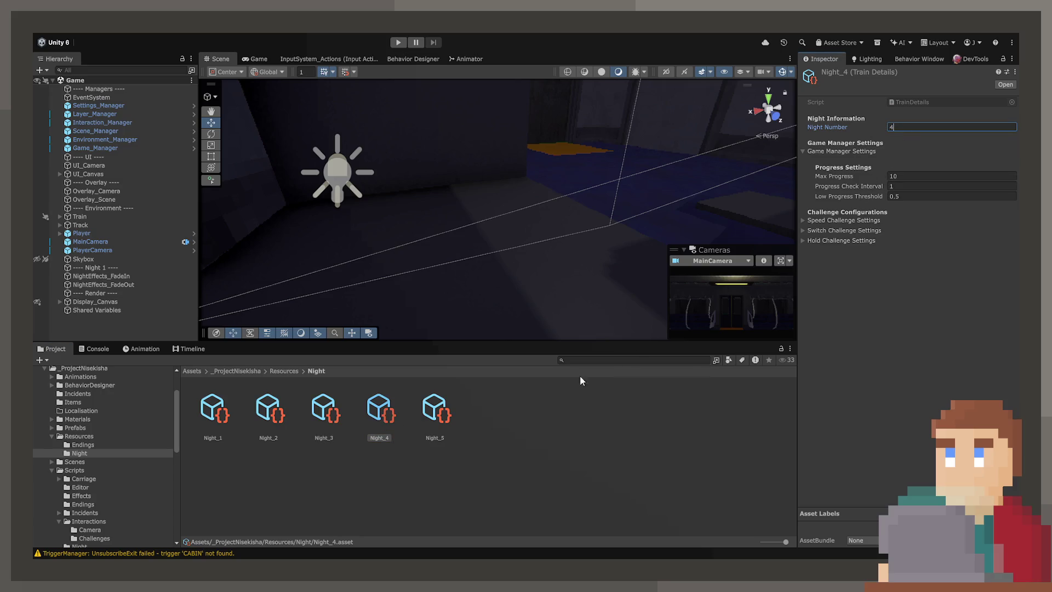
{"action": "left_click", "coordinate": [436, 412]}
{"action": "left_click", "coordinate": [901, 127]}
{"action": "type", "text": "5"}
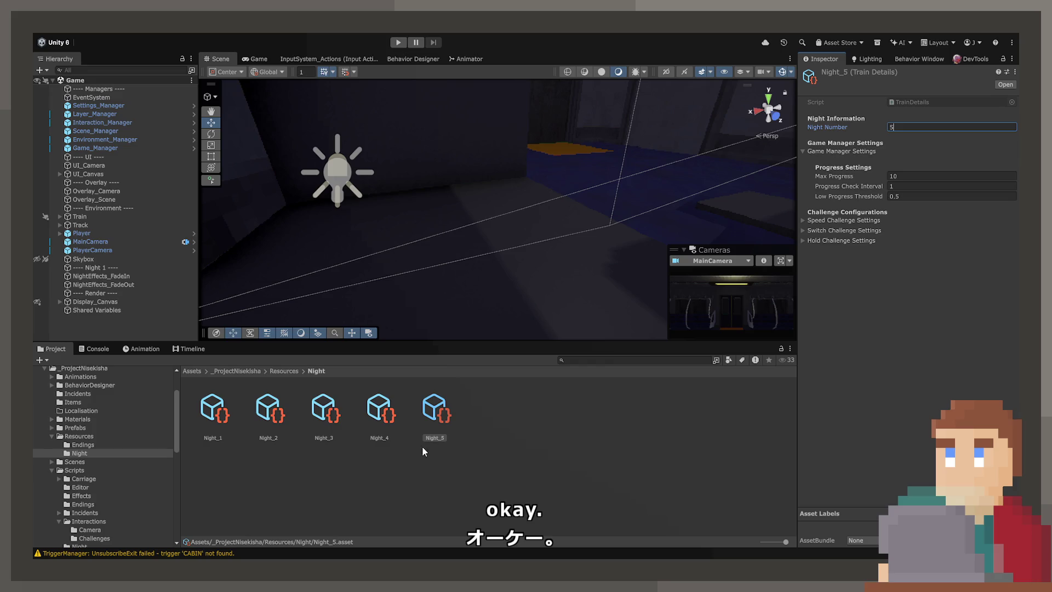
{"action": "left_click", "coordinate": [270, 428]}
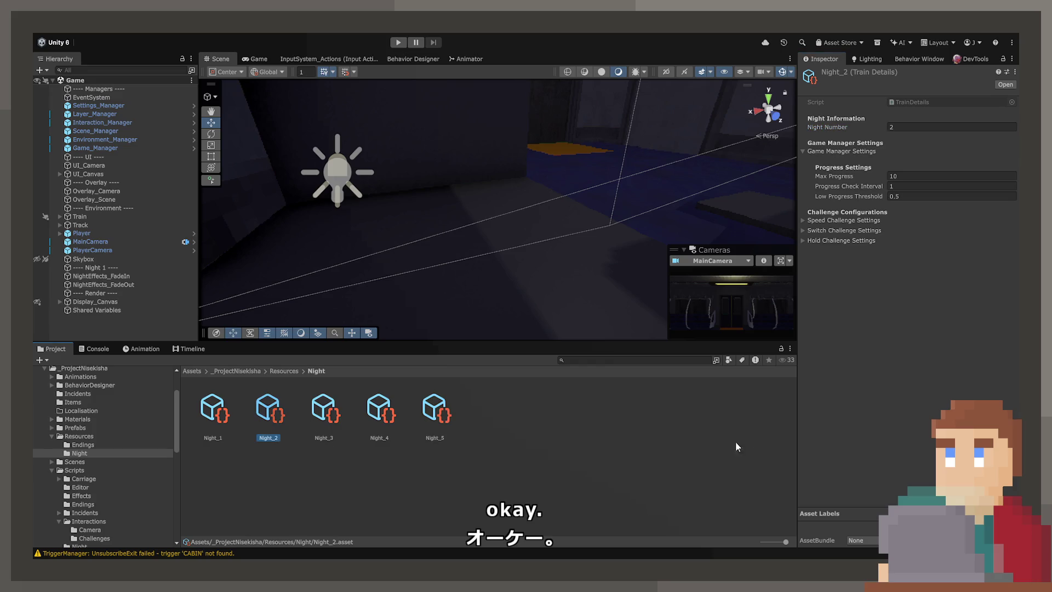
- Enter 30 for Night_2's Switch Challenge Activation Progress and expand Hold Challenge Settings
{"action": "left_click", "coordinate": [836, 221]}
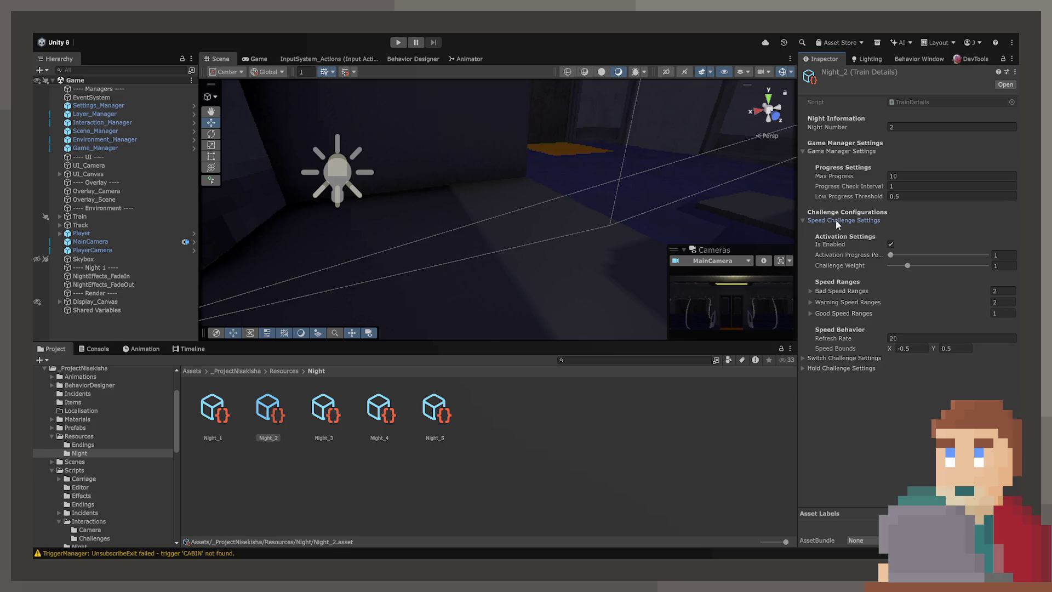
{"action": "left_click", "coordinate": [853, 360]}
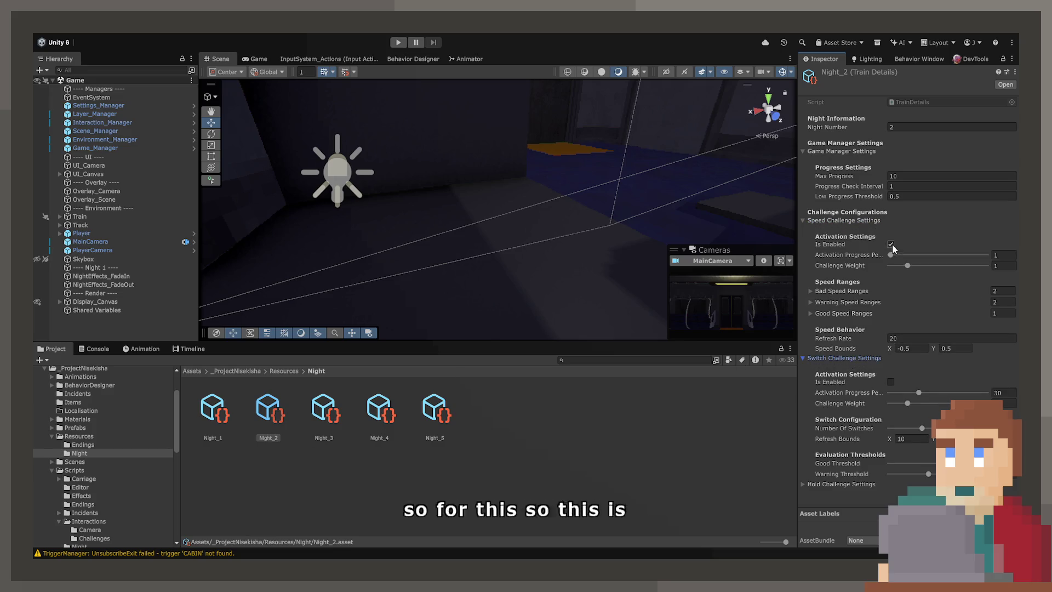
{"action": "left_click", "coordinate": [1002, 390]}
{"action": "type", "text": "1"}
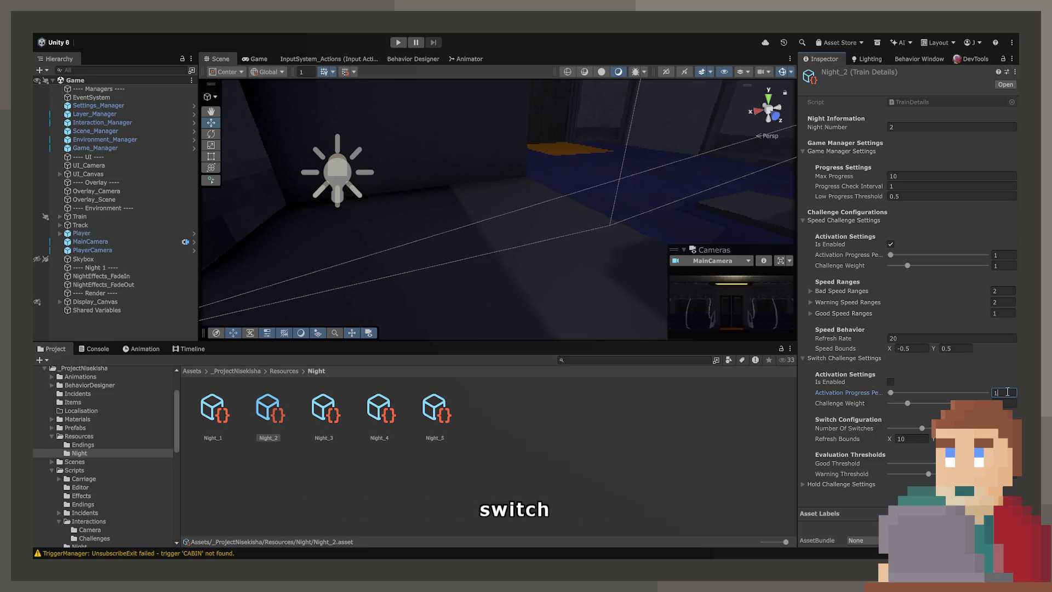
{"action": "key", "text": "BackSpace"}
{"action": "type", "text": "30"}
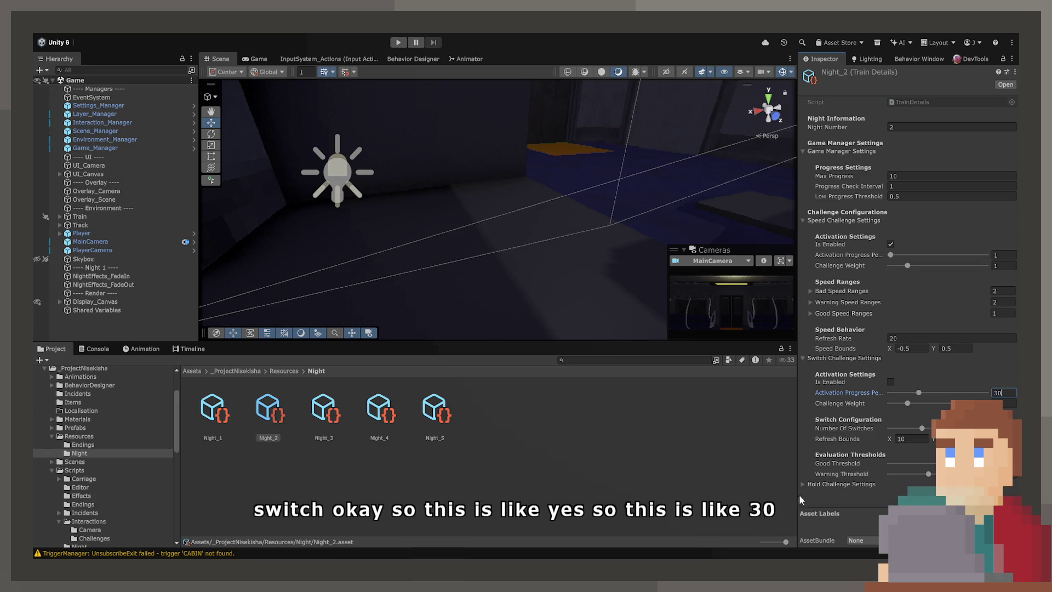
{"action": "left_click", "coordinate": [854, 485]}
{"action": "scroll", "coordinate": [857, 477], "scroll_direction": "down", "scroll_amount": 3}
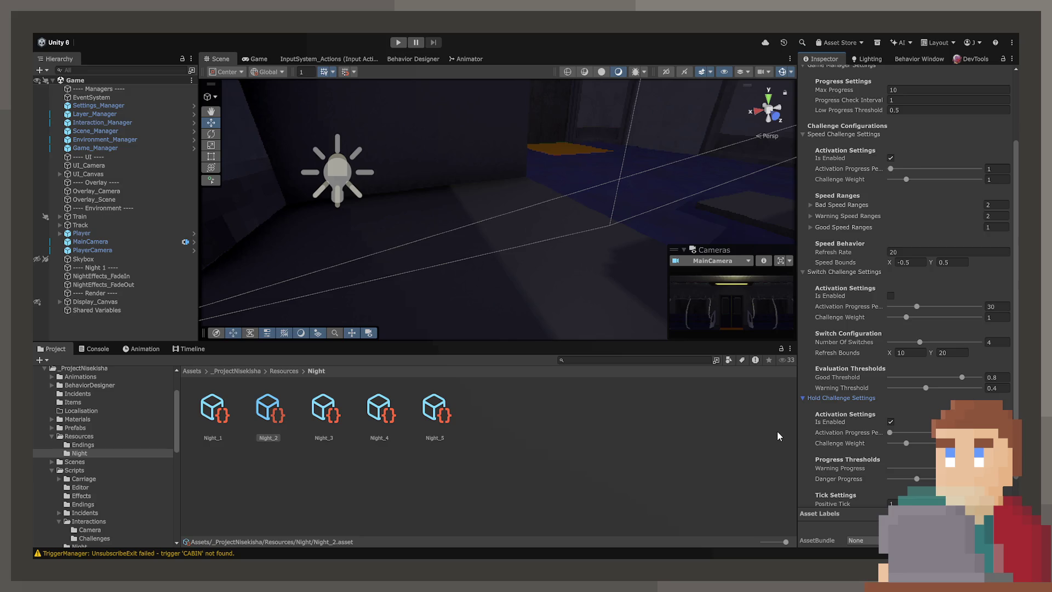
{"action": "scroll", "coordinate": [863, 450], "scroll_direction": "up", "scroll_amount": 3}
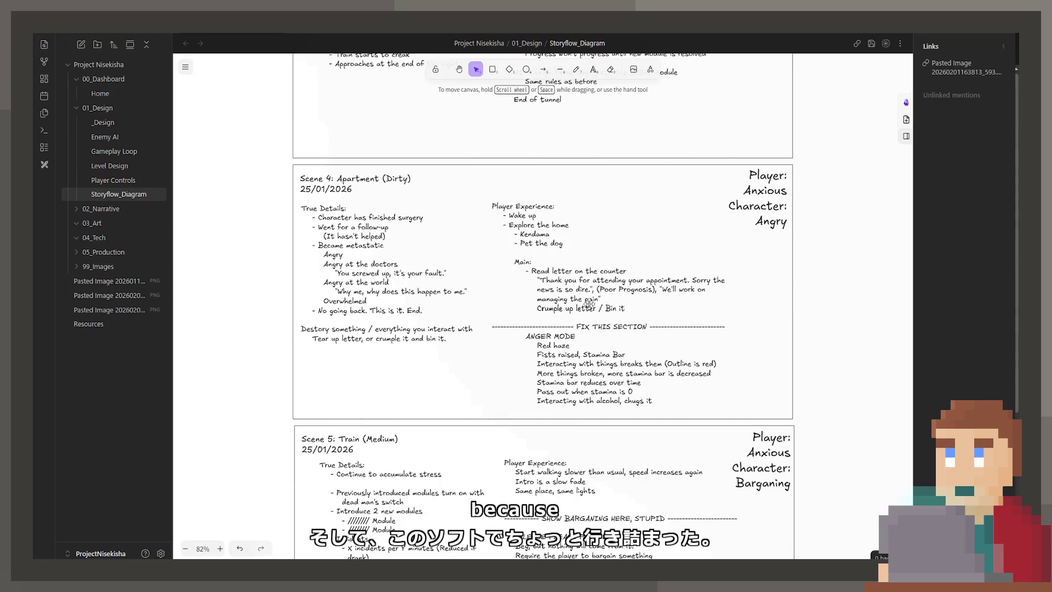
- Scroll up to Scene 3 and select the Switch Module lines in its True Details text
{"action": "scroll", "coordinate": [481, 387], "scroll_direction": "up", "scroll_amount": 5}
{"action": "scroll", "coordinate": [481, 387], "scroll_direction": "up", "scroll_amount": 3}
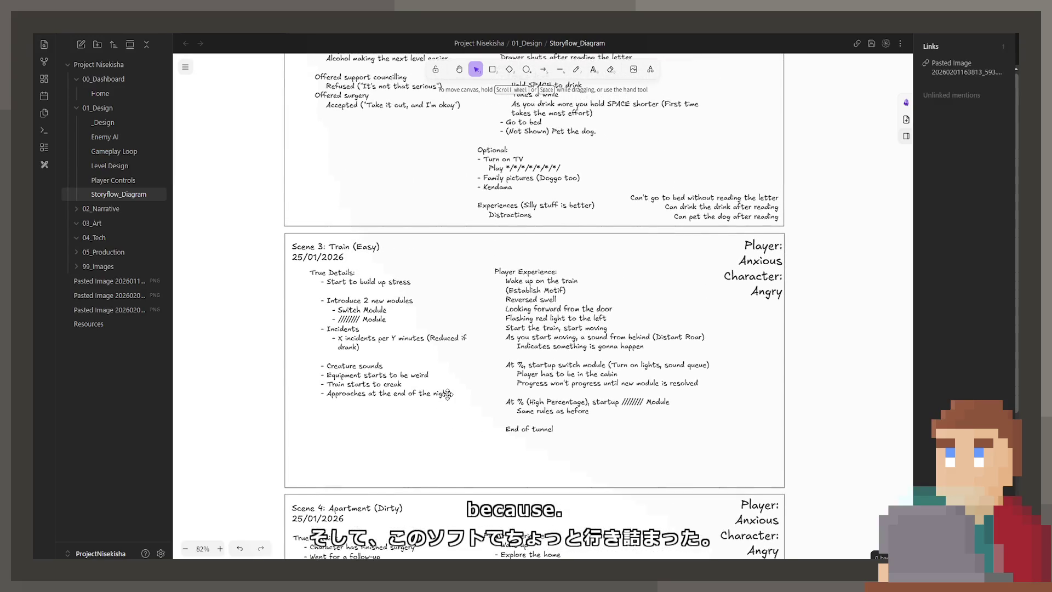
{"action": "left_click", "coordinate": [357, 329]}
{"action": "double_click", "coordinate": [357, 330]}
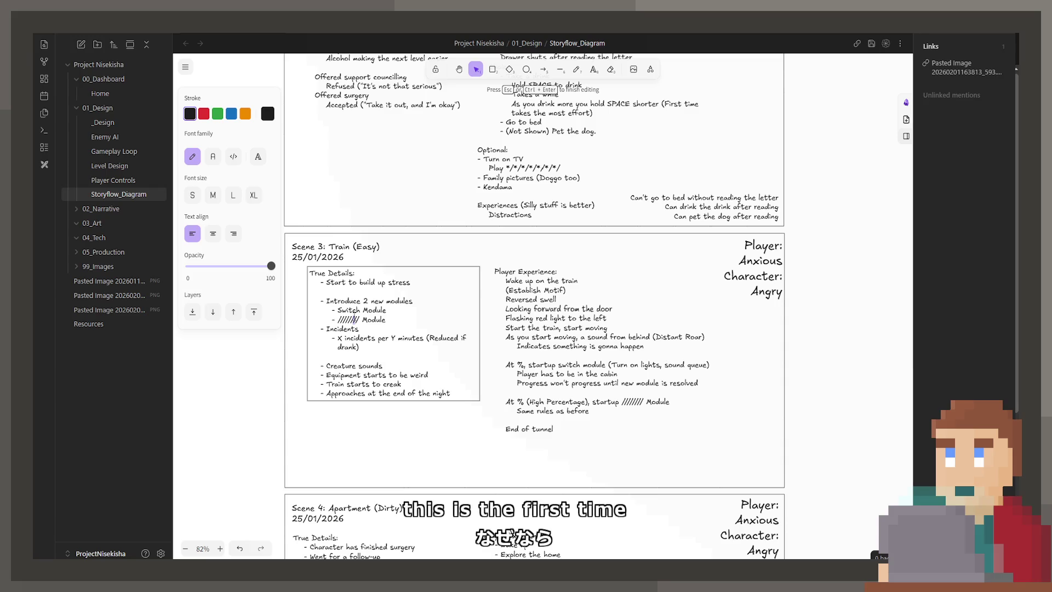
{"action": "mouse_move", "coordinate": [359, 320]}
{"action": "left_mouse_down"}
{"action": "mouse_move", "coordinate": [341, 311]}
{"action": "mouse_move", "coordinate": [337, 320]}
{"action": "left_mouse_up"}
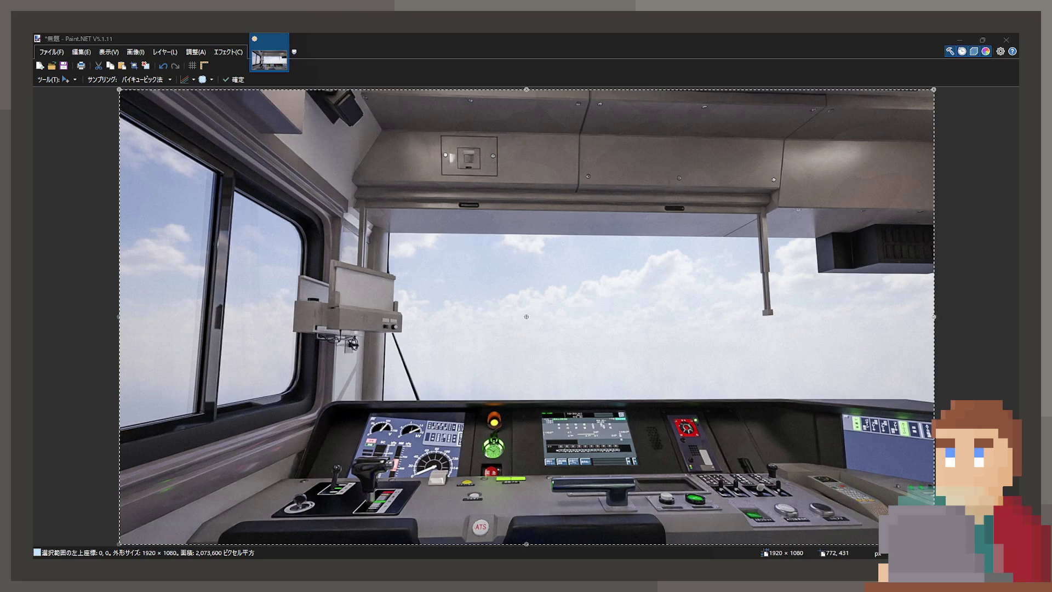
- With a filled Rectangle tool, box the left lever controls and the area below the centre screen in red
{"action": "scroll", "coordinate": [521, 301], "scroll_direction": "up", "scroll_amount": 5}
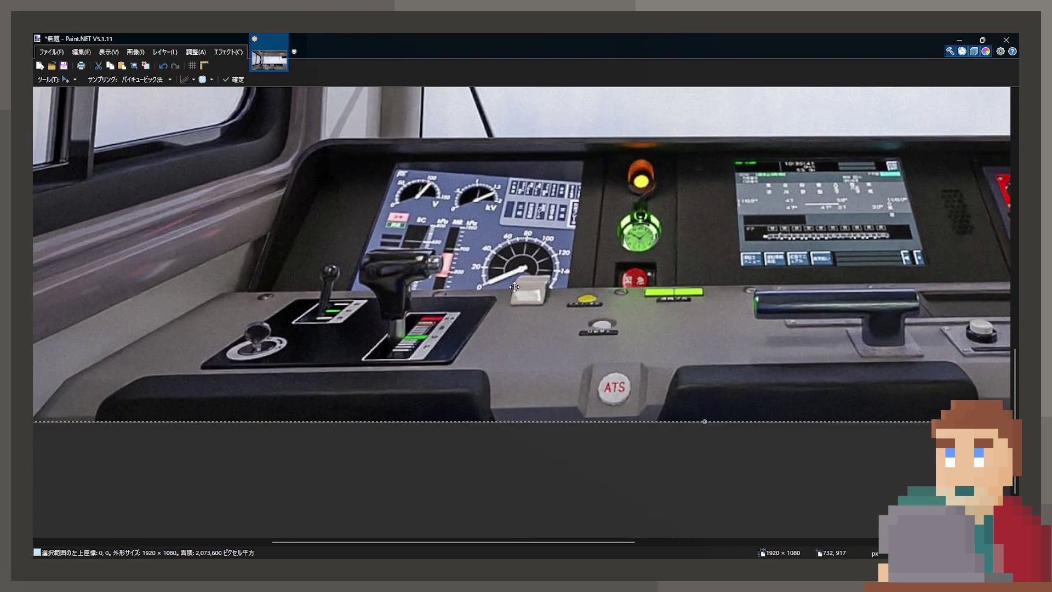
{"action": "scroll", "coordinate": [514, 286], "scroll_direction": "up", "scroll_amount": 2}
{"action": "key", "text": "o"}
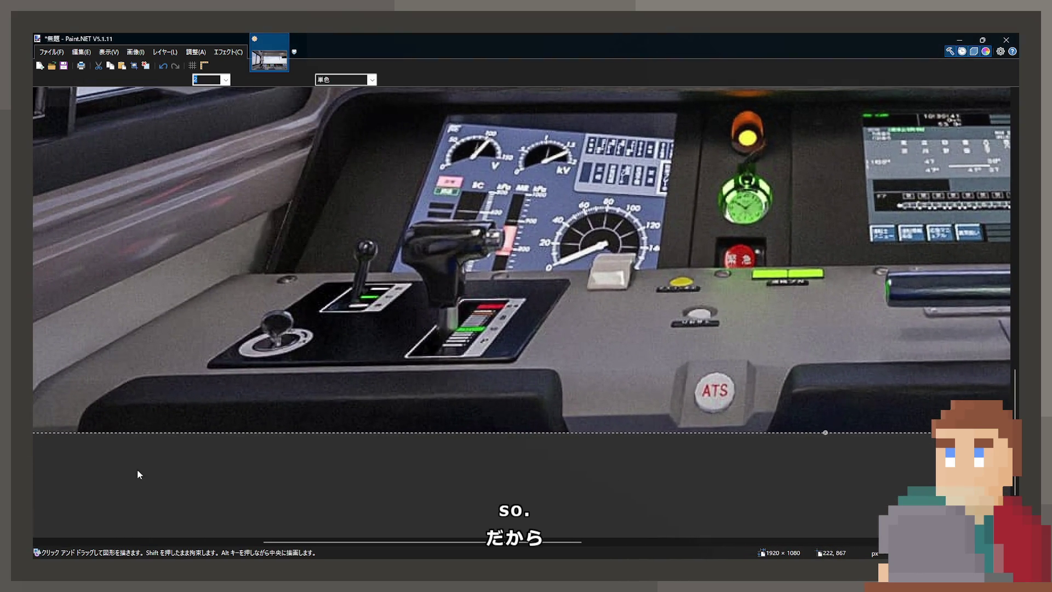
{"action": "left_click_drag", "start_coordinate": [236, 213], "coordinate": [579, 377]}
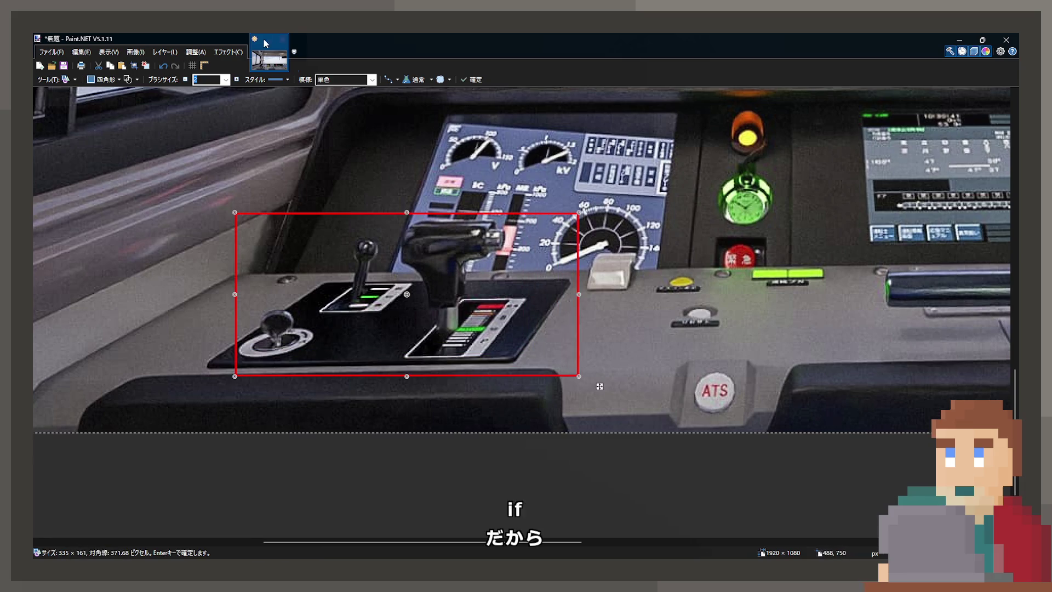
{"action": "left_click", "coordinate": [127, 80]}
{"action": "scroll", "coordinate": [521, 258], "scroll_direction": "right", "scroll_amount": 6}
{"action": "left_click_drag", "start_coordinate": [530, 249], "coordinate": [777, 356]}
{"action": "key", "text": "Return"}
- Add a red box over the right-hand switches, trimming its left and top edges
{"action": "scroll", "coordinate": [566, 320], "scroll_direction": "right", "scroll_amount": 6}
{"action": "scroll", "coordinate": [566, 320], "scroll_direction": "up", "scroll_amount": 2}
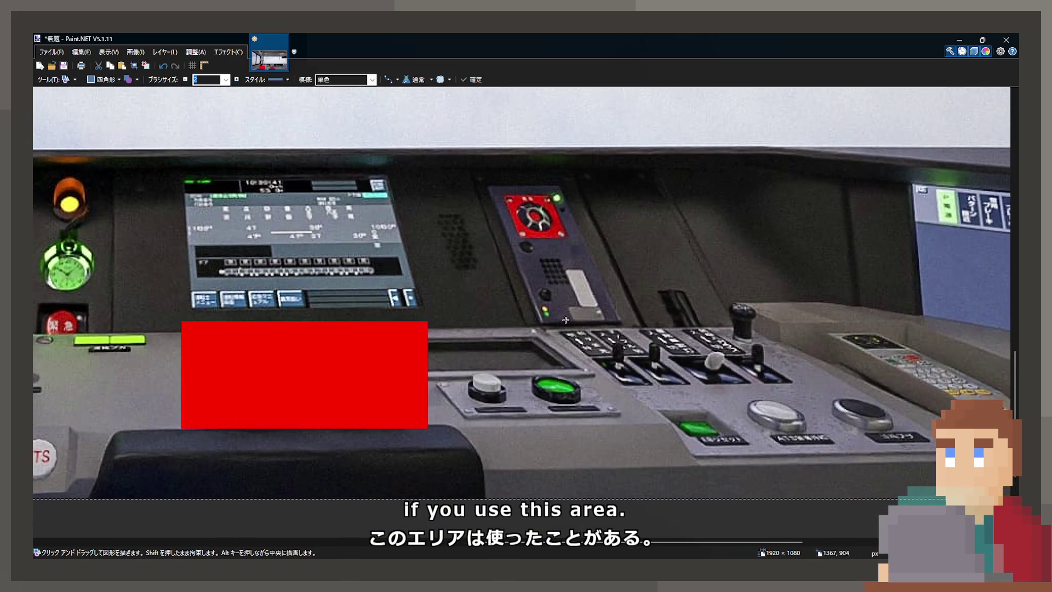
{"action": "left_click_drag", "start_coordinate": [554, 306], "coordinate": [798, 383]}
{"action": "mouse_move", "coordinate": [554, 385]}
{"action": "left_mouse_down"}
{"action": "mouse_move", "coordinate": [660, 386]}
{"action": "mouse_move", "coordinate": [596, 386]}
{"action": "left_mouse_up"}
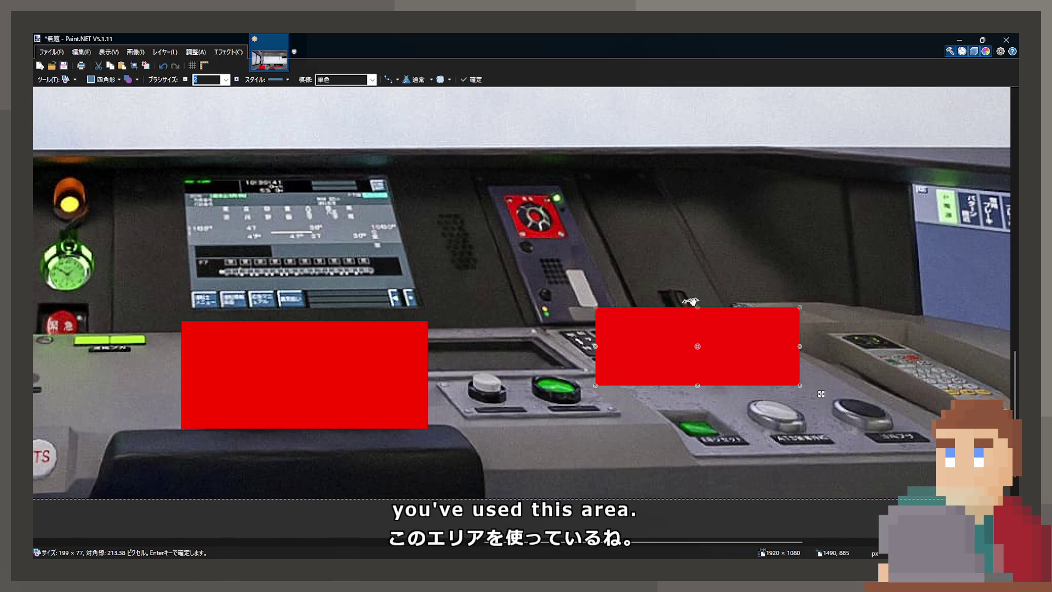
{"action": "left_click_drag", "start_coordinate": [696, 306], "coordinate": [696, 333]}
{"action": "scroll", "coordinate": [669, 237], "scroll_direction": "down", "scroll_amount": 3}
{"action": "key", "text": "Return"}
- Try a red box over the tablet holder, then undo it
{"action": "scroll", "coordinate": [525, 322], "scroll_direction": "up", "scroll_amount": 2}
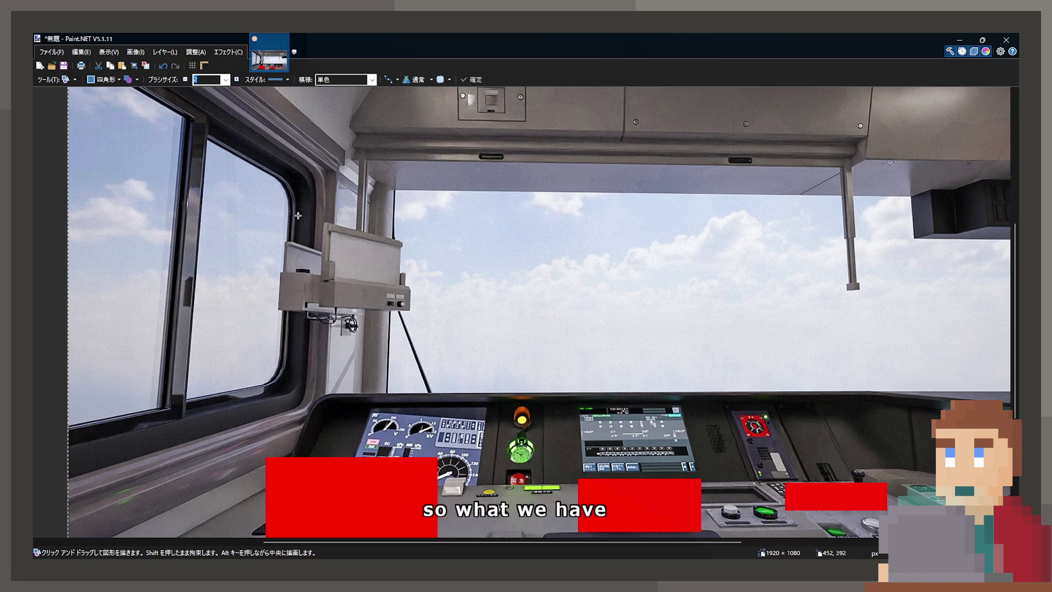
{"action": "left_click_drag", "start_coordinate": [293, 216], "coordinate": [422, 329]}
{"action": "key", "text": "ctrl+z"}
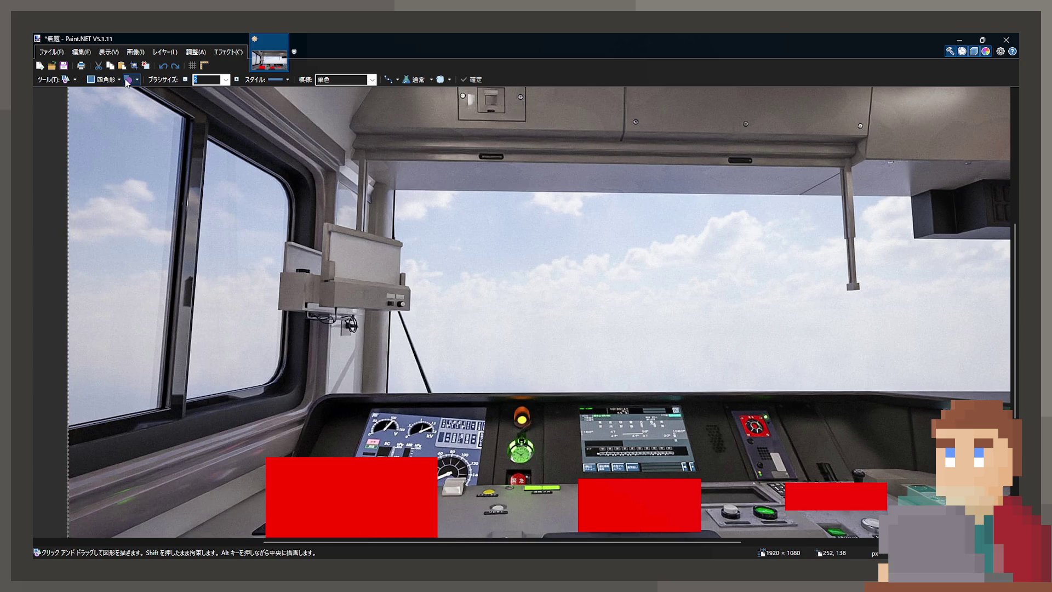
- Outline the tablet holder, making the outline purple with brush width 12
{"action": "mouse_move", "coordinate": [303, 210]}
{"action": "left_mouse_down"}
{"action": "mouse_move", "coordinate": [442, 312]}
{"action": "mouse_move", "coordinate": [427, 326]}
{"action": "left_mouse_up"}
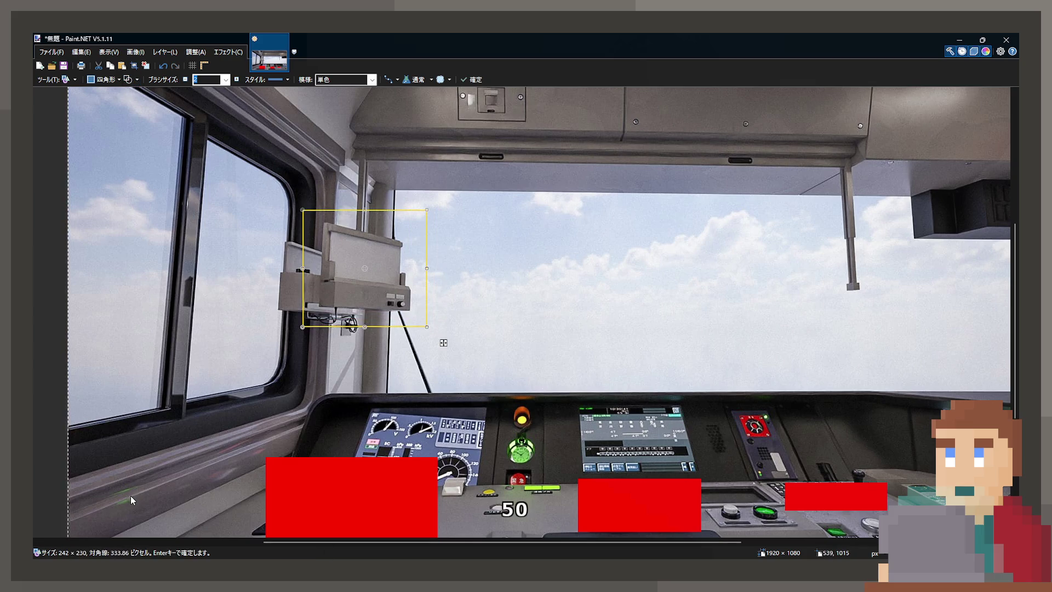
{"action": "key", "text": "x"}
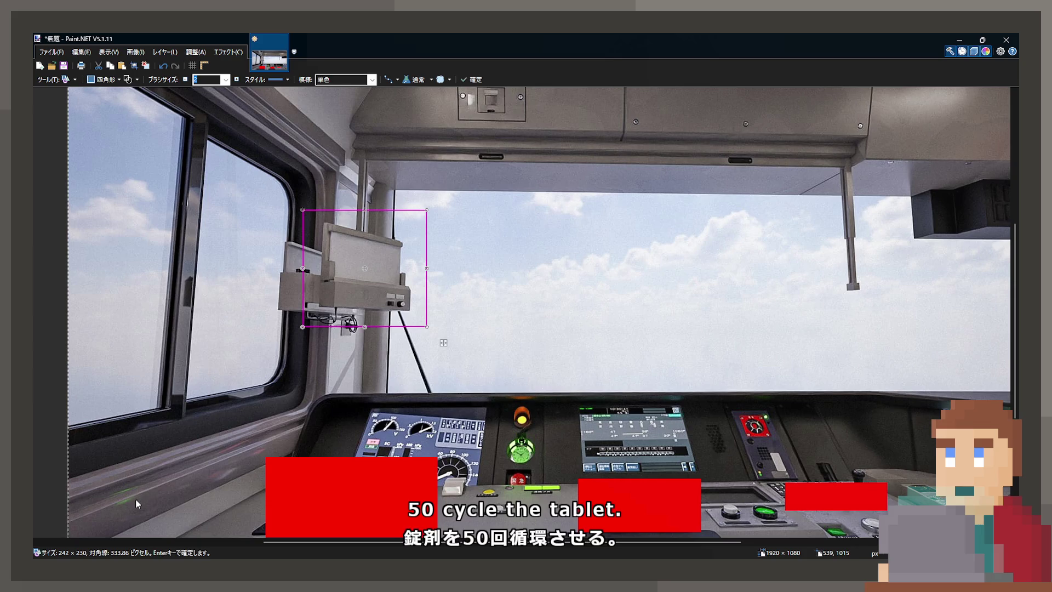
{"action": "key", "text": "Return"}
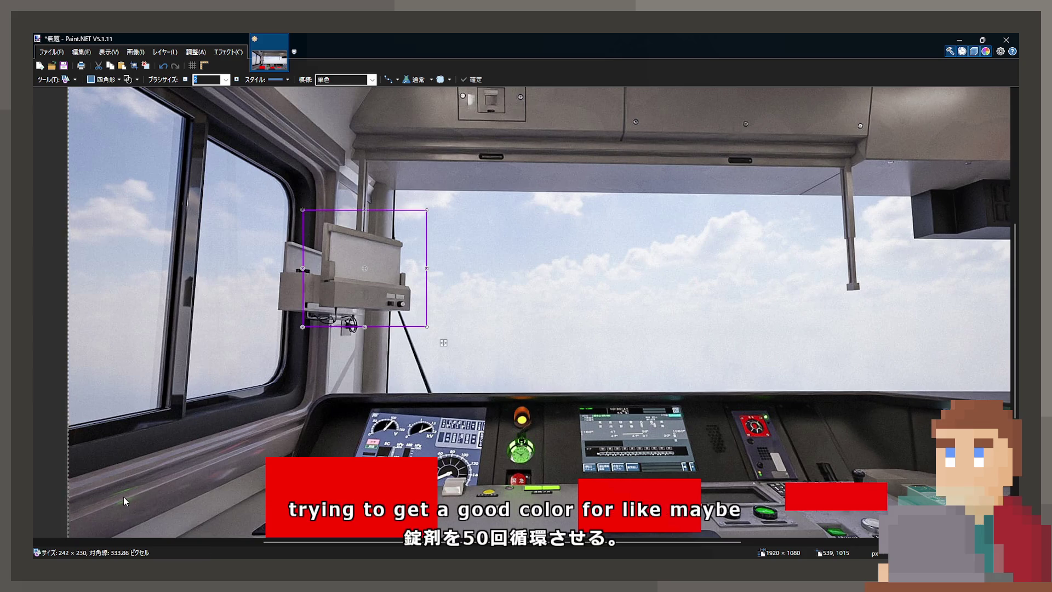
{"action": "left_click", "coordinate": [236, 80]}
{"action": "left_click", "coordinate": [235, 80]}
{"action": "left_click", "coordinate": [235, 80]}
{"action": "left_click", "coordinate": [235, 80]}
{"action": "left_click", "coordinate": [235, 80]}
{"action": "left_click", "coordinate": [235, 80]}
{"action": "left_click", "coordinate": [235, 80]}
{"action": "left_click", "coordinate": [235, 80]}
{"action": "left_click", "coordinate": [235, 80]}
- Draw a purple outline around the two round buttons
{"action": "scroll", "coordinate": [517, 234], "scroll_direction": "up", "scroll_amount": 3}
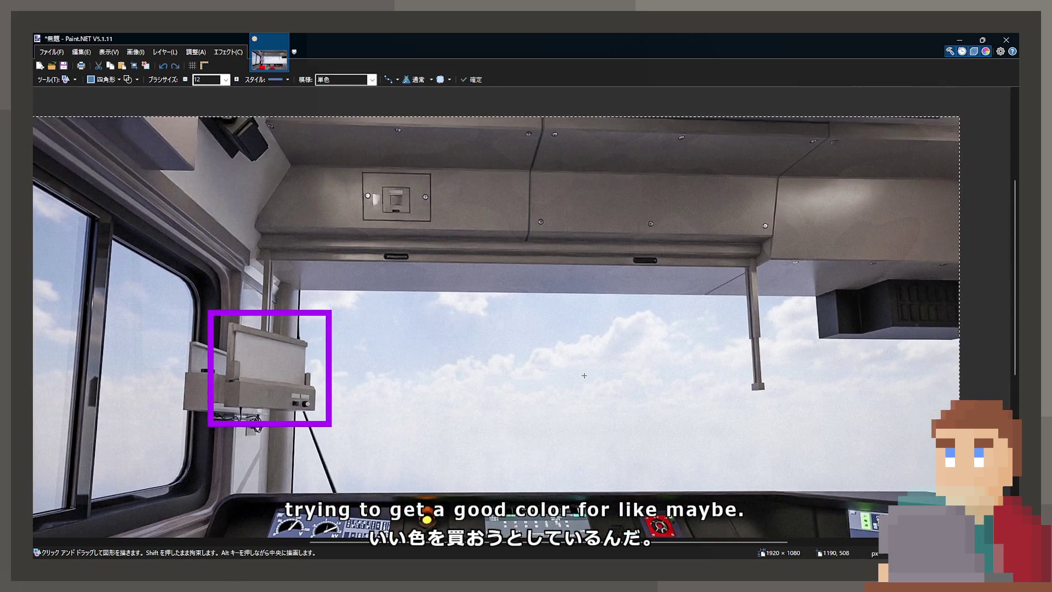
{"action": "scroll", "coordinate": [582, 383], "scroll_direction": "down", "scroll_amount": 3}
{"action": "scroll", "coordinate": [438, 329], "scroll_direction": "left", "scroll_amount": 2}
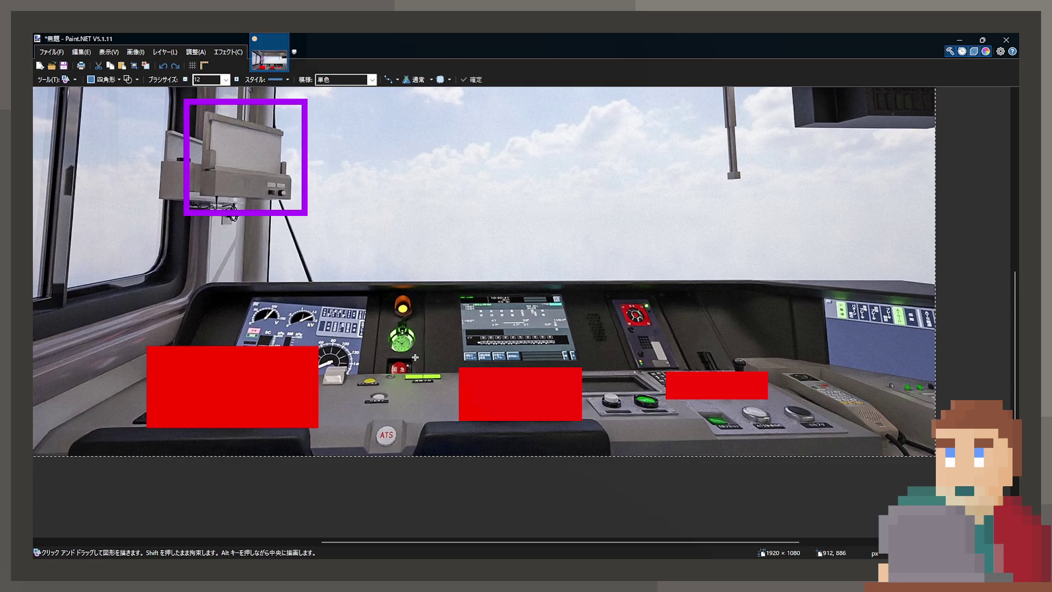
{"action": "scroll", "coordinate": [384, 368], "scroll_direction": "up", "scroll_amount": 1}
{"action": "scroll", "coordinate": [375, 360], "scroll_direction": "up", "scroll_amount": 1}
{"action": "scroll", "coordinate": [443, 411], "scroll_direction": "down", "scroll_amount": 1}
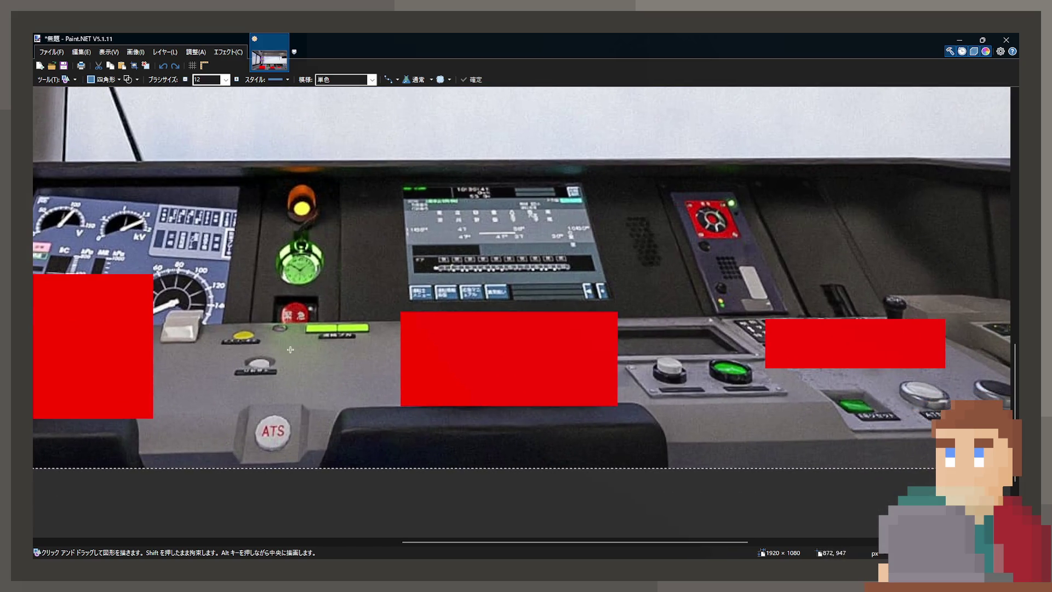
{"action": "scroll", "coordinate": [445, 435], "scroll_direction": "up", "scroll_amount": 2}
{"action": "scroll", "coordinate": [401, 361], "scroll_direction": "down", "scroll_amount": 2}
{"action": "scroll", "coordinate": [401, 362], "scroll_direction": "right", "scroll_amount": 3}
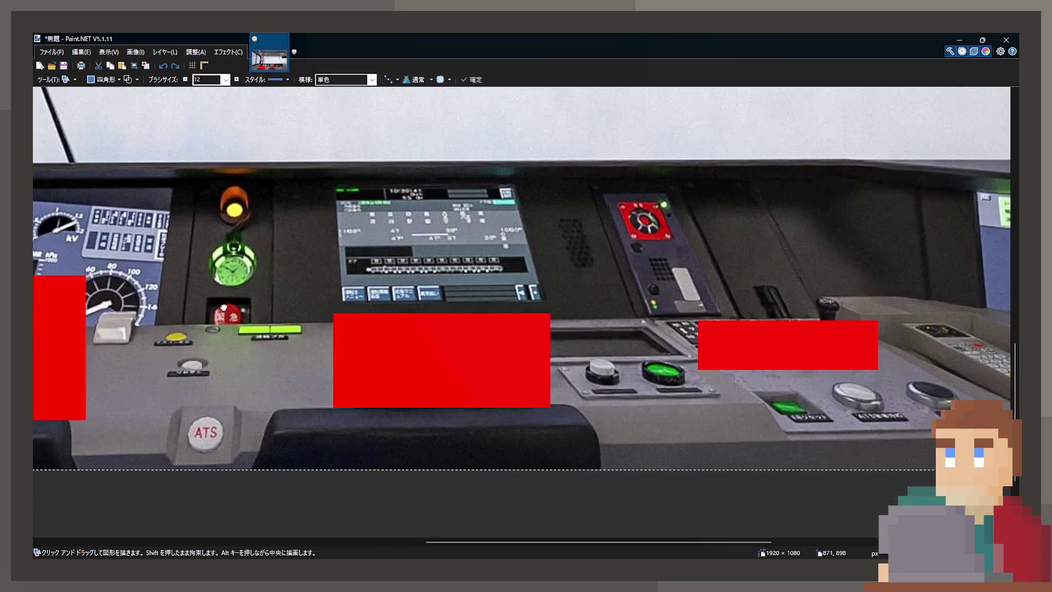
{"action": "left_click_drag", "start_coordinate": [551, 329], "coordinate": [713, 413]}
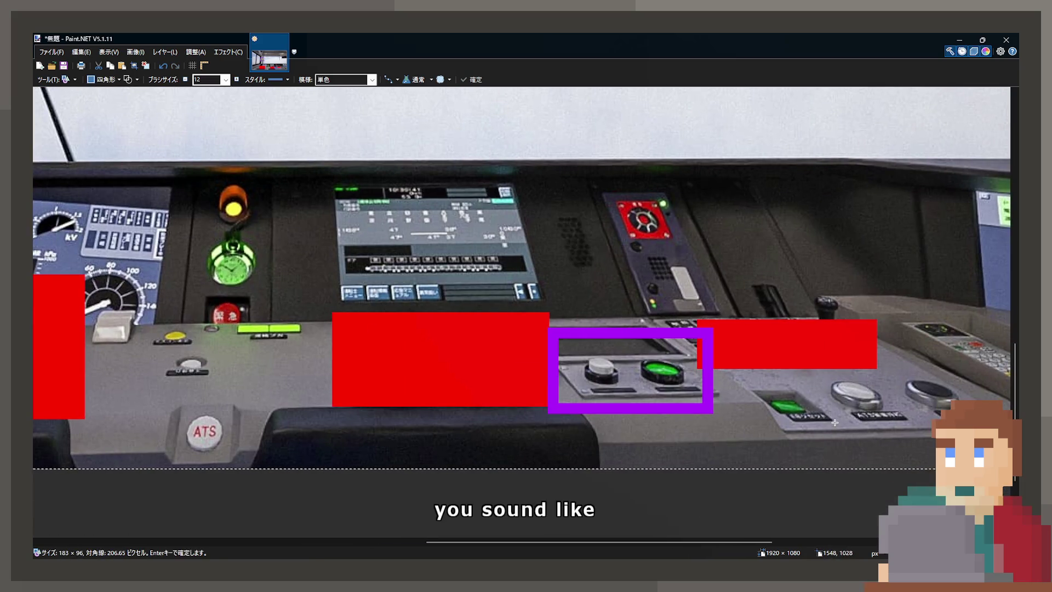
- Draw a purple outline around the handset keypad and adjust its edges
{"action": "scroll", "coordinate": [712, 413], "scroll_direction": "right", "scroll_amount": 3}
{"action": "left_click_drag", "start_coordinate": [769, 283], "coordinate": [977, 460]}
{"action": "scroll", "coordinate": [521, 280], "scroll_direction": "right", "scroll_amount": 3}
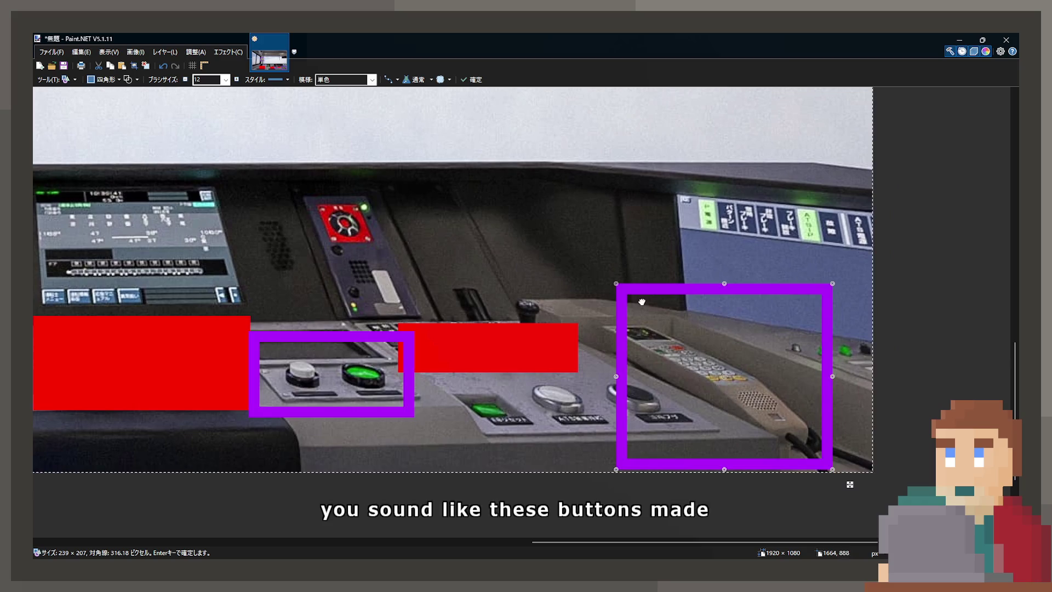
{"action": "left_click_drag", "start_coordinate": [618, 377], "coordinate": [581, 377]}
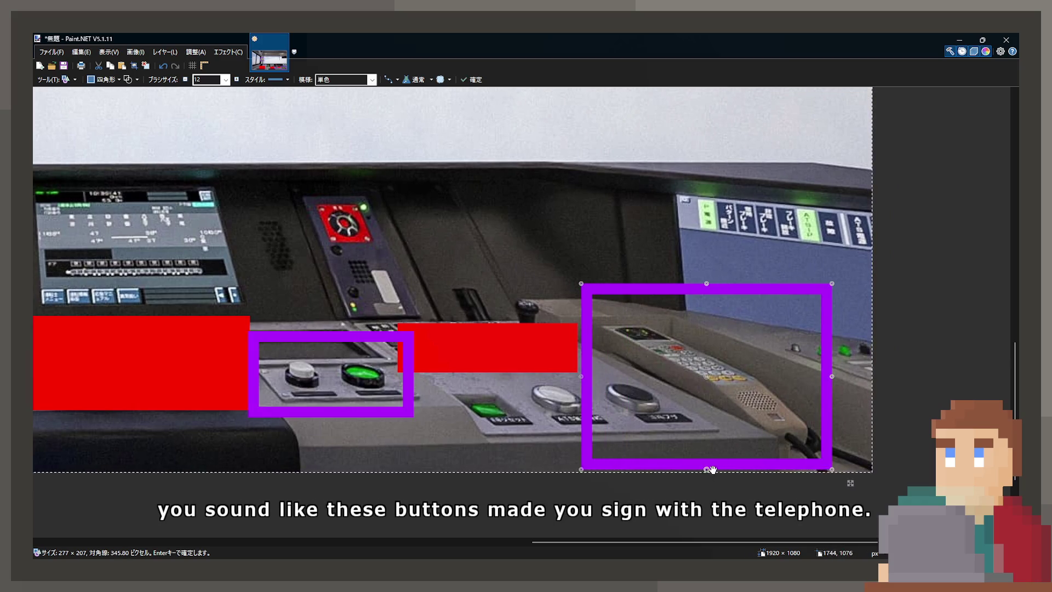
{"action": "left_click_drag", "start_coordinate": [707, 469], "coordinate": [706, 464]}
{"action": "scroll", "coordinate": [780, 432], "scroll_direction": "up", "scroll_amount": 1}
{"action": "scroll", "coordinate": [781, 432], "scroll_direction": "left", "scroll_amount": 2}
{"action": "scroll", "coordinate": [781, 433], "scroll_direction": "down", "scroll_amount": 2, "text": "ctrl"}
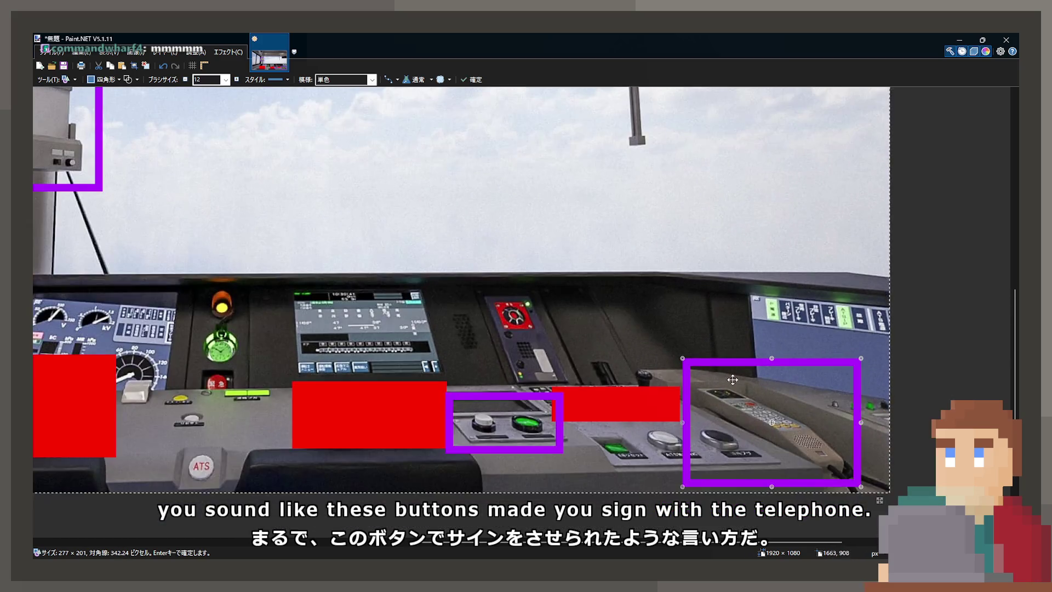
{"action": "left_click_drag", "start_coordinate": [768, 360], "coordinate": [767, 378]}
{"action": "scroll", "coordinate": [683, 351], "scroll_direction": "left", "scroll_amount": 2}
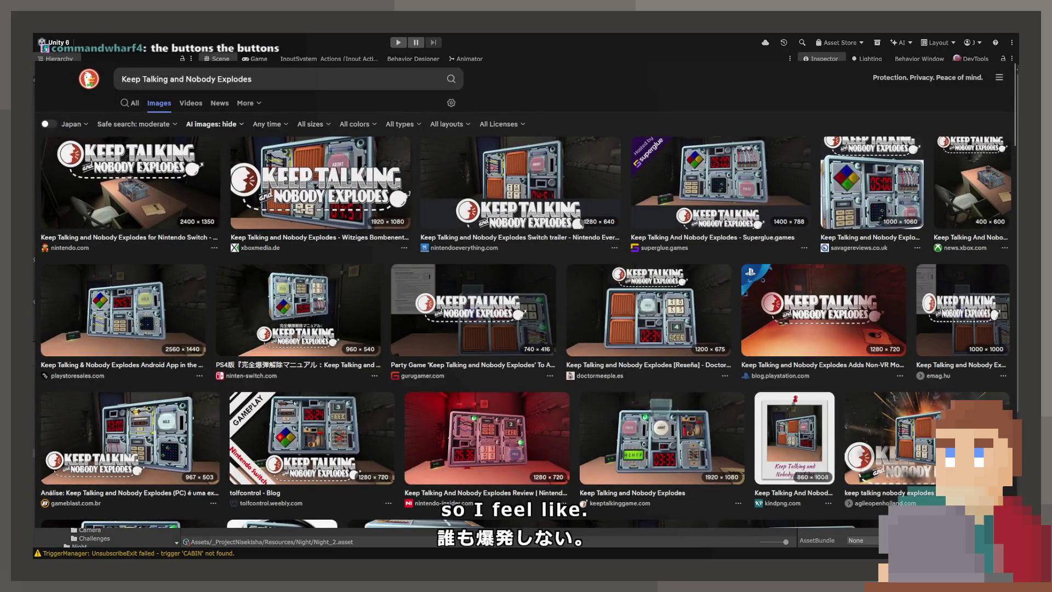
- Search for 'Keep Talking and Nobody Explodes Modules'
{"action": "left_click", "coordinate": [276, 82]}
{"action": "type", "text": "Modules"}
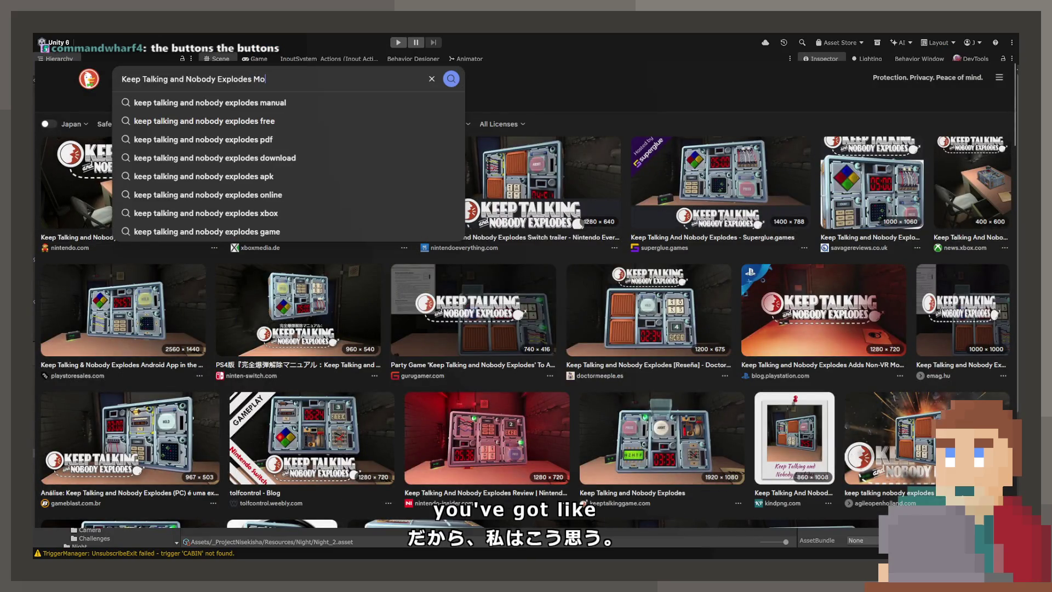
{"action": "key", "text": "Return"}
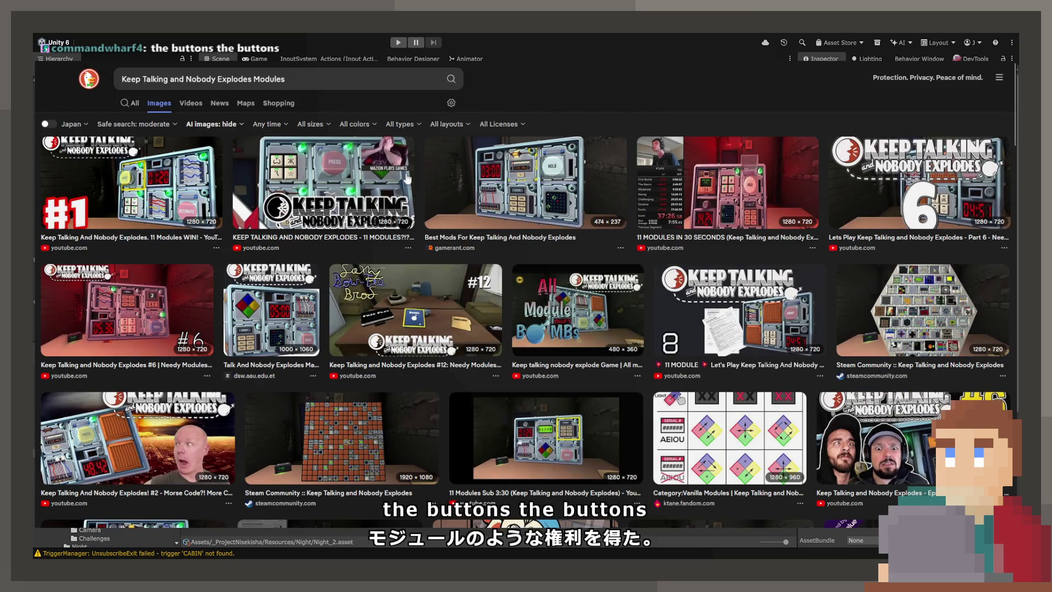
- Preview the module images, including the Steam Community module wall, then return to All results
{"action": "scroll", "coordinate": [310, 234], "scroll_direction": "down", "scroll_amount": 3}
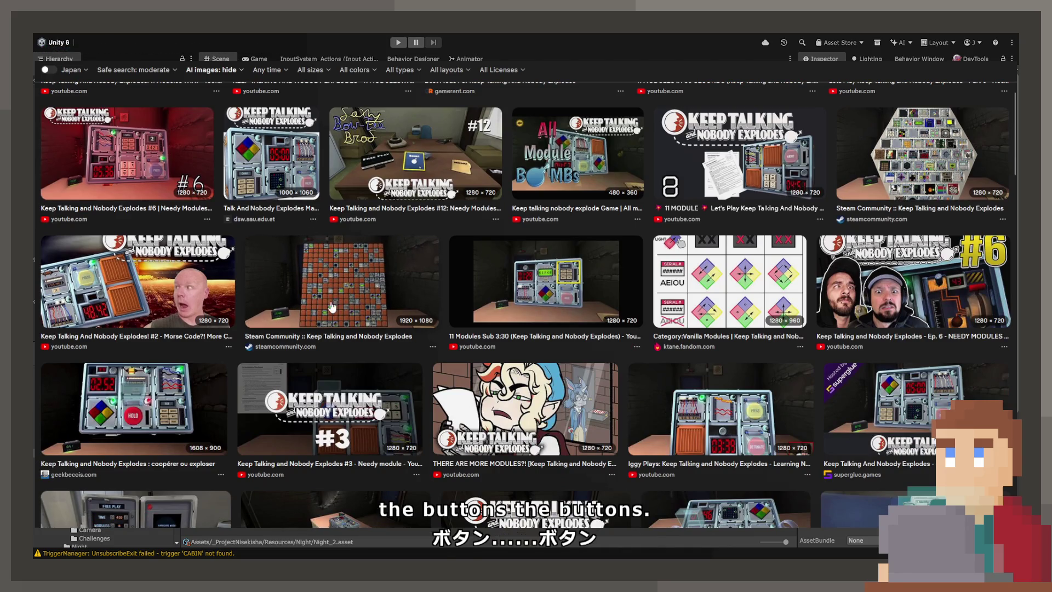
{"action": "left_click", "coordinate": [580, 278]}
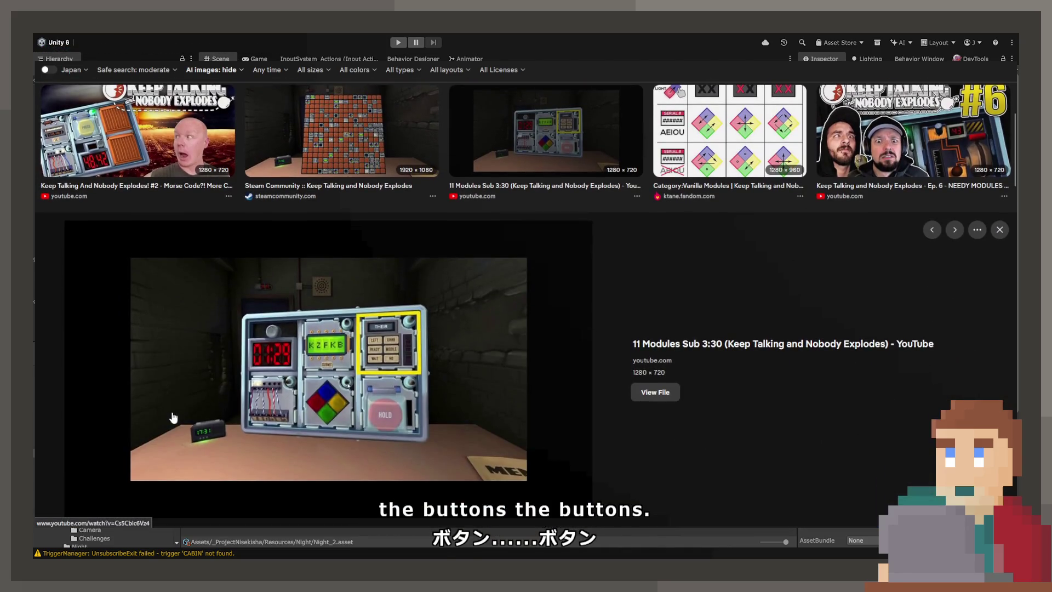
{"action": "left_click", "coordinate": [734, 134]}
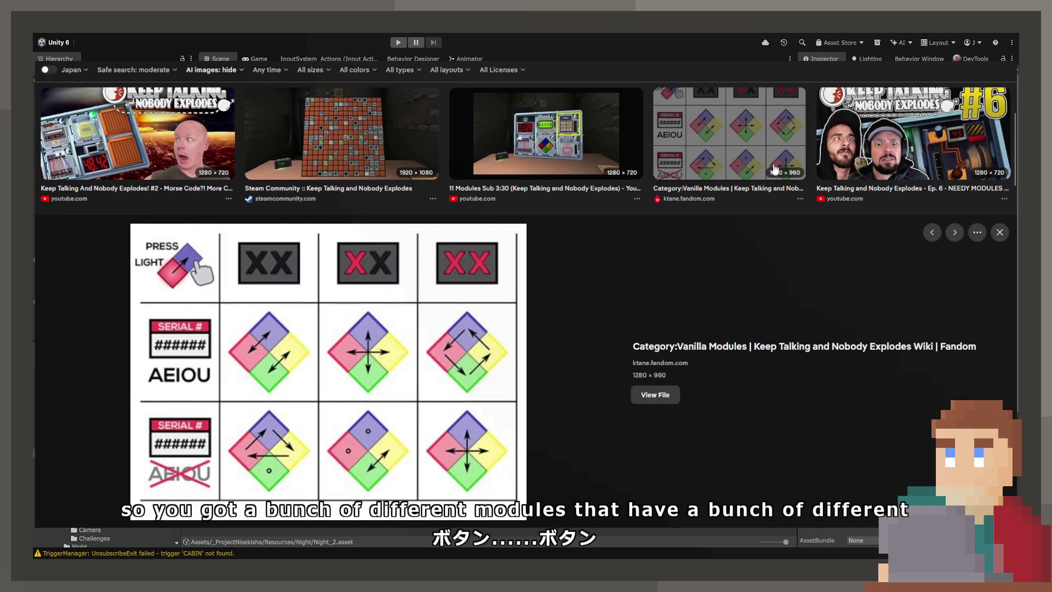
{"action": "scroll", "coordinate": [850, 221], "scroll_direction": "up", "scroll_amount": 4}
{"action": "left_click", "coordinate": [850, 222]}
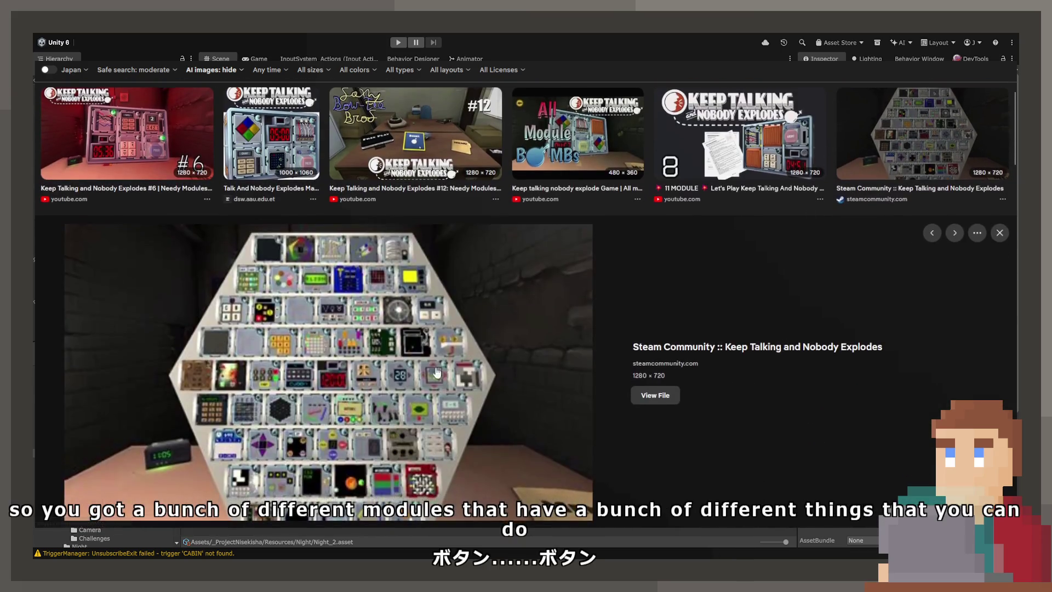
{"action": "scroll", "coordinate": [250, 421], "scroll_direction": "up", "scroll_amount": 3}
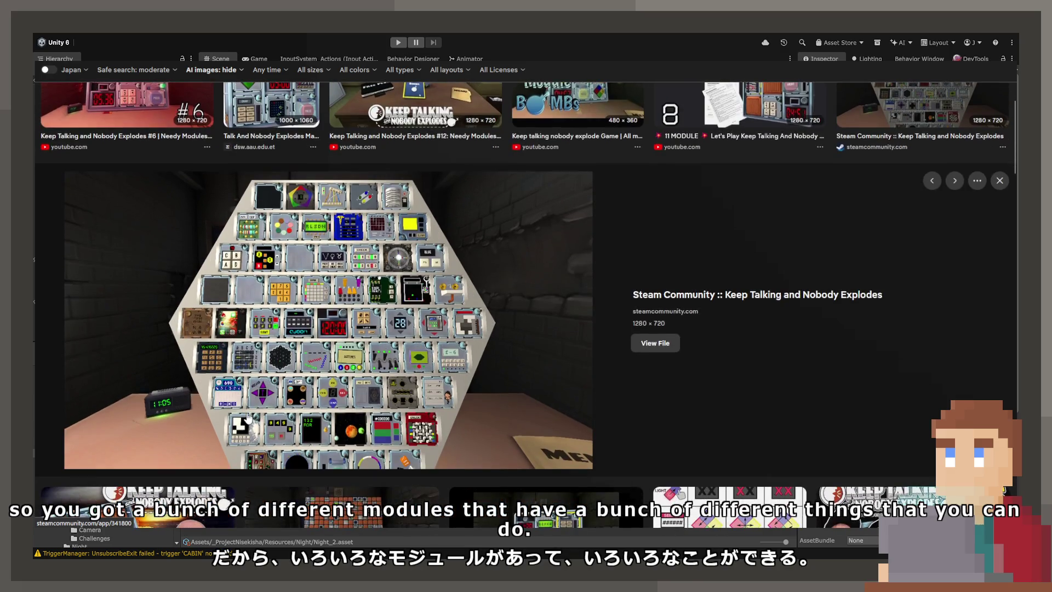
{"action": "left_click", "coordinate": [131, 103]}
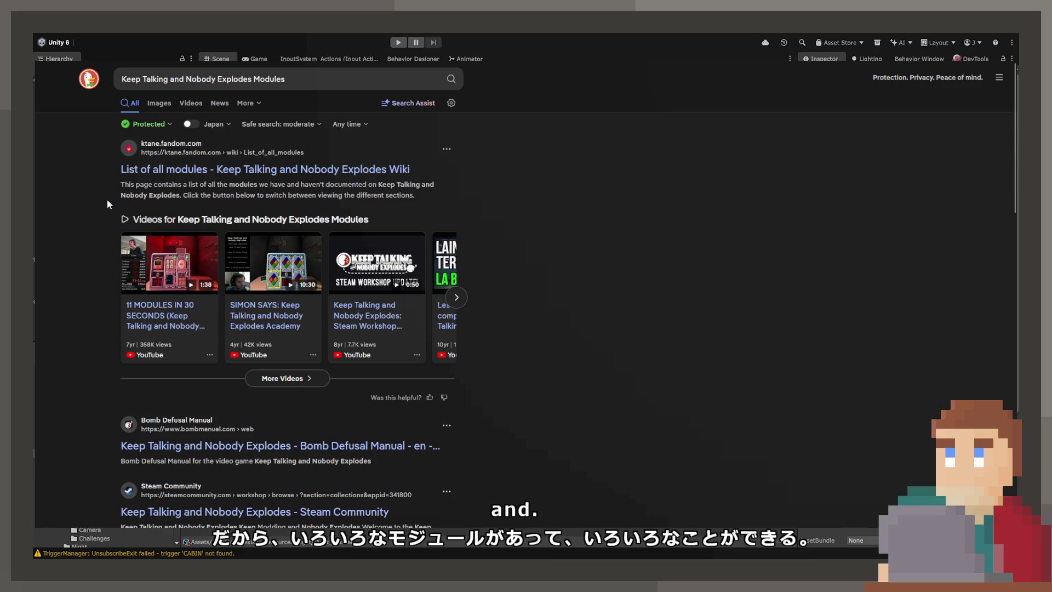
{"action": "left_click", "coordinate": [181, 195]}
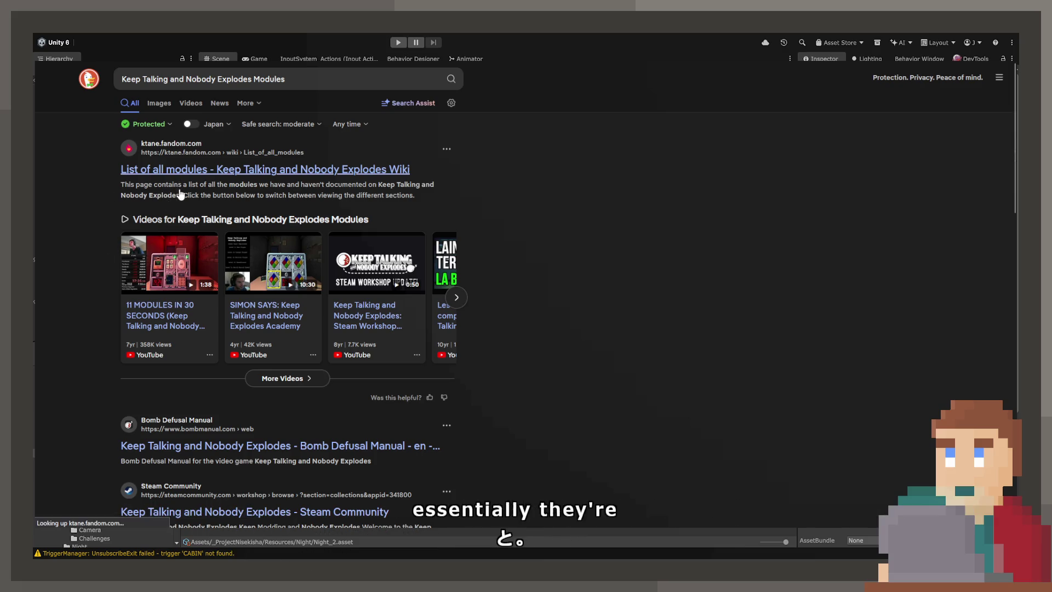
{"action": "scroll", "coordinate": [215, 303], "scroll_direction": "down", "scroll_amount": 3}
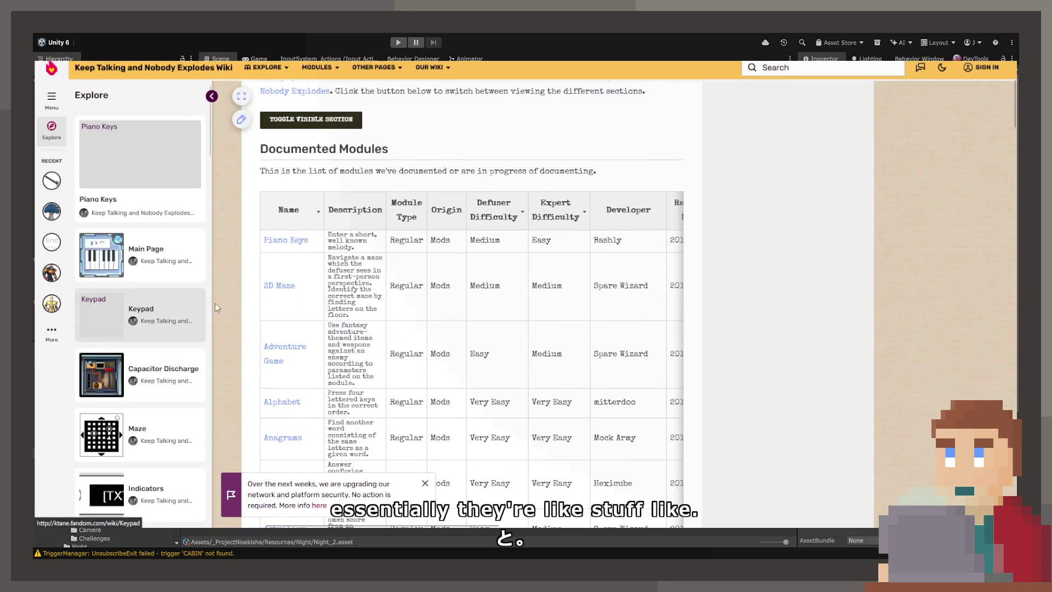
{"action": "scroll", "coordinate": [215, 303], "scroll_direction": "down", "scroll_amount": 15}
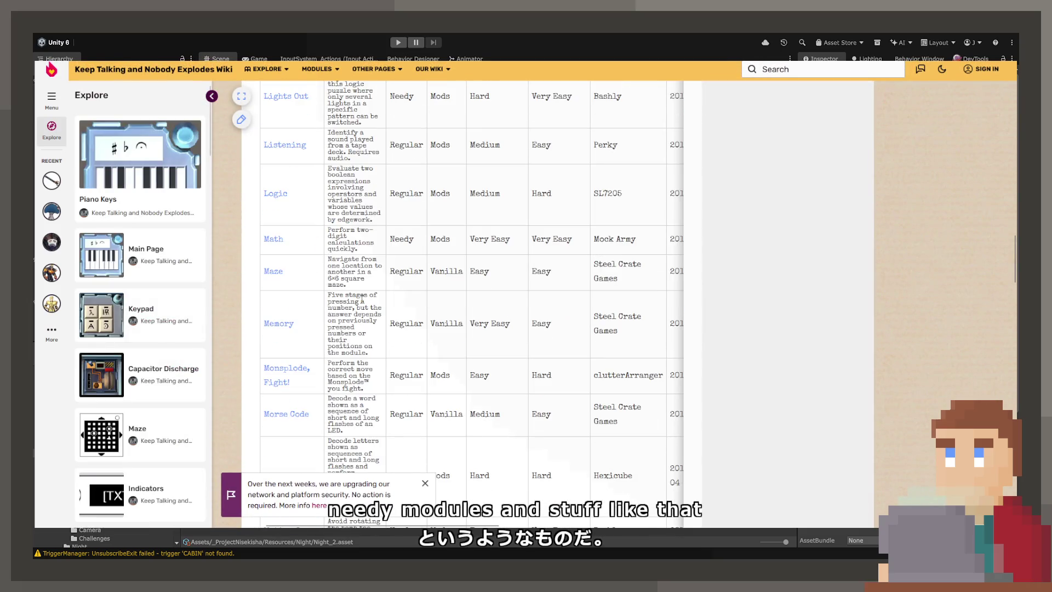
{"action": "scroll", "coordinate": [361, 299], "scroll_direction": "down", "scroll_amount": 10}
{"action": "scroll", "coordinate": [362, 303], "scroll_direction": "down", "scroll_amount": 5}
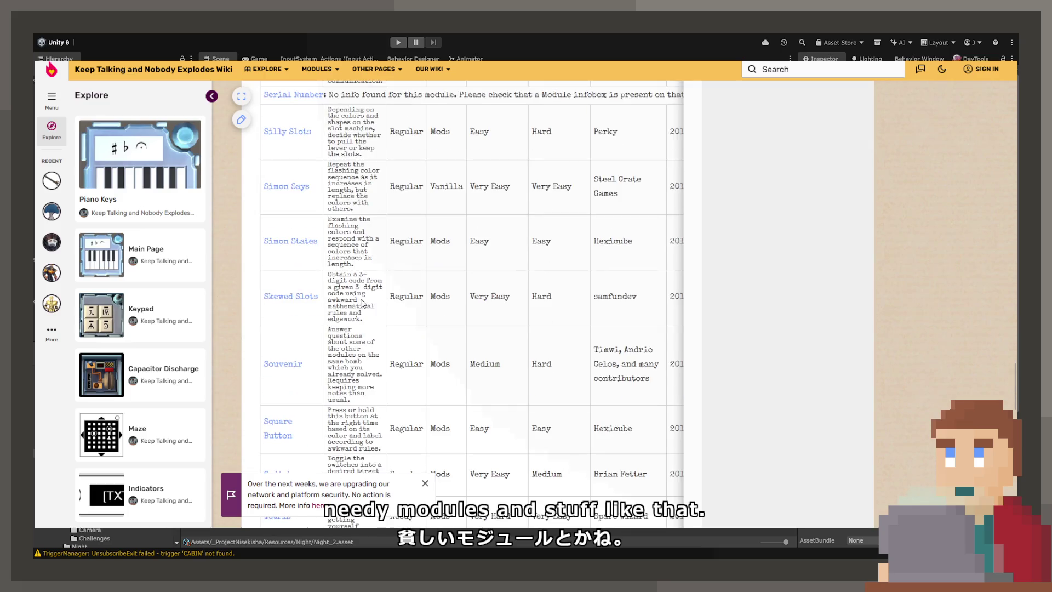
{"action": "scroll", "coordinate": [362, 303], "scroll_direction": "down", "scroll_amount": 15}
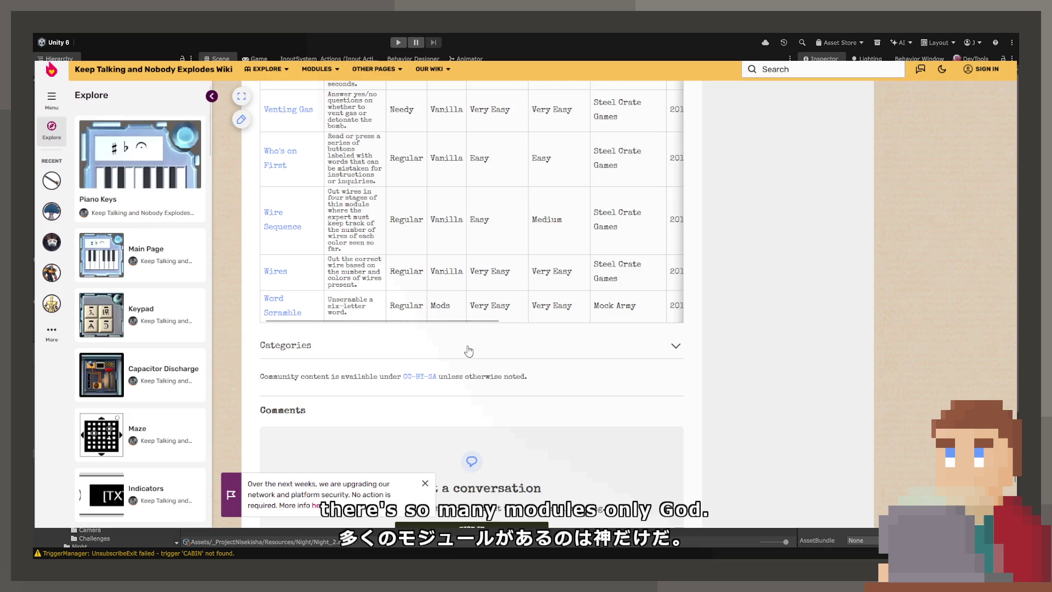
{"action": "scroll", "coordinate": [467, 348], "scroll_direction": "down", "scroll_amount": 5}
{"action": "key", "text": "alt+Left"}
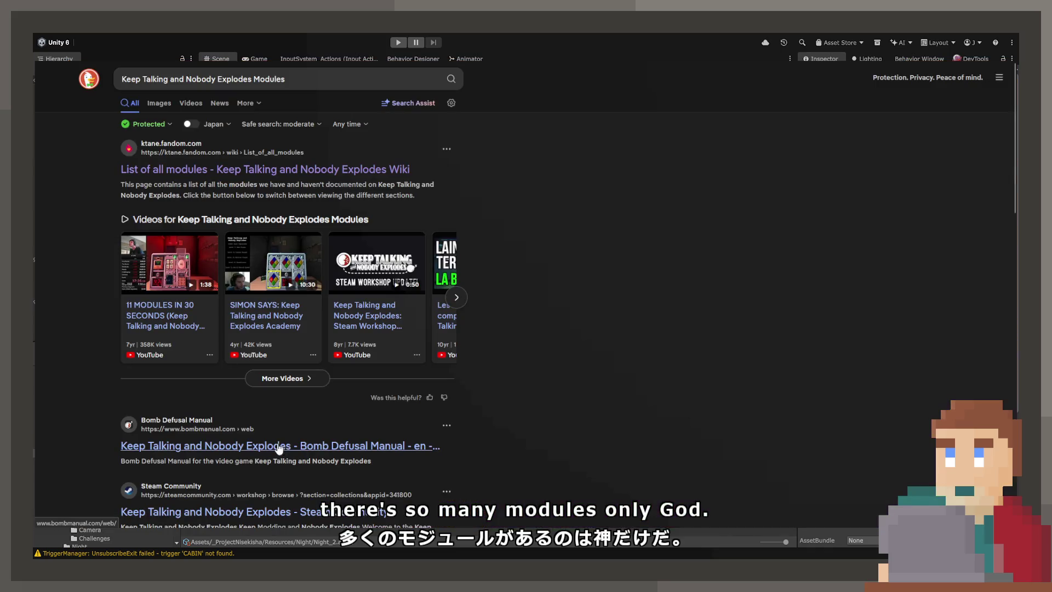
{"action": "scroll", "coordinate": [284, 470], "scroll_direction": "down", "scroll_amount": 5}
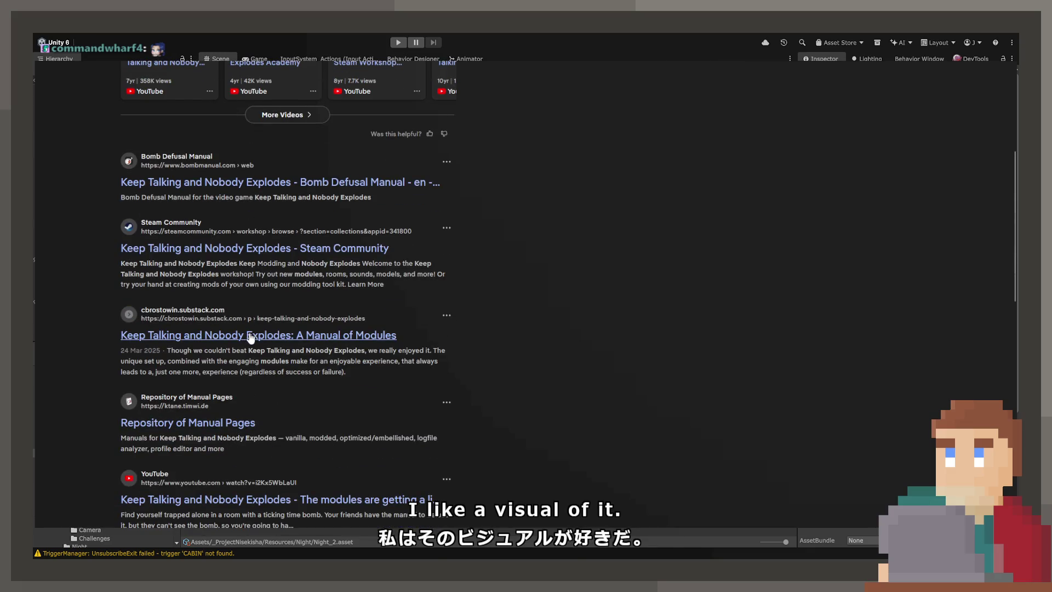
{"action": "left_click", "coordinate": [248, 336]}
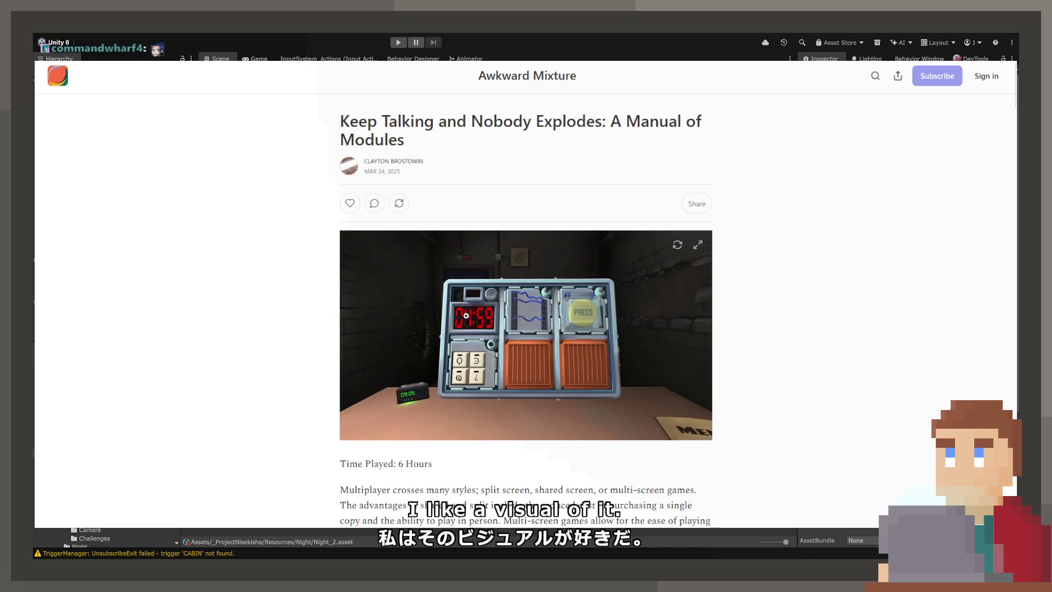
{"action": "scroll", "coordinate": [496, 320], "scroll_direction": "down", "scroll_amount": 10}
{"action": "left_click", "coordinate": [625, 223]}
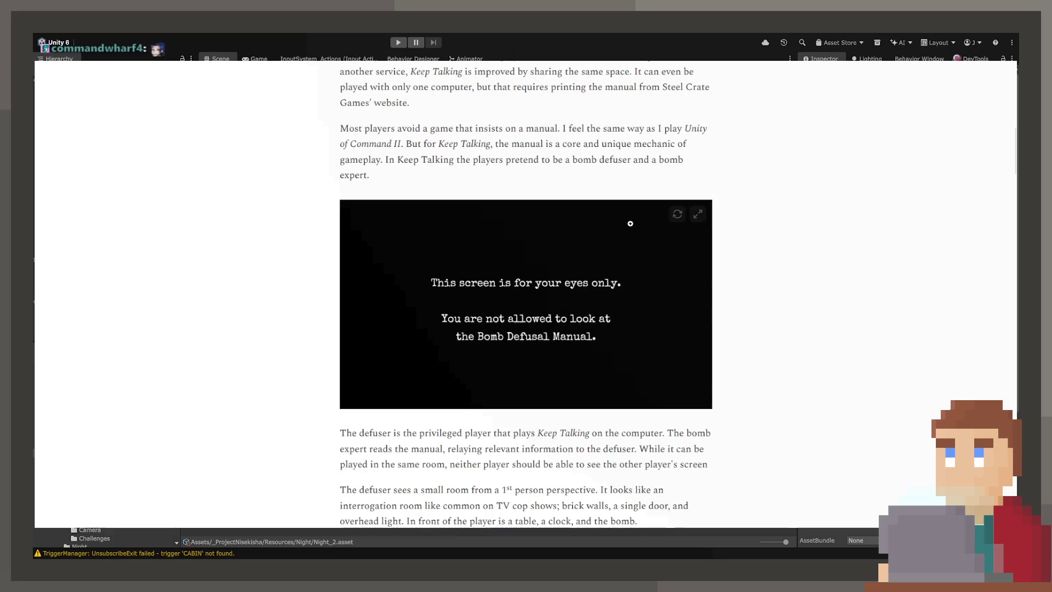
{"action": "scroll", "coordinate": [603, 245], "scroll_direction": "down", "scroll_amount": 15}
{"action": "scroll", "coordinate": [602, 245], "scroll_direction": "down", "scroll_amount": 20}
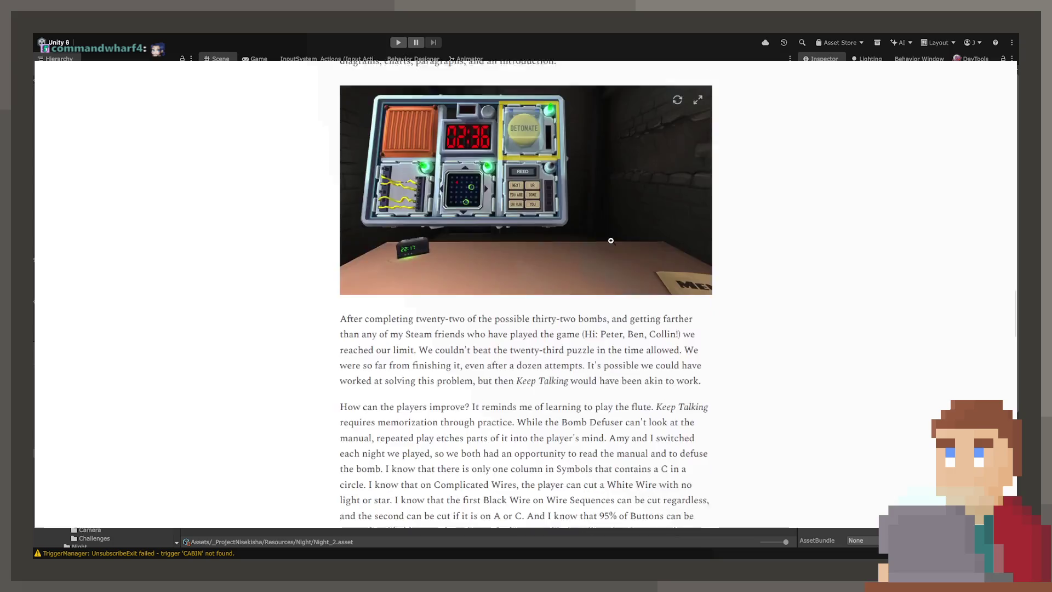
{"action": "scroll", "coordinate": [613, 242], "scroll_direction": "down", "scroll_amount": 10}
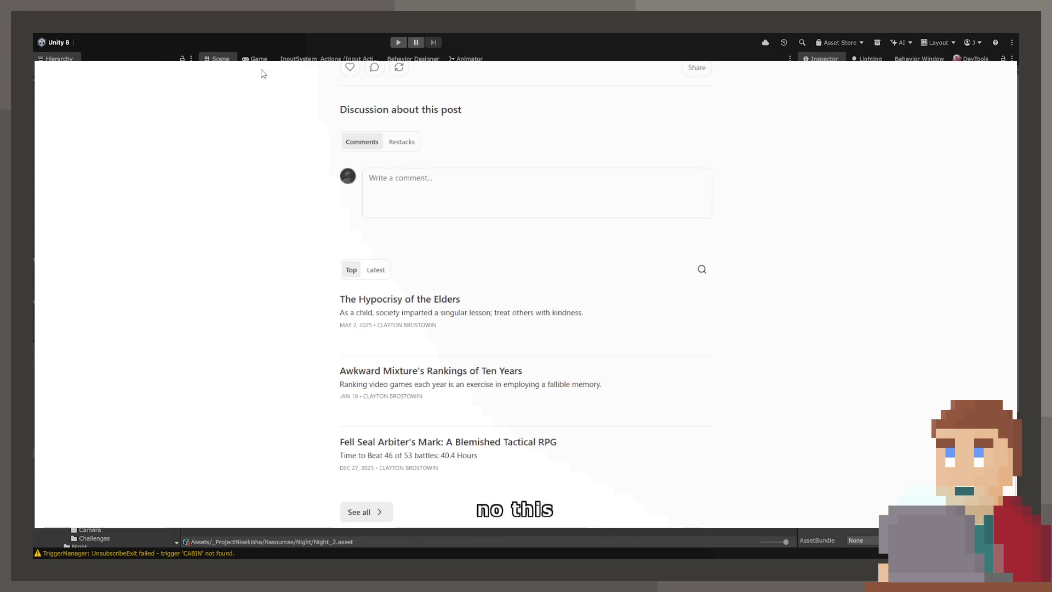
{"action": "key", "text": "alt+Left"}
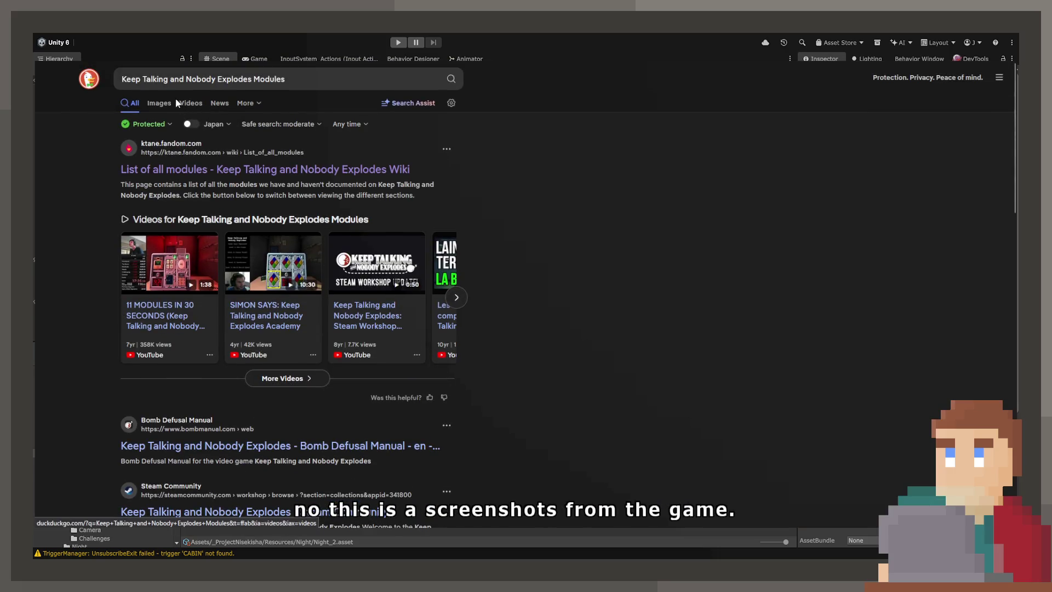
- In image results, open the Steam Community module-wall image's source page, then go back
{"action": "left_click", "coordinate": [159, 103]}
{"action": "scroll", "coordinate": [251, 374], "scroll_direction": "down", "scroll_amount": 1}
{"action": "scroll", "coordinate": [251, 374], "scroll_direction": "down", "scroll_amount": 5}
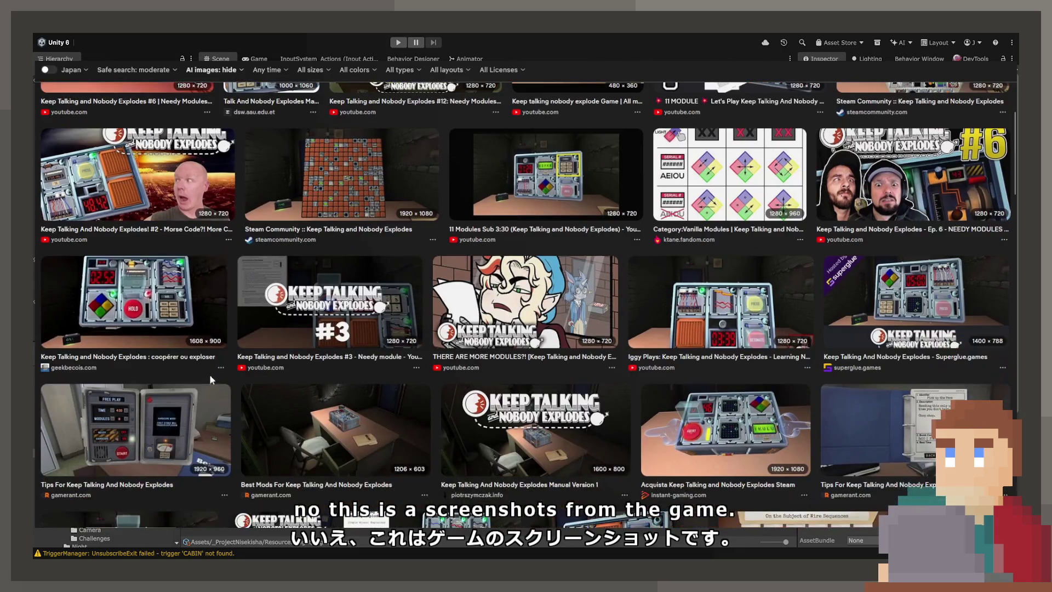
{"action": "scroll", "coordinate": [743, 353], "scroll_direction": "up", "scroll_amount": 4}
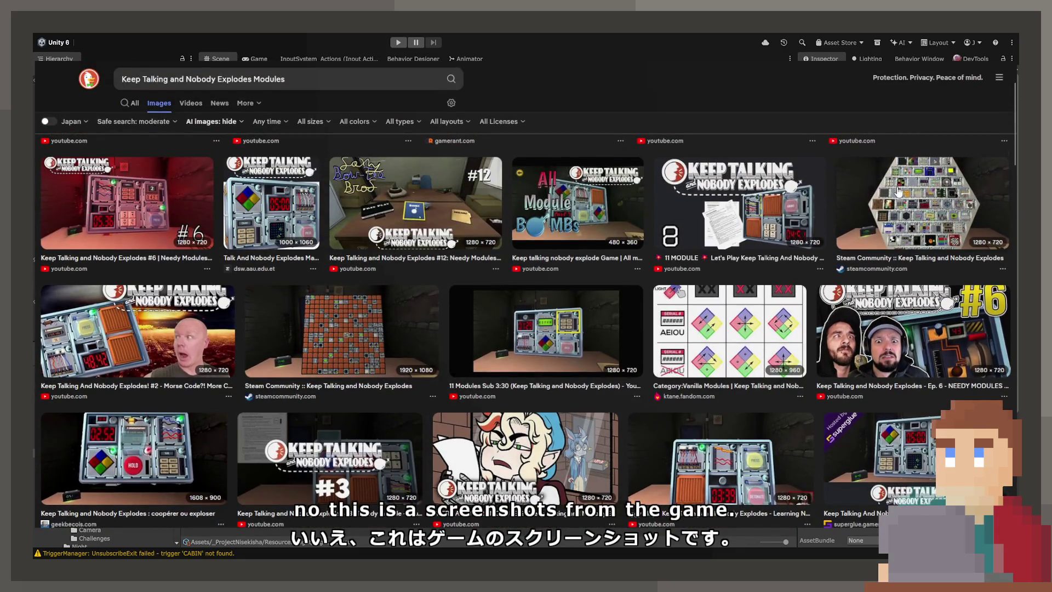
{"action": "left_click", "coordinate": [868, 230]}
{"action": "left_click", "coordinate": [394, 368]}
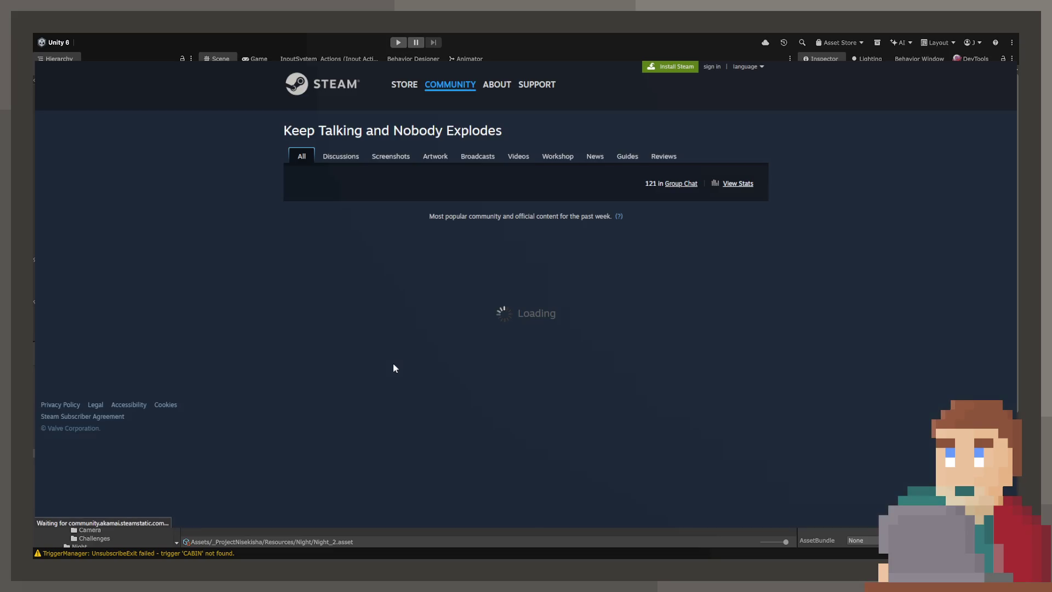
{"action": "scroll", "coordinate": [478, 344], "scroll_direction": "down", "scroll_amount": 4}
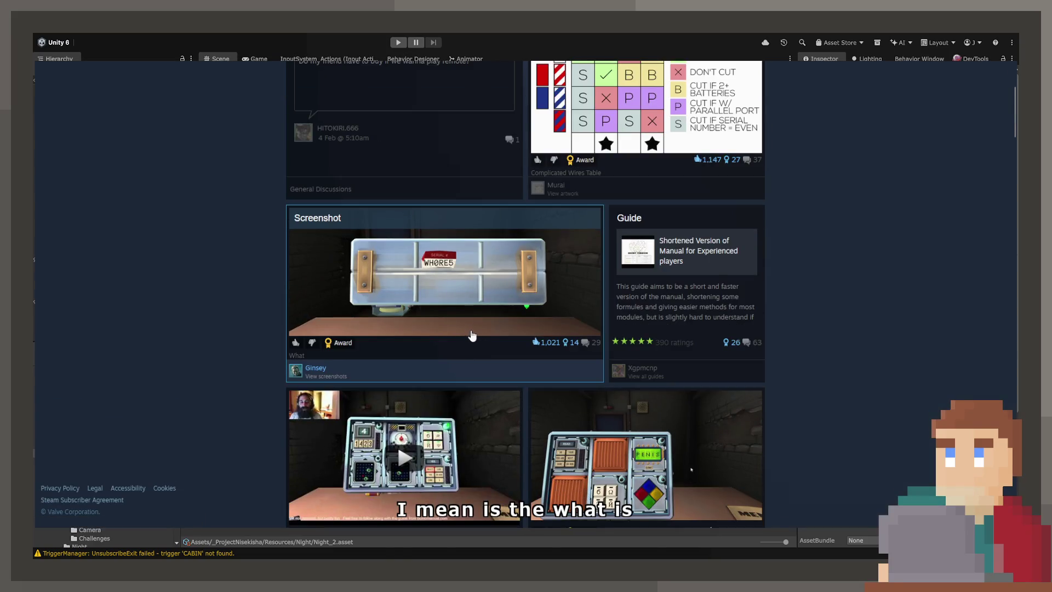
{"action": "scroll", "coordinate": [472, 336], "scroll_direction": "down", "scroll_amount": 5}
{"action": "key", "text": "alt+Left"}
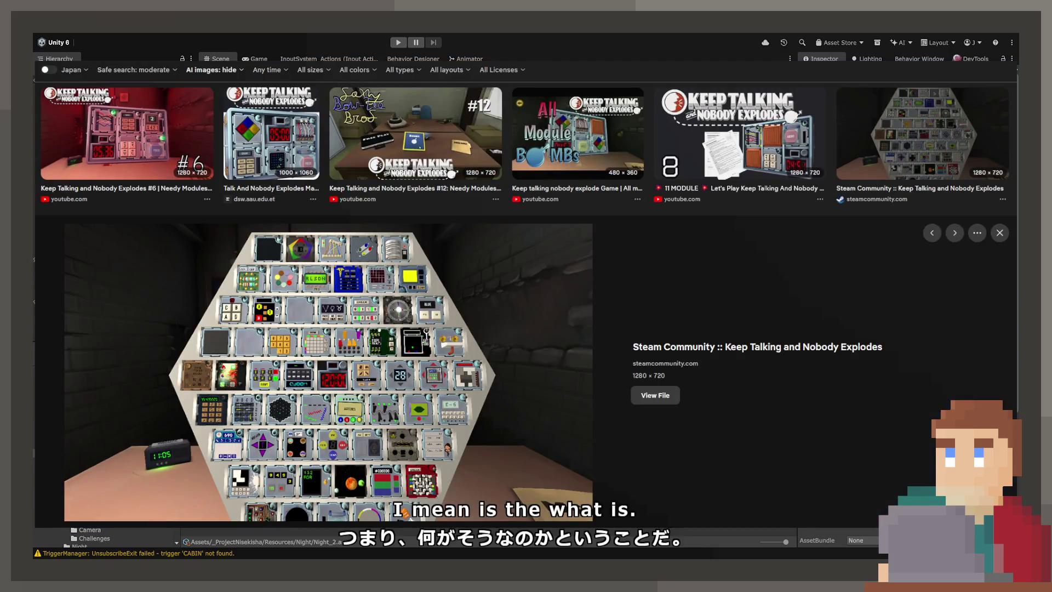
- View the module-wall image full size and bring its lower module rows into view
{"action": "scroll", "coordinate": [310, 263], "scroll_direction": "down", "scroll_amount": 2}
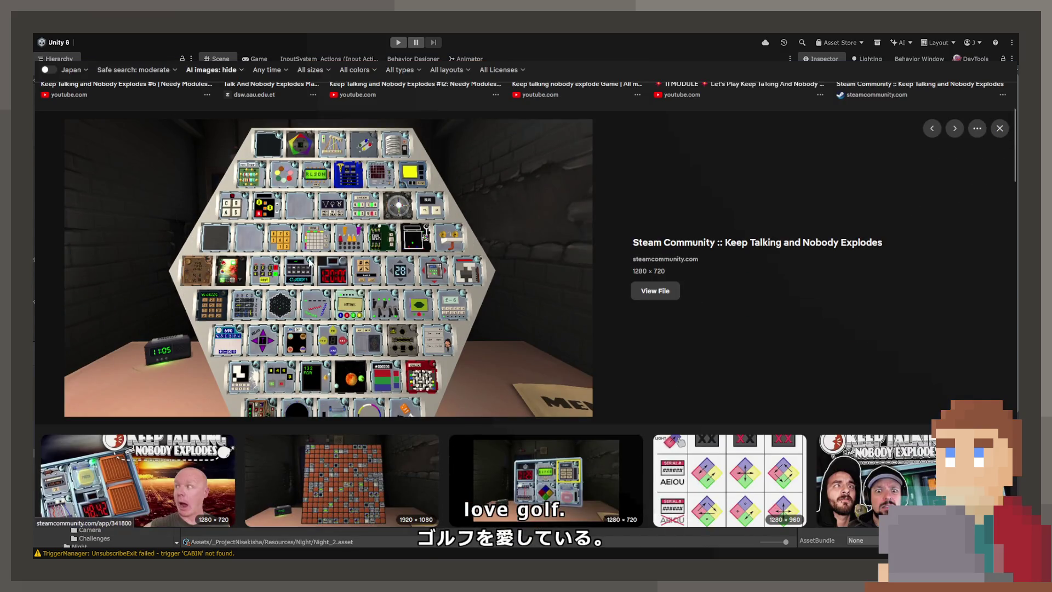
{"action": "left_click", "coordinate": [477, 225]}
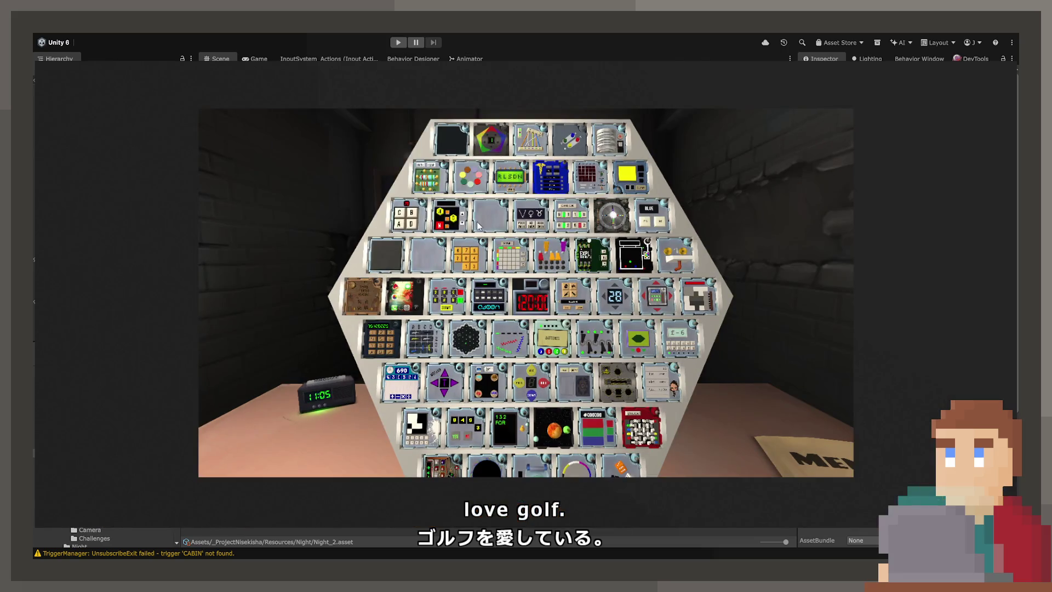
{"action": "scroll", "coordinate": [563, 398], "scroll_direction": "up", "scroll_amount": 5}
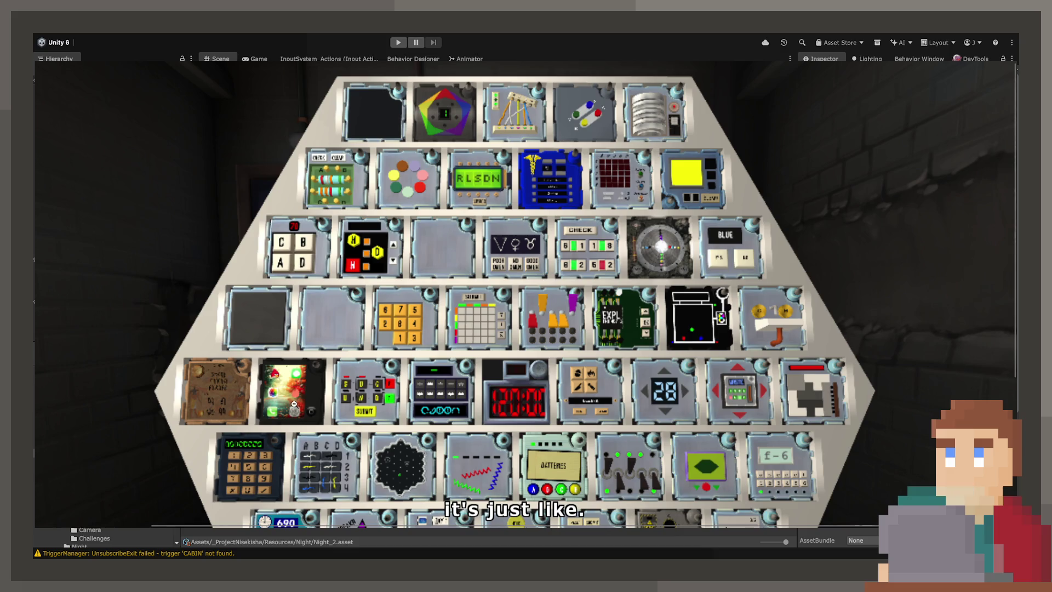
{"action": "left_click_drag", "start_coordinate": [288, 390], "coordinate": [252, 224]}
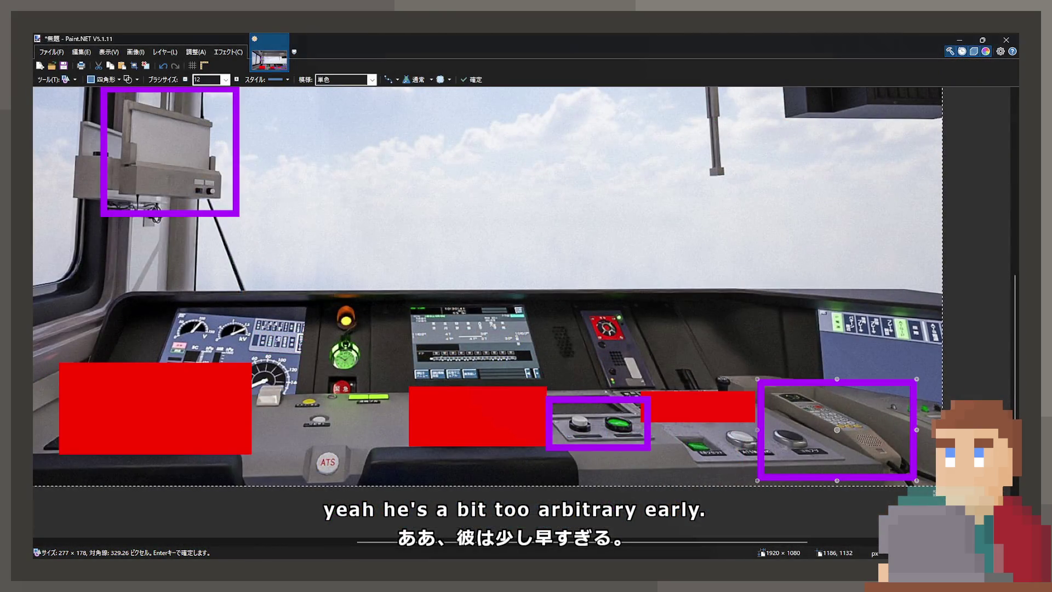
{"action": "scroll", "coordinate": [548, 304], "scroll_direction": "down", "scroll_amount": 2}
{"action": "scroll", "coordinate": [547, 292], "scroll_direction": "down", "scroll_amount": 2}
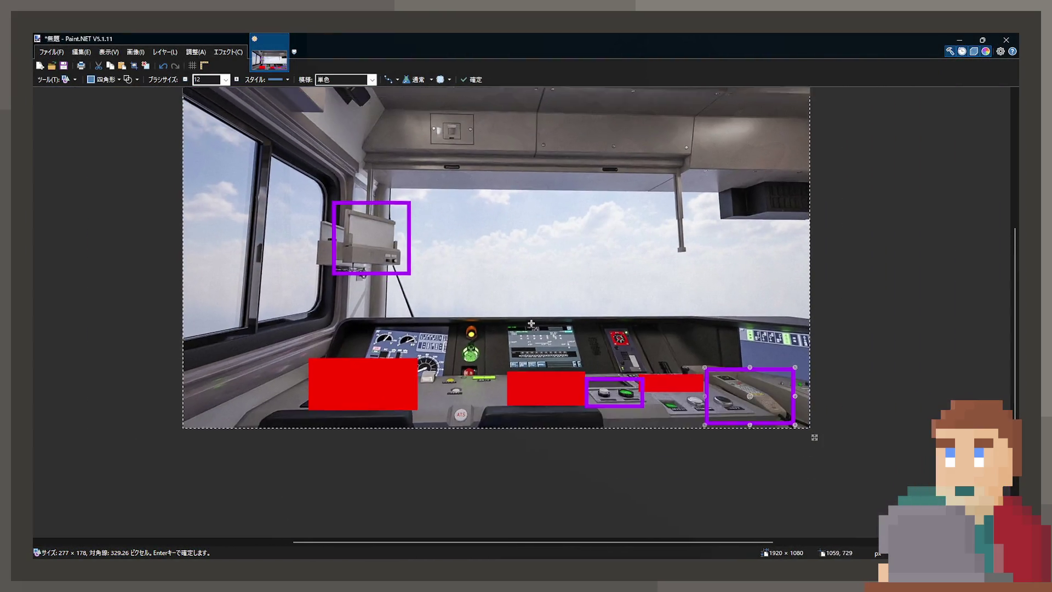
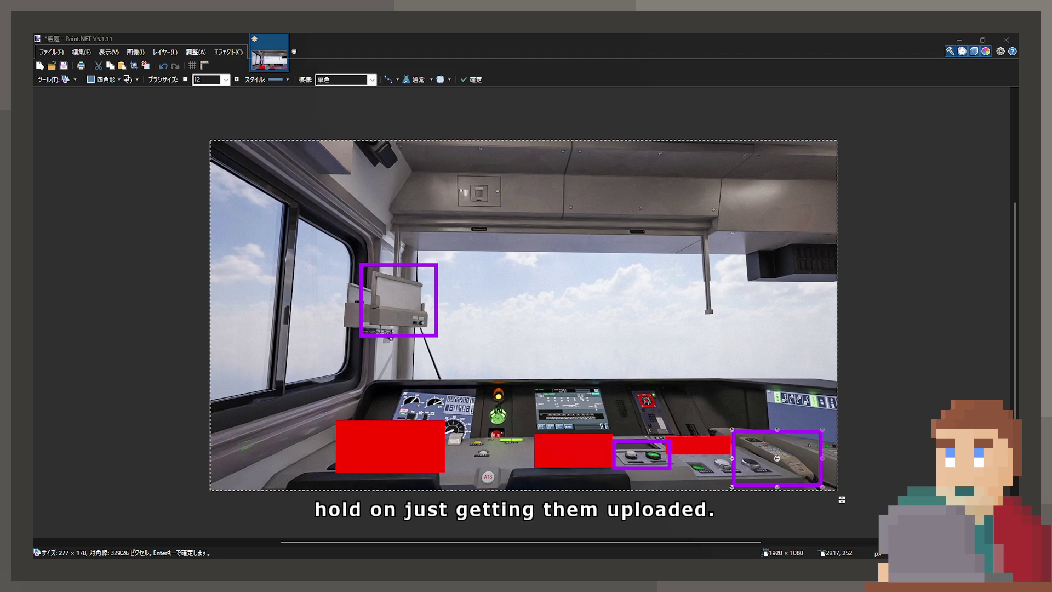
- Bring the rendered train-cab interior screenshot into Paint.NET as a new 1920 × 1080 image
{"action": "left_click", "coordinate": [434, 212]}
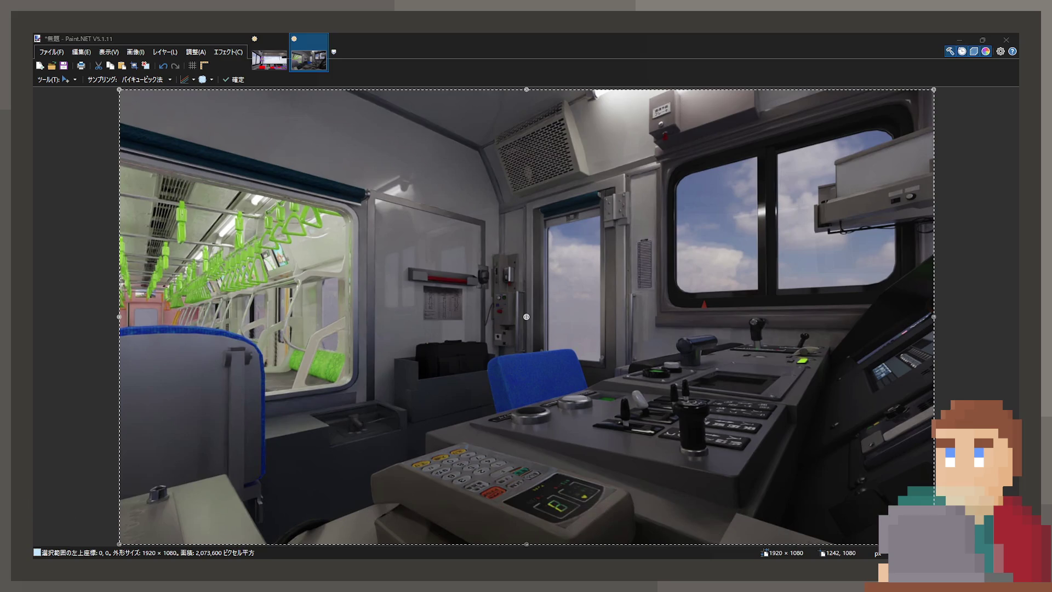
- Paste the night-time cab photo into Paint.NET as a new 4096 × 2304 image
{"action": "key", "text": "alt+Tab"}
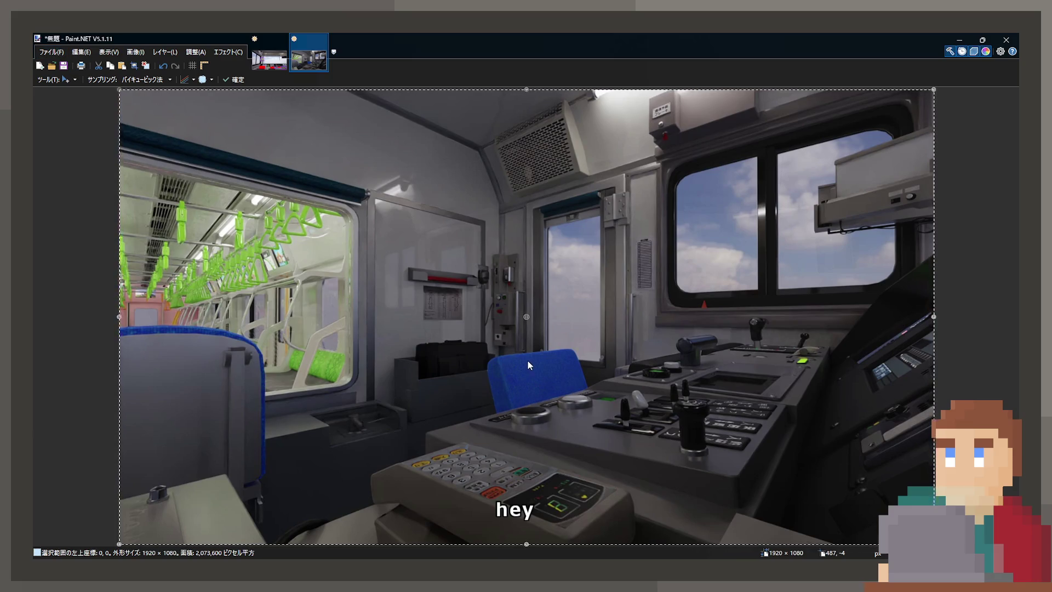
{"action": "scroll", "coordinate": [524, 282], "scroll_direction": "up", "scroll_amount": 3}
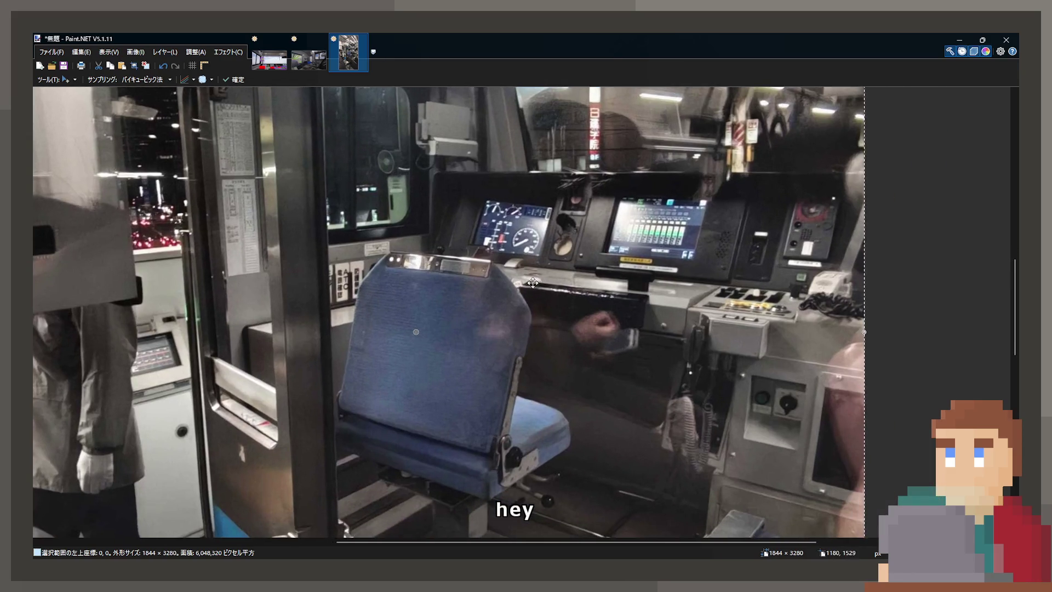
{"action": "mouse_move", "coordinate": [407, 152]}
{"action": "left_mouse_down"}
{"action": "mouse_move", "coordinate": [432, 180]}
{"action": "mouse_move", "coordinate": [363, 403]}
{"action": "mouse_move", "coordinate": [551, 414]}
{"action": "mouse_move", "coordinate": [524, 305]}
{"action": "left_mouse_up"}
{"action": "scroll", "coordinate": [525, 305], "scroll_direction": "down", "scroll_amount": 6}
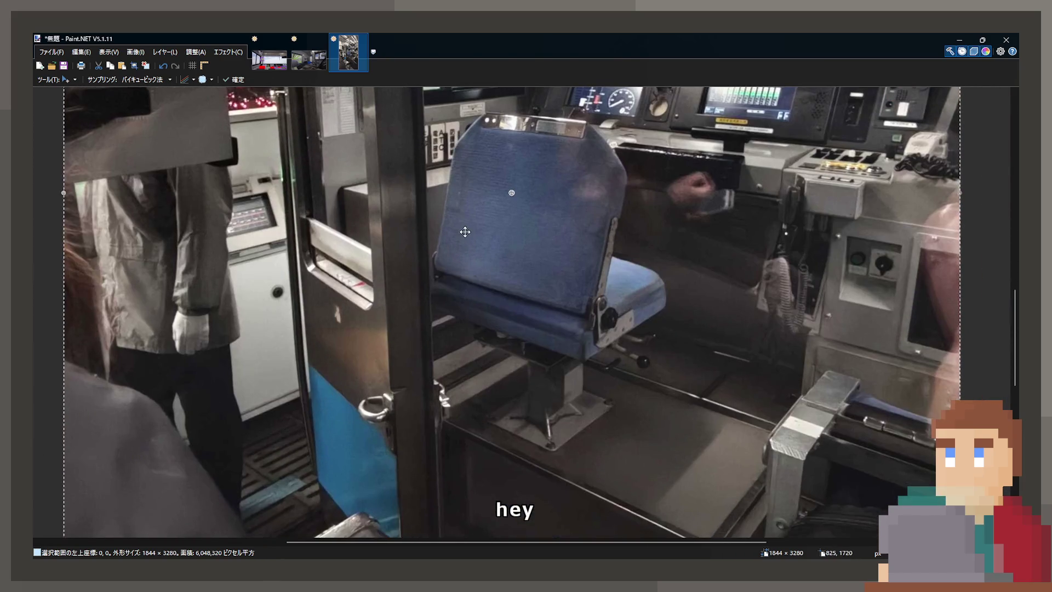
{"action": "scroll", "coordinate": [422, 334], "scroll_direction": "down", "scroll_amount": 2}
{"action": "scroll", "coordinate": [470, 277], "scroll_direction": "right", "scroll_amount": 4}
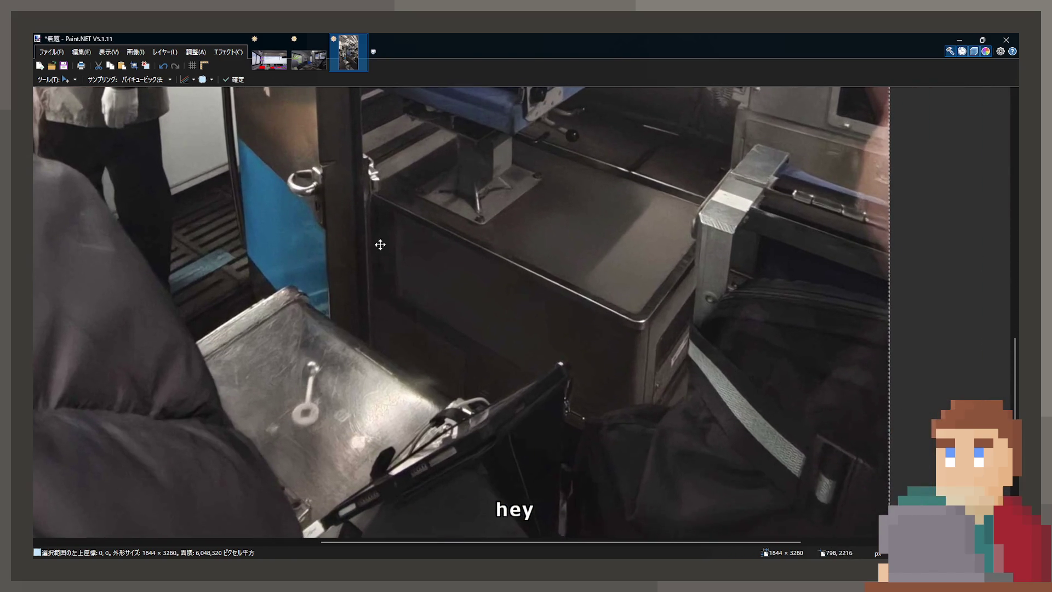
{"action": "scroll", "coordinate": [433, 301], "scroll_direction": "up", "scroll_amount": 2}
{"action": "scroll", "coordinate": [437, 386], "scroll_direction": "up", "scroll_amount": 3}
{"action": "scroll", "coordinate": [458, 439], "scroll_direction": "up", "scroll_amount": 3}
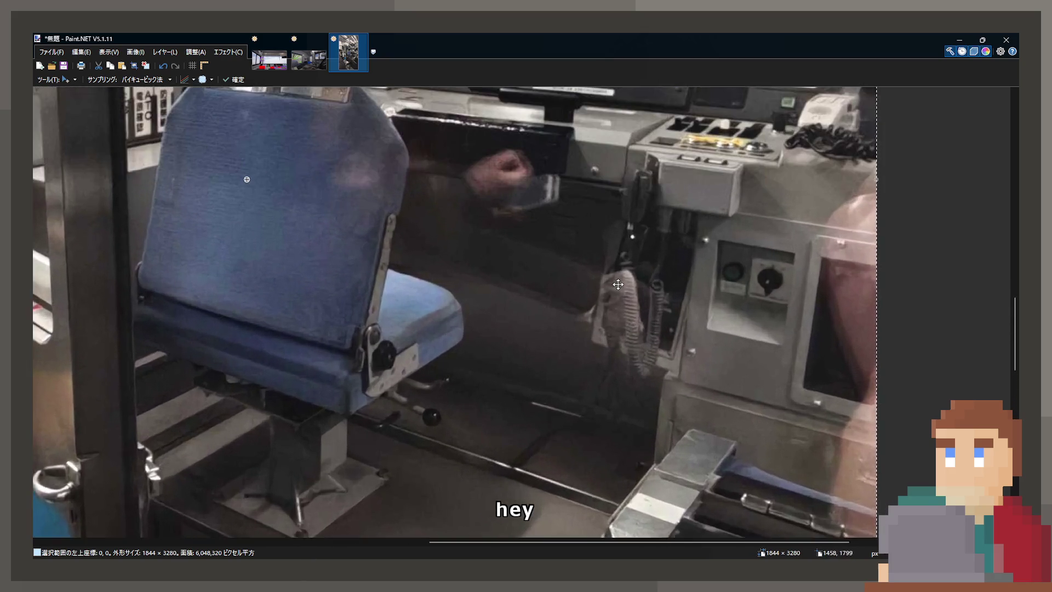
{"action": "scroll", "coordinate": [540, 380], "scroll_direction": "down", "scroll_amount": 5}
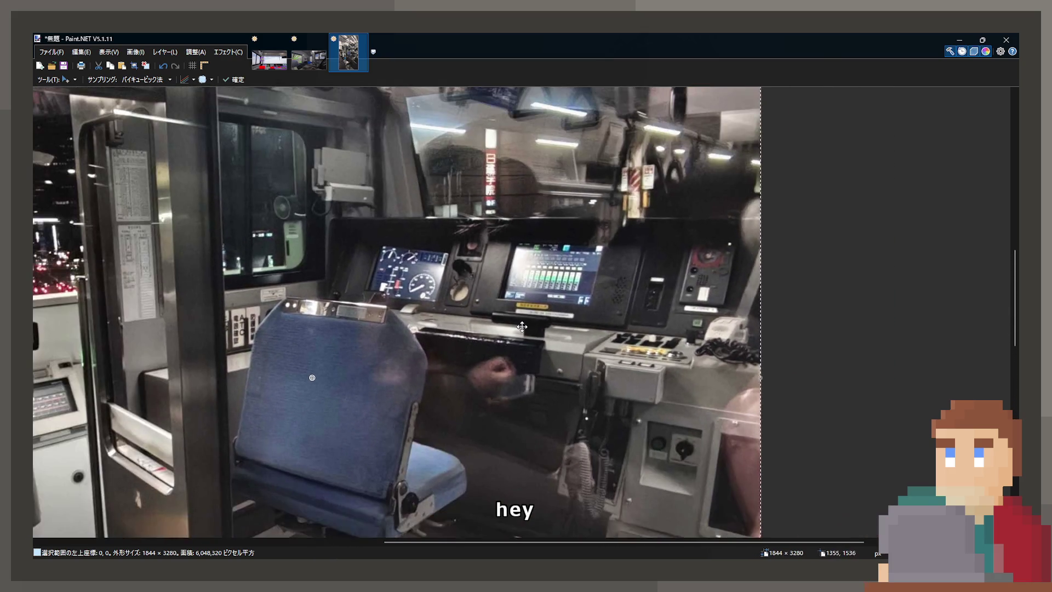
{"action": "scroll", "coordinate": [466, 439], "scroll_direction": "up", "scroll_amount": 2}
{"action": "scroll", "coordinate": [466, 438], "scroll_direction": "left", "scroll_amount": 1}
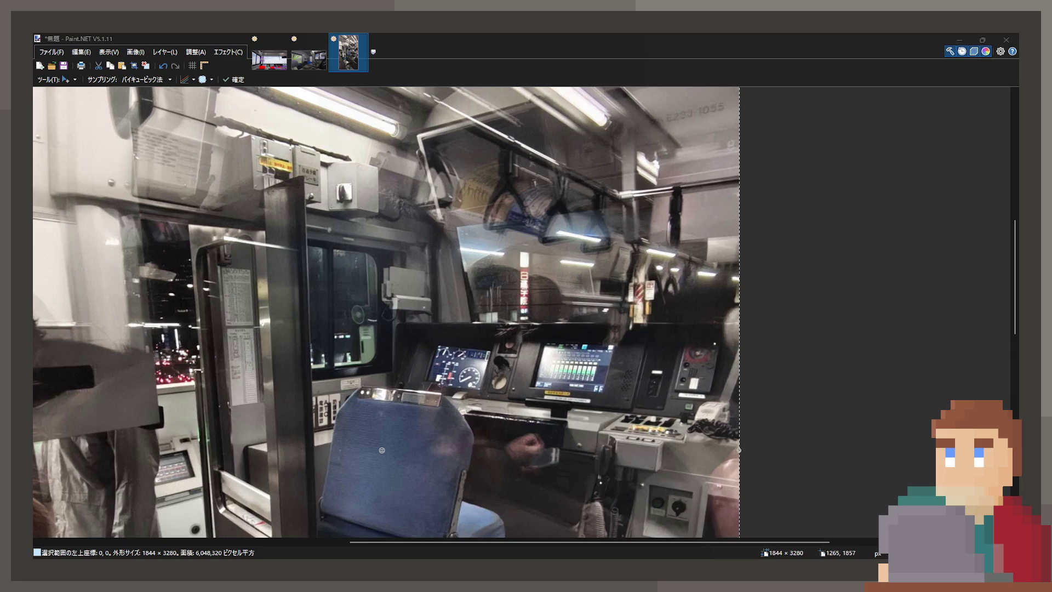
- Paste the dashboard close-up and the brake-panel photo as further new images
{"action": "left_click", "coordinate": [52, 39]}
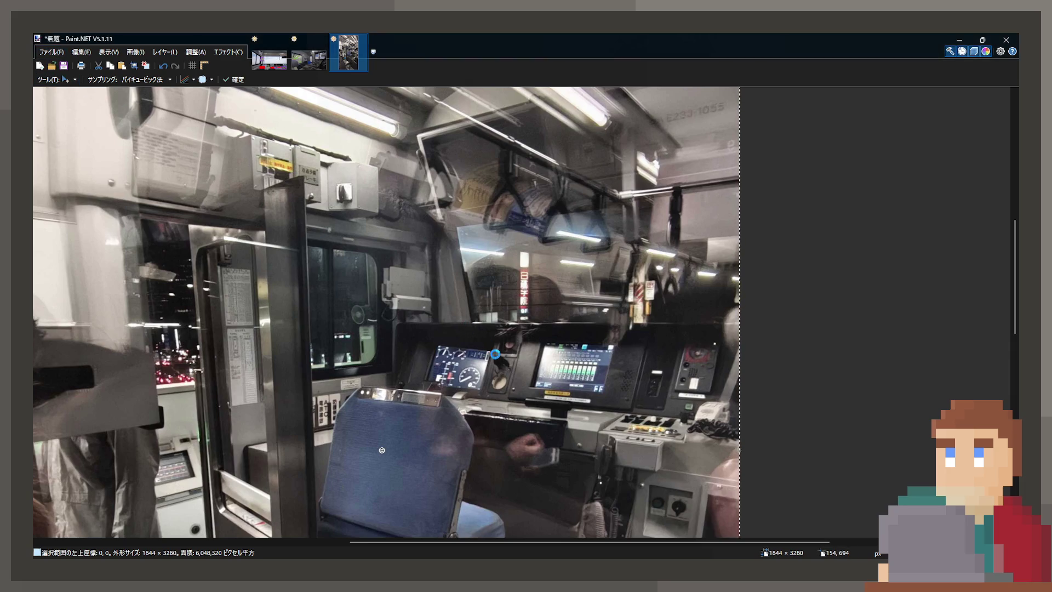
{"action": "key", "text": "ctrl+alt+v"}
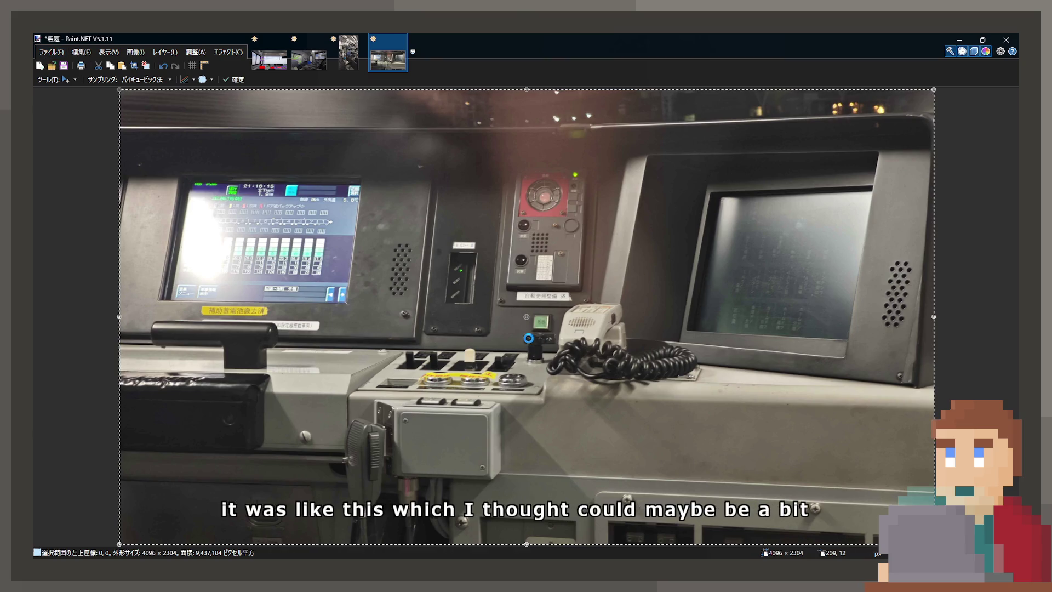
{"action": "key", "text": "ctrl+alt+v"}
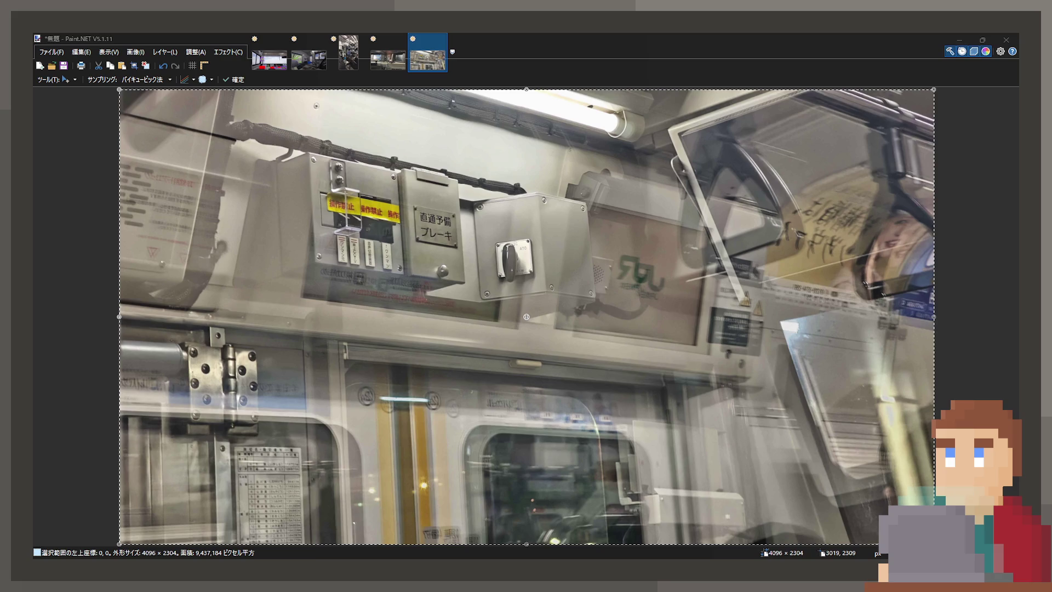
- Draw a purple rectangle tightly around the ATO rotary switch plate
{"action": "scroll", "coordinate": [462, 276], "scroll_direction": "up", "scroll_amount": 2}
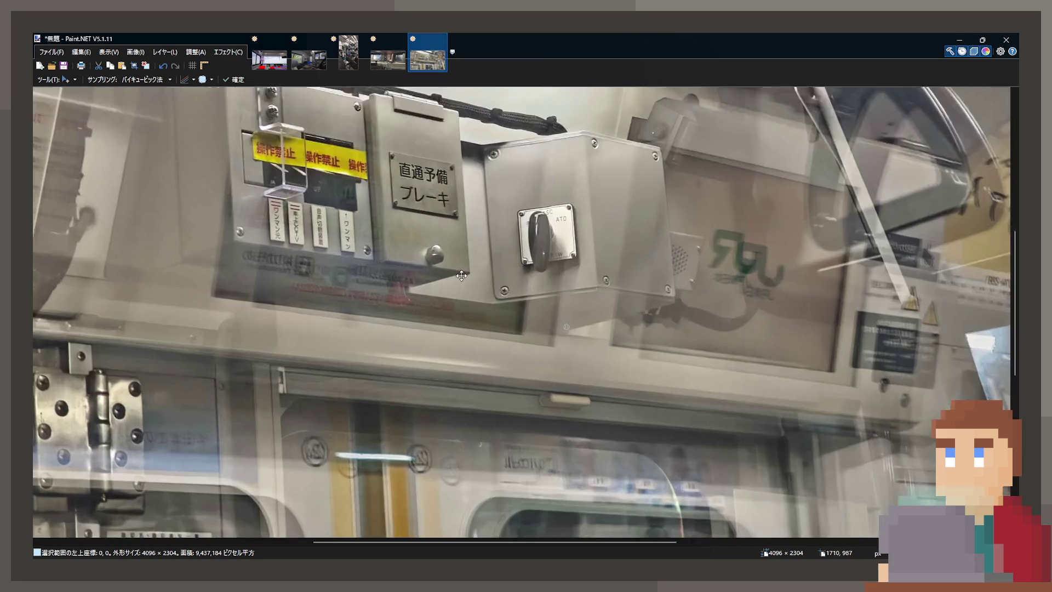
{"action": "scroll", "coordinate": [461, 275], "scroll_direction": "up", "scroll_amount": 2}
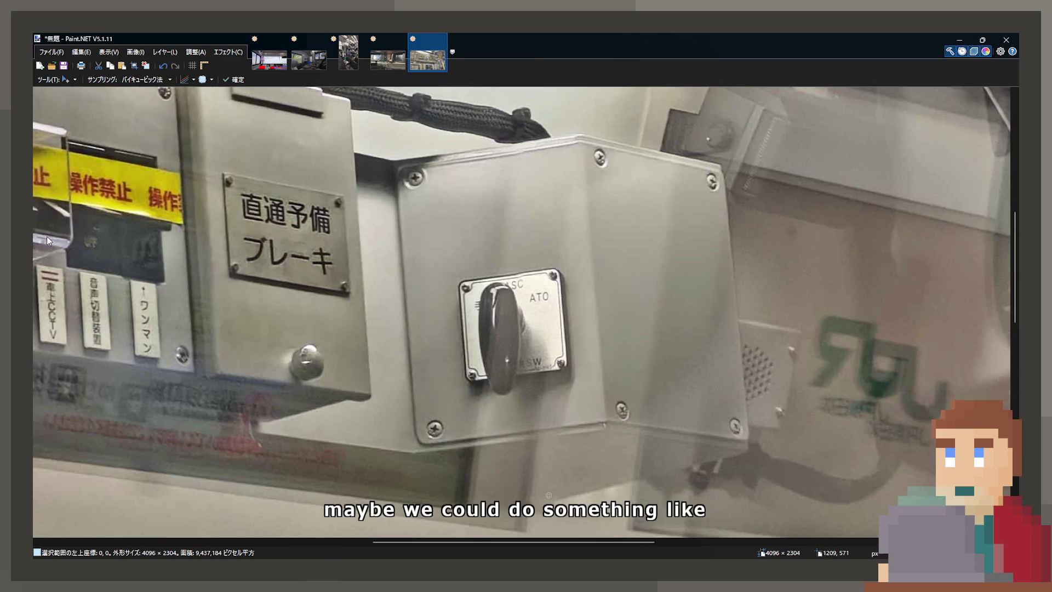
{"action": "key", "text": "o"}
{"action": "mouse_move", "coordinate": [412, 242]}
{"action": "left_mouse_down"}
{"action": "mouse_move", "coordinate": [634, 392]}
{"action": "mouse_move", "coordinate": [603, 429]}
{"action": "left_mouse_up"}
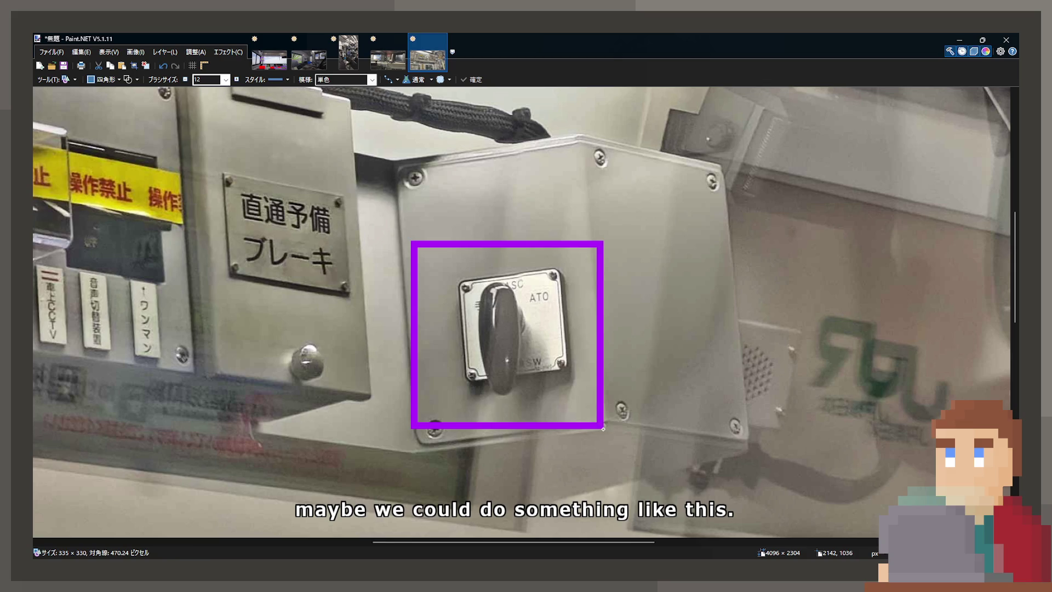
{"action": "left_click_drag", "start_coordinate": [413, 242], "coordinate": [437, 249]}
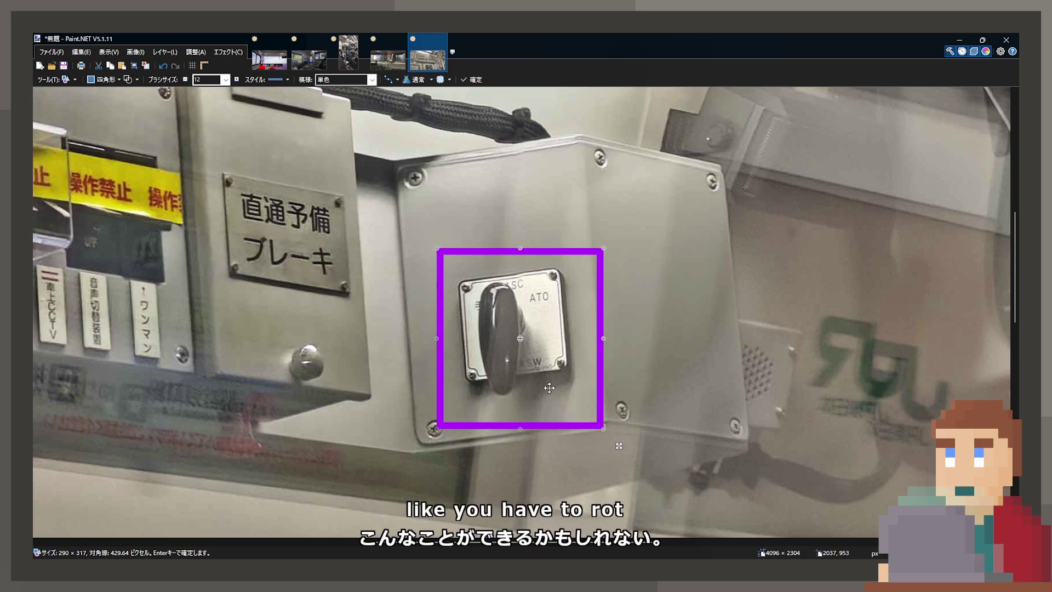
{"action": "left_click_drag", "start_coordinate": [604, 428], "coordinate": [593, 414]}
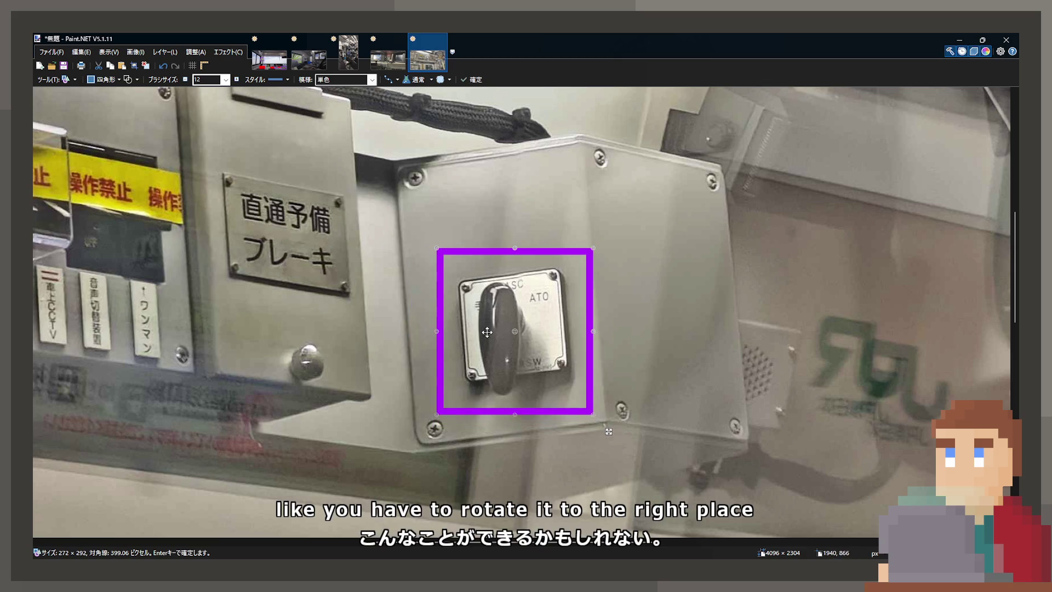
- Frame the taped left switch panel and the middle brake panel with purple boxes
{"action": "scroll", "coordinate": [488, 333], "scroll_direction": "down", "scroll_amount": 3}
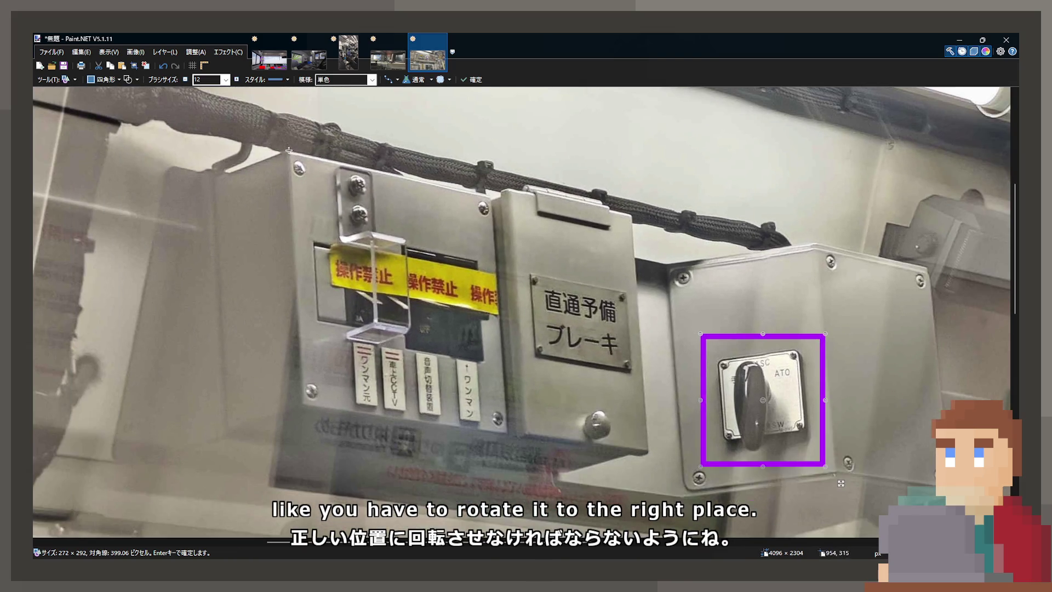
{"action": "mouse_move", "coordinate": [289, 150]}
{"action": "left_mouse_down"}
{"action": "mouse_move", "coordinate": [486, 422]}
{"action": "mouse_move", "coordinate": [512, 433]}
{"action": "left_mouse_up"}
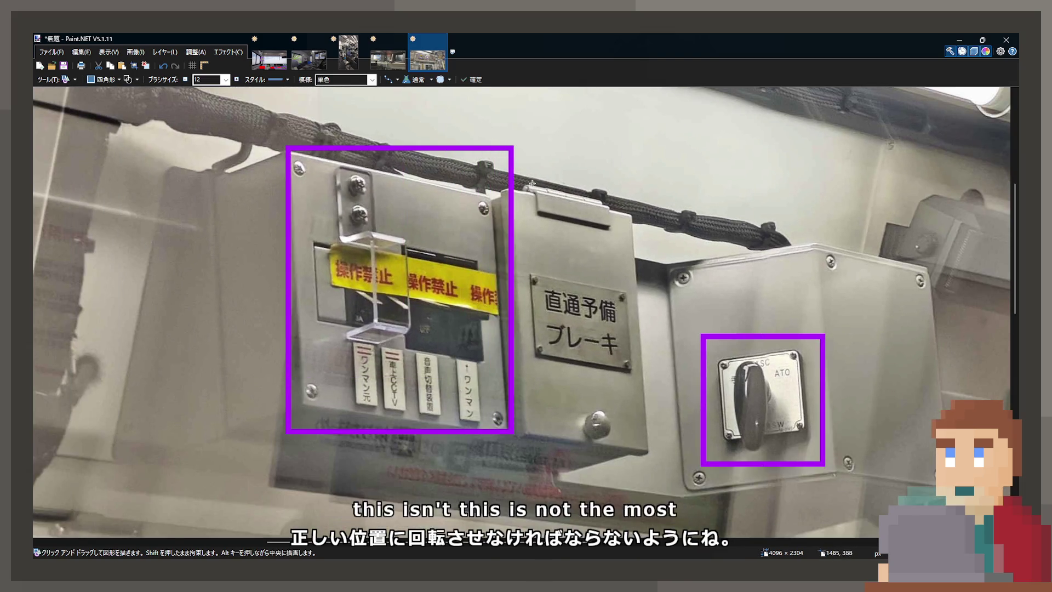
{"action": "left_click_drag", "start_coordinate": [514, 171], "coordinate": [635, 446]}
{"action": "left_click", "coordinate": [386, 43]}
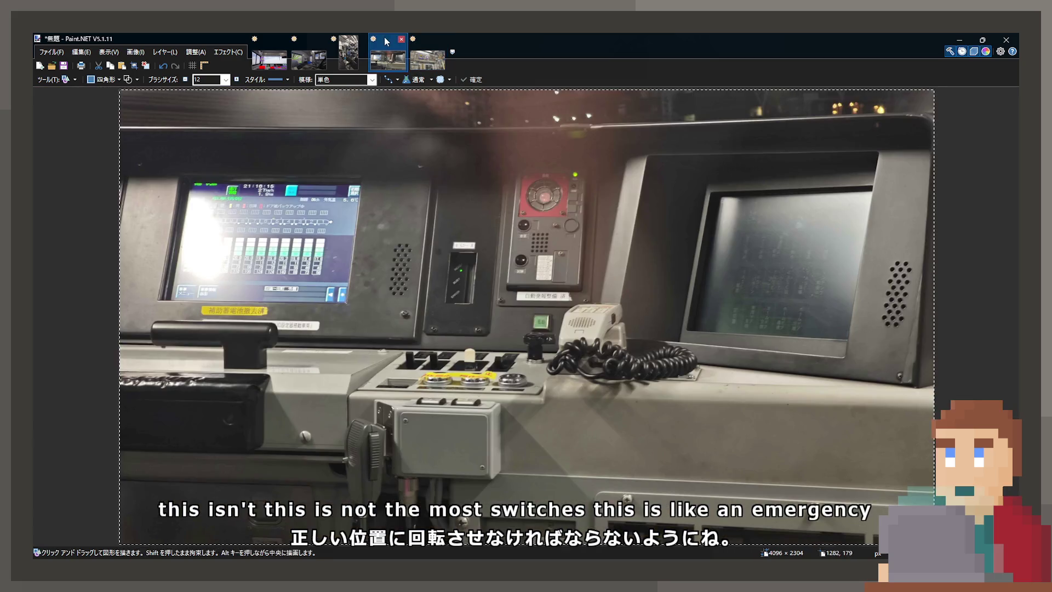
- Box the desk microphone with its cord and the red intercom panel in purple
{"action": "scroll", "coordinate": [559, 376], "scroll_direction": "up", "scroll_amount": 3}
{"action": "left_click_drag", "start_coordinate": [508, 181], "coordinate": [858, 462]}
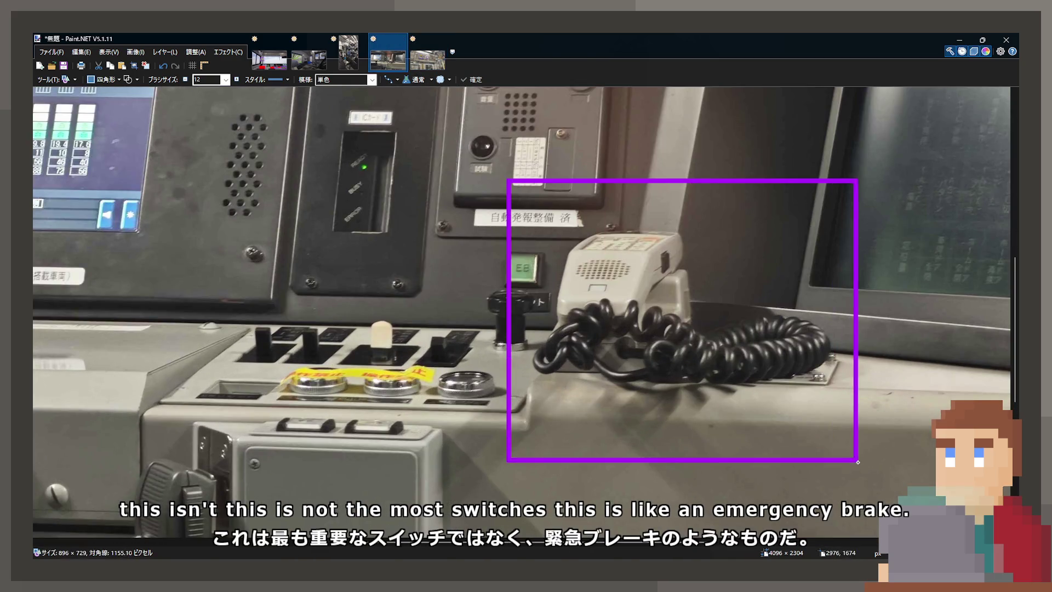
{"action": "scroll", "coordinate": [497, 195], "scroll_direction": "down", "scroll_amount": 1}
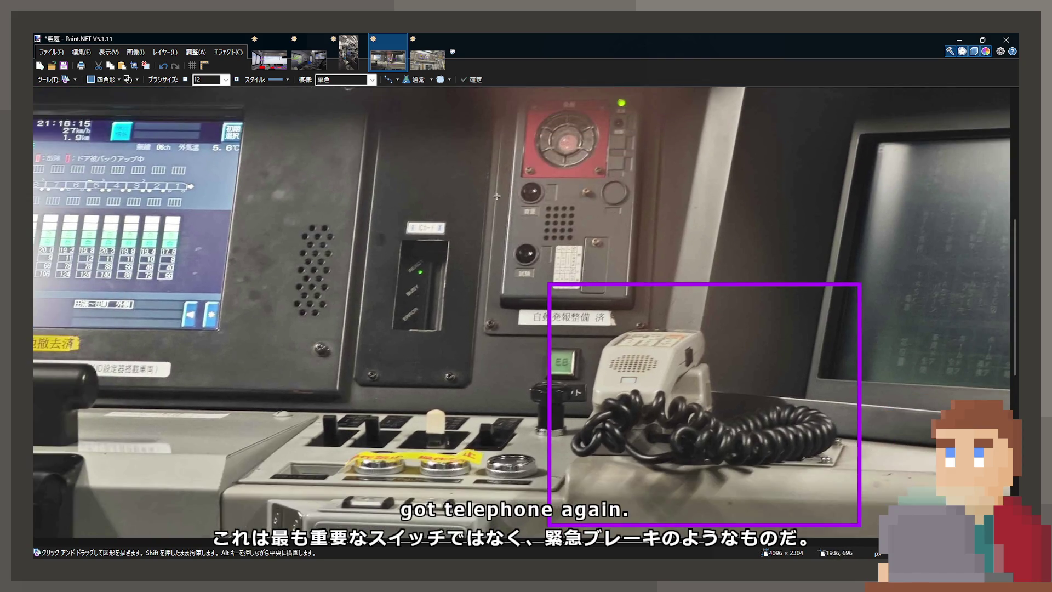
{"action": "scroll", "coordinate": [497, 196], "scroll_direction": "up", "scroll_amount": 3}
{"action": "left_click_drag", "start_coordinate": [440, 176], "coordinate": [637, 478]}
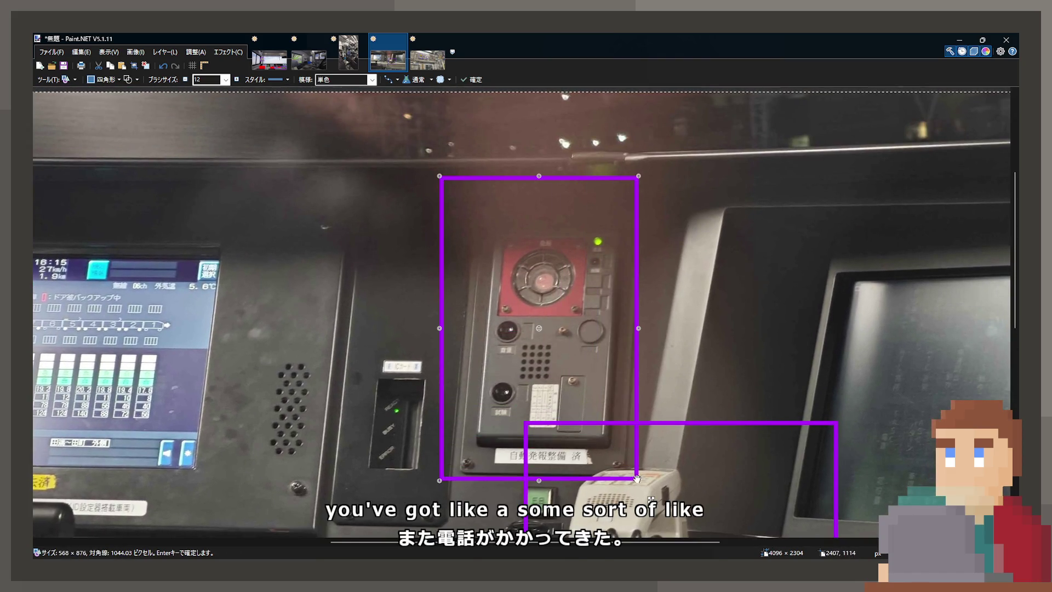
{"action": "key", "text": "Return"}
- Drop the button-row box and instead frame the radio handset below the buttons
{"action": "scroll", "coordinate": [652, 253], "scroll_direction": "down", "scroll_amount": 1}
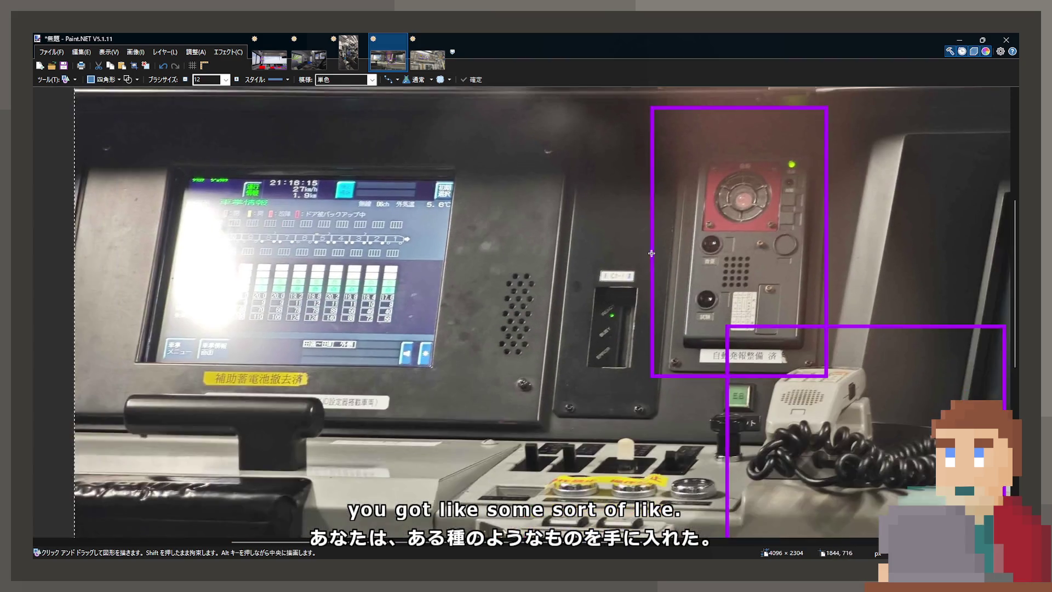
{"action": "scroll", "coordinate": [652, 253], "scroll_direction": "down", "scroll_amount": 3}
{"action": "scroll", "coordinate": [506, 379], "scroll_direction": "up", "scroll_amount": 1}
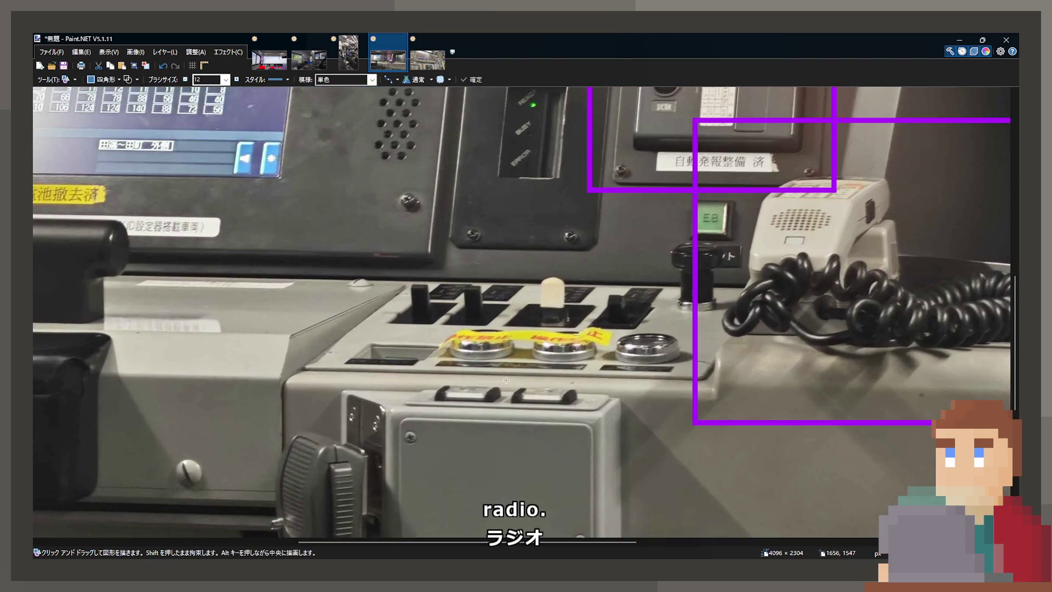
{"action": "scroll", "coordinate": [506, 380], "scroll_direction": "down", "scroll_amount": 1}
{"action": "left_click_drag", "start_coordinate": [386, 288], "coordinate": [697, 361]}
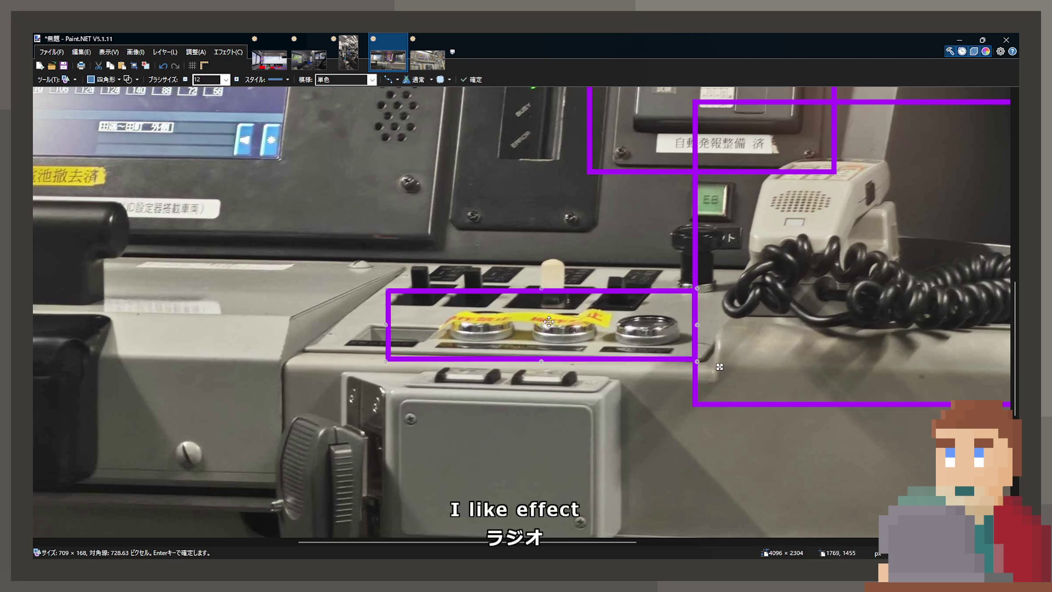
{"action": "key", "text": "ctrl+z"}
{"action": "scroll", "coordinate": [499, 400], "scroll_direction": "down", "scroll_amount": 3}
{"action": "scroll", "coordinate": [478, 354], "scroll_direction": "up", "scroll_amount": 2}
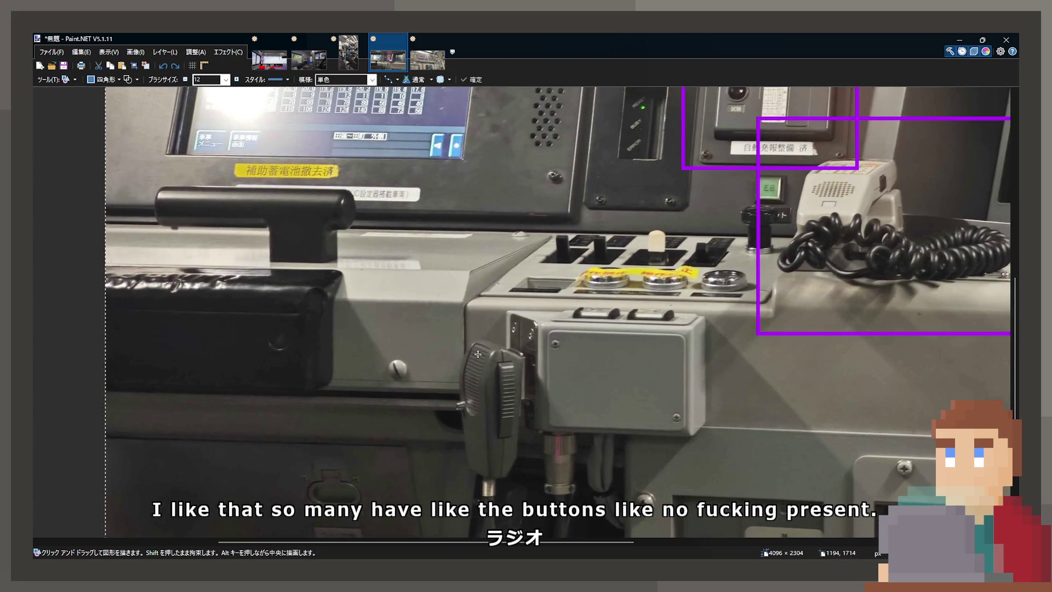
{"action": "mouse_move", "coordinate": [403, 288]}
{"action": "left_mouse_down"}
{"action": "mouse_move", "coordinate": [705, 540]}
{"action": "mouse_move", "coordinate": [724, 540]}
{"action": "left_mouse_up"}
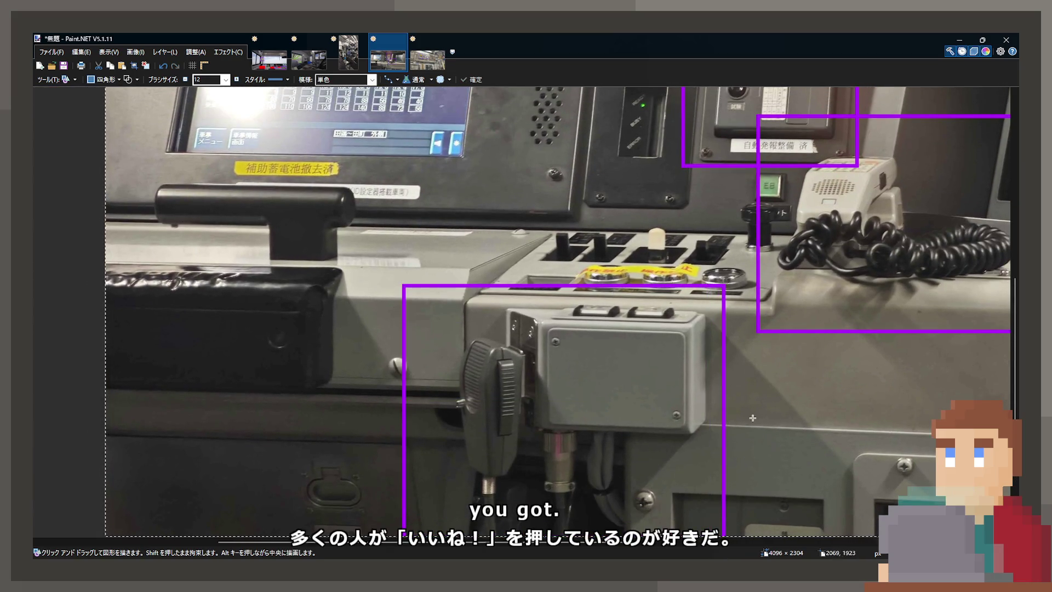
- On the night cab photo, draw a large purple box around the cab window
{"action": "key", "text": "ctrl+shift+Tab"}
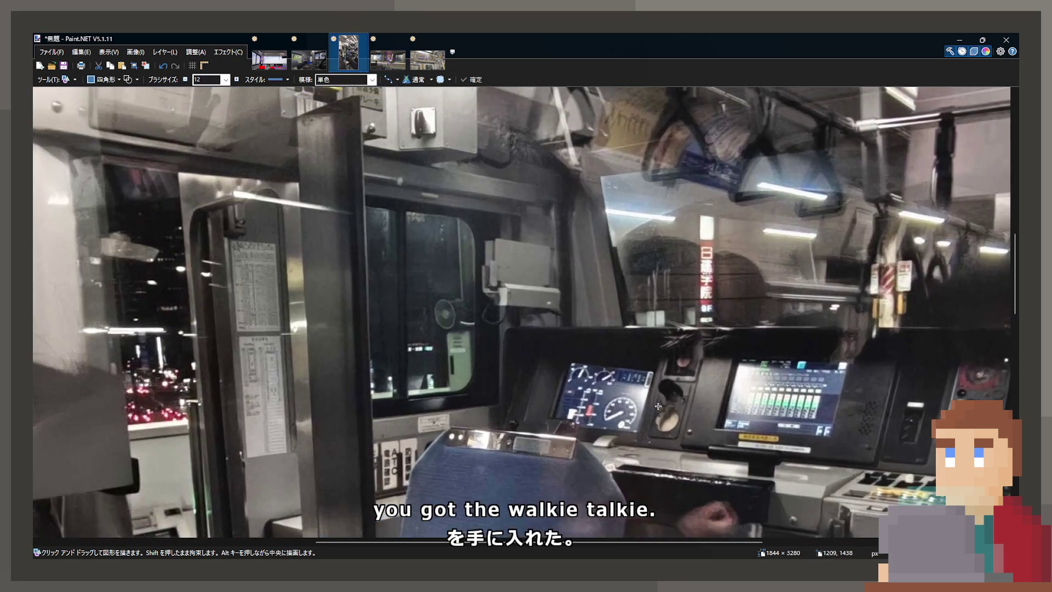
{"action": "left_click_drag", "start_coordinate": [489, 405], "coordinate": [552, 351]}
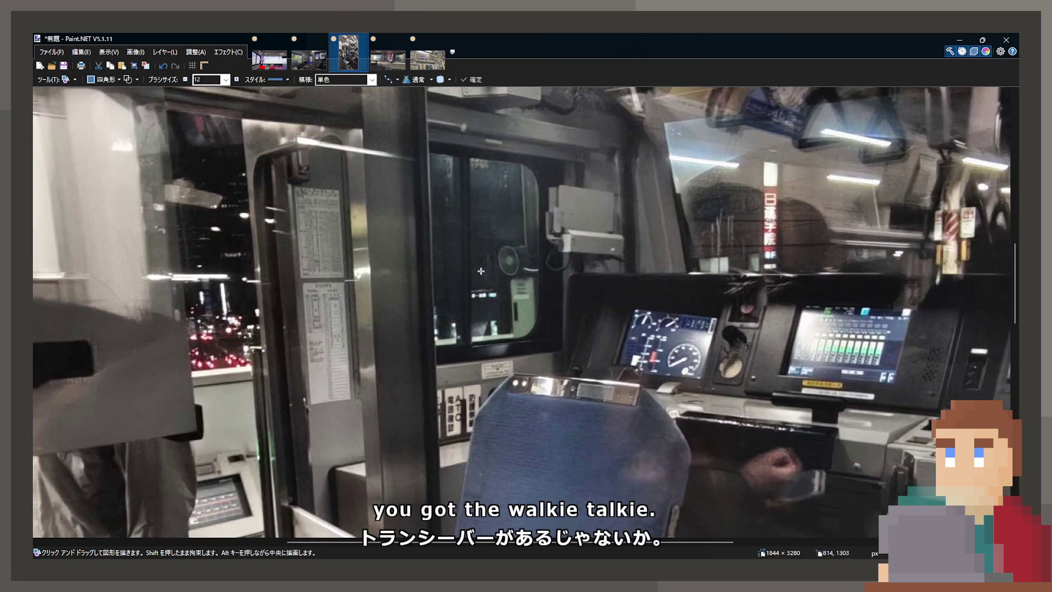
{"action": "scroll", "coordinate": [481, 271], "scroll_direction": "up", "scroll_amount": 2}
{"action": "left_click_drag", "start_coordinate": [336, 168], "coordinate": [628, 395]}
{"action": "key", "text": "ctrl+z"}
{"action": "left_click_drag", "start_coordinate": [288, 105], "coordinate": [618, 447]}
{"action": "left_click", "coordinate": [784, 314]}
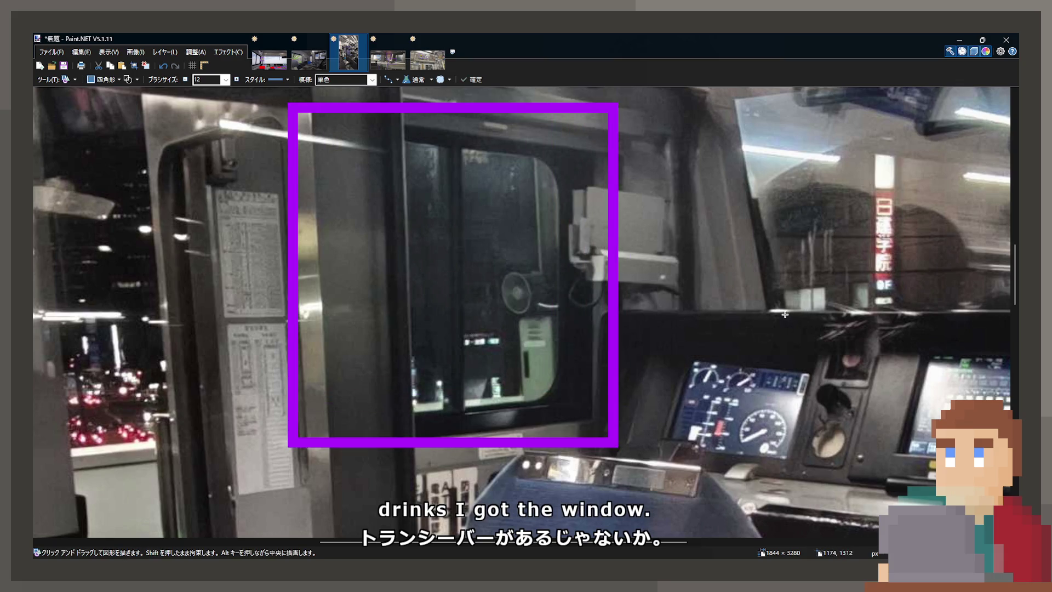
{"action": "scroll", "coordinate": [785, 314], "scroll_direction": "down", "scroll_amount": 3}
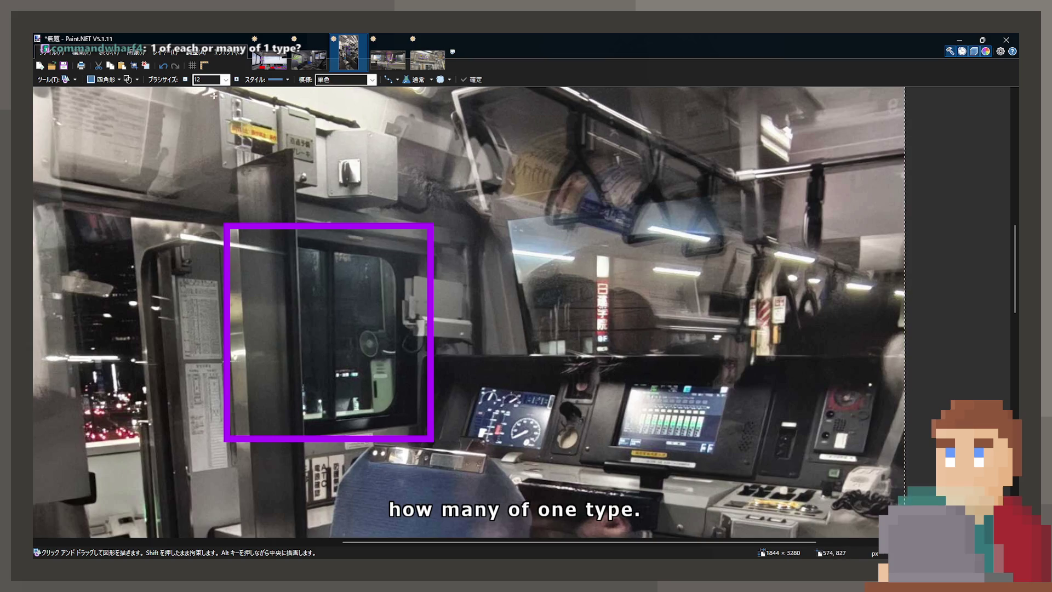
{"action": "key", "text": "ctrl+shift+Tab"}
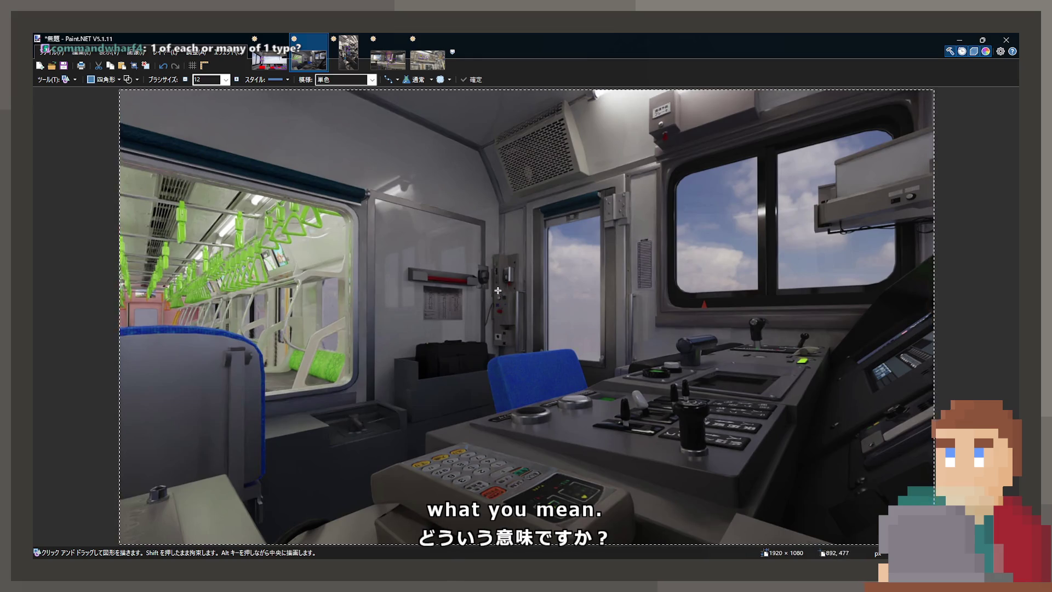
- Outline the wall-mounted brake panel in purple on the train cab photo
{"action": "scroll", "coordinate": [440, 264], "scroll_direction": "up", "scroll_amount": 3, "text": "ctrl"}
{"action": "scroll", "coordinate": [375, 137], "scroll_direction": "down", "scroll_amount": 2}
{"action": "mouse_move", "coordinate": [293, 113]}
{"action": "left_mouse_down"}
{"action": "mouse_move", "coordinate": [644, 340]}
{"action": "mouse_move", "coordinate": [707, 443]}
{"action": "left_mouse_up"}
{"action": "scroll", "coordinate": [681, 383], "scroll_direction": "down", "scroll_amount": 3}
{"action": "scroll", "coordinate": [618, 322], "scroll_direction": "down", "scroll_amount": 2, "text": "ctrl"}
{"action": "scroll", "coordinate": [618, 322], "scroll_direction": "down", "scroll_amount": 2, "text": "ctrl"}
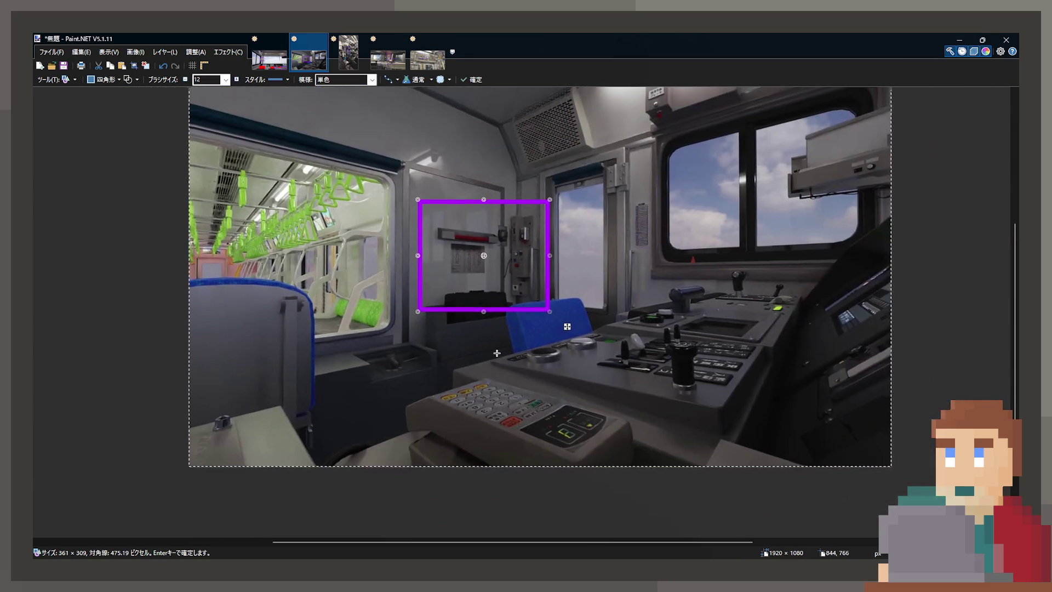
{"action": "scroll", "coordinate": [510, 351], "scroll_direction": "up", "scroll_amount": 1, "text": "ctrl"}
{"action": "scroll", "coordinate": [525, 378], "scroll_direction": "right", "scroll_amount": 5}
{"action": "scroll", "coordinate": [525, 378], "scroll_direction": "up", "scroll_amount": 3}
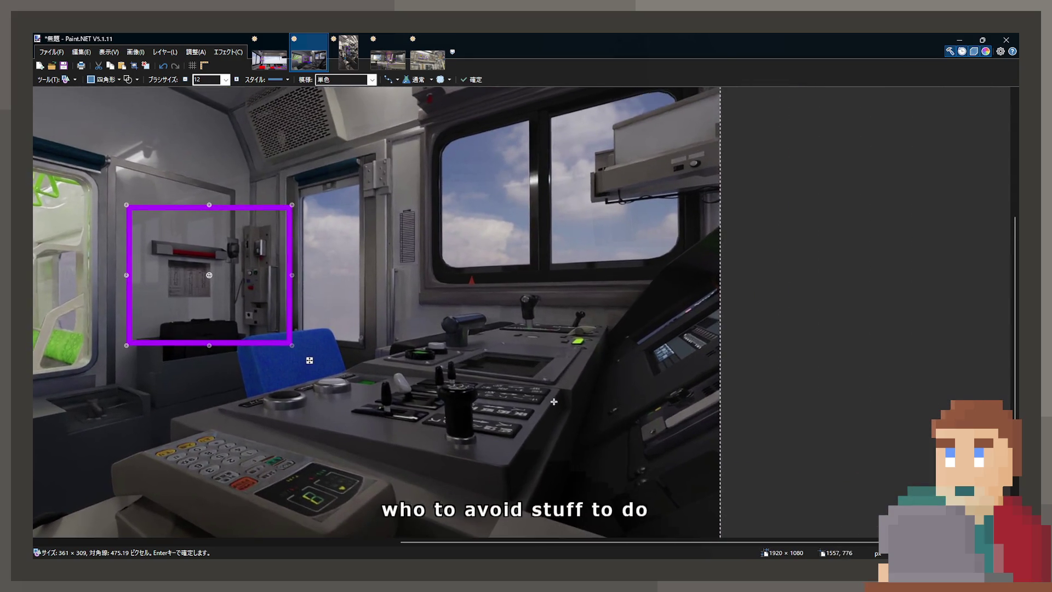
{"action": "scroll", "coordinate": [631, 482], "scroll_direction": "up", "scroll_amount": 1, "text": "ctrl"}
{"action": "scroll", "coordinate": [631, 482], "scroll_direction": "down", "scroll_amount": 1}
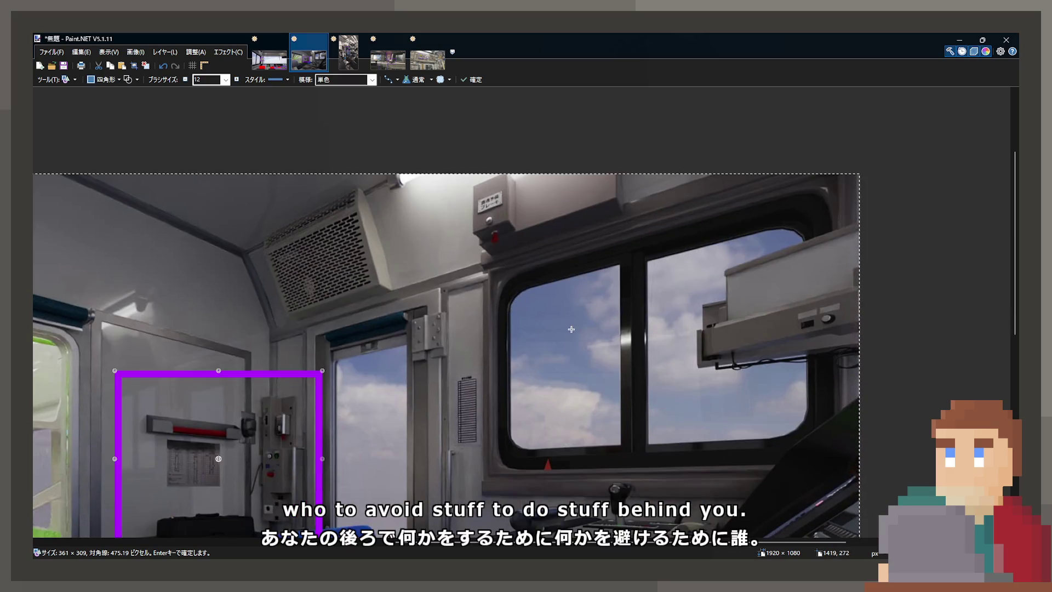
- Outline the small box above the door in purple, then revisit the other photo tabs
{"action": "left_click_drag", "start_coordinate": [463, 256], "coordinate": [531, 165]}
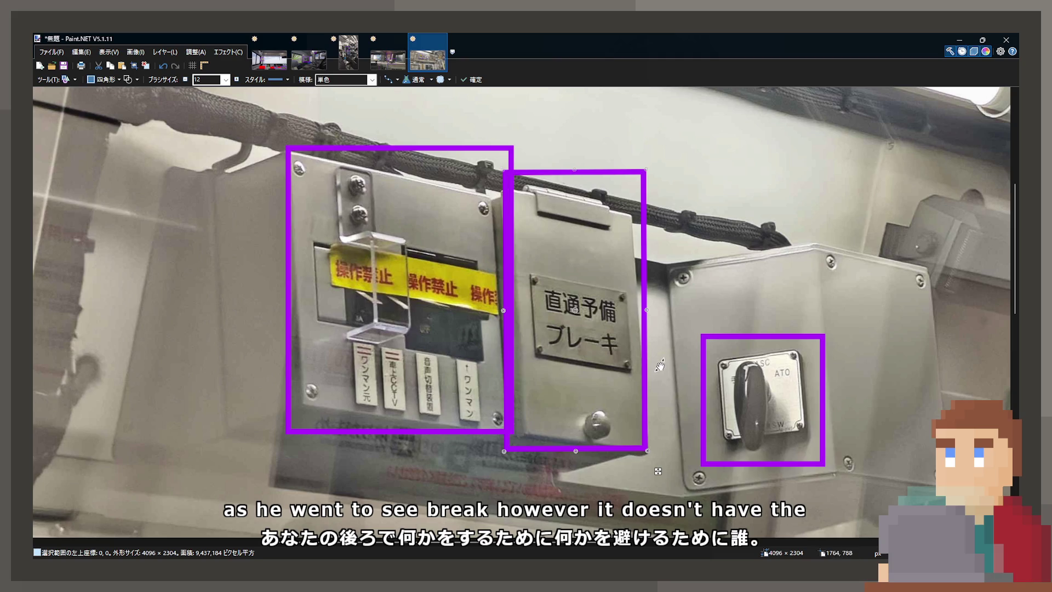
{"action": "left_click", "coordinate": [306, 64]}
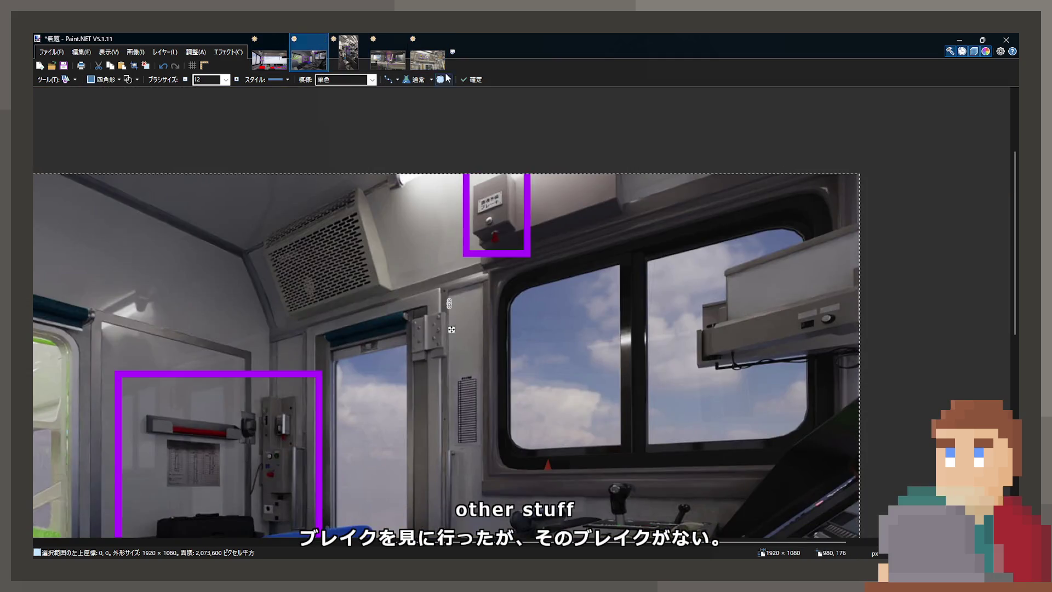
{"action": "left_click", "coordinate": [437, 55]}
{"action": "scroll", "coordinate": [512, 285], "scroll_direction": "down", "scroll_amount": 3}
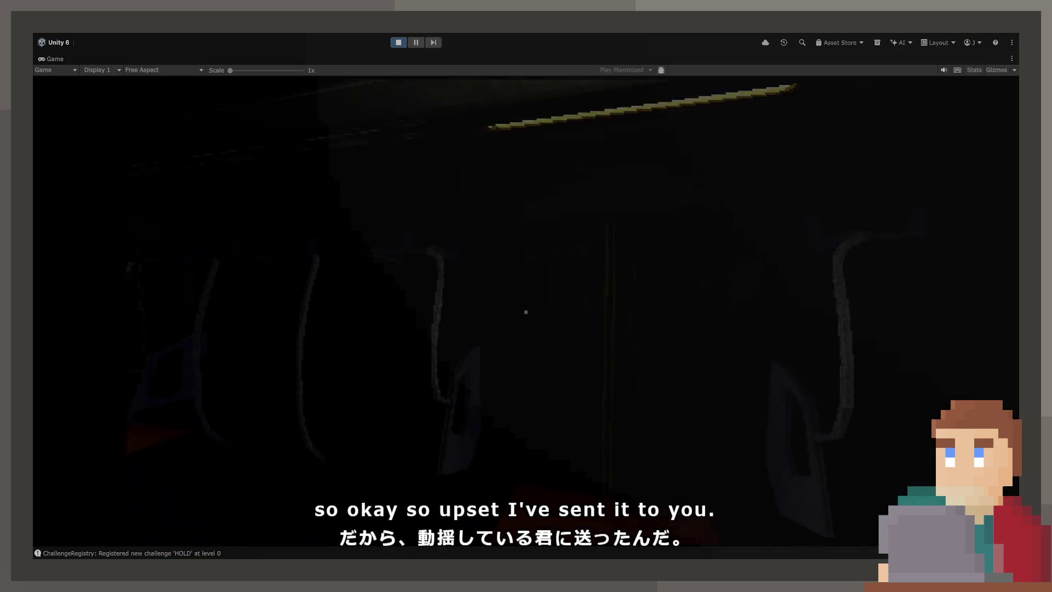
- Walk to the cab door, open it and sit at the driver's console
{"action": "key", "text": "w"}
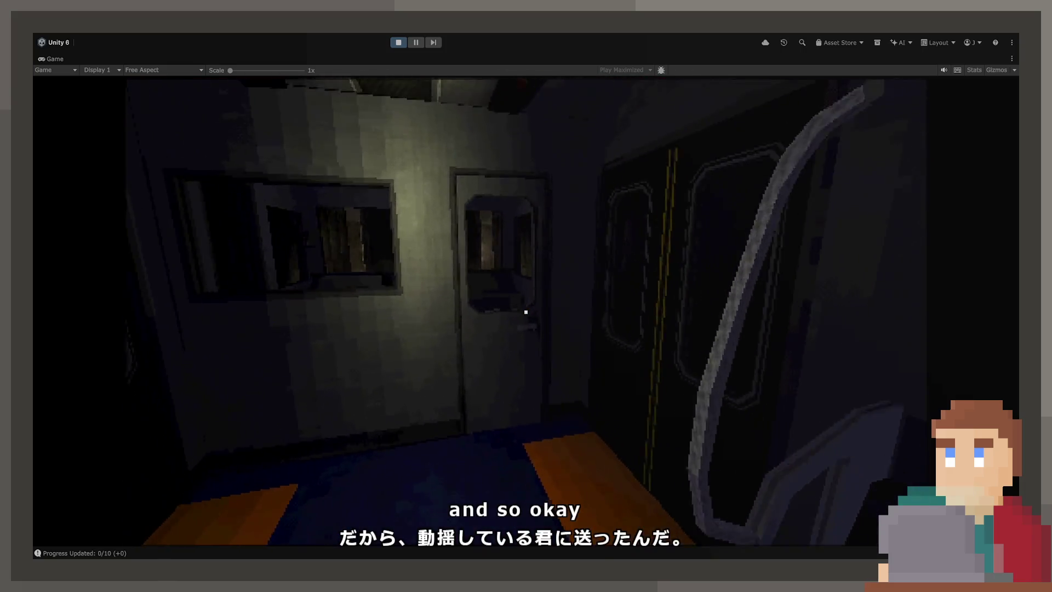
{"action": "key", "text": "e"}
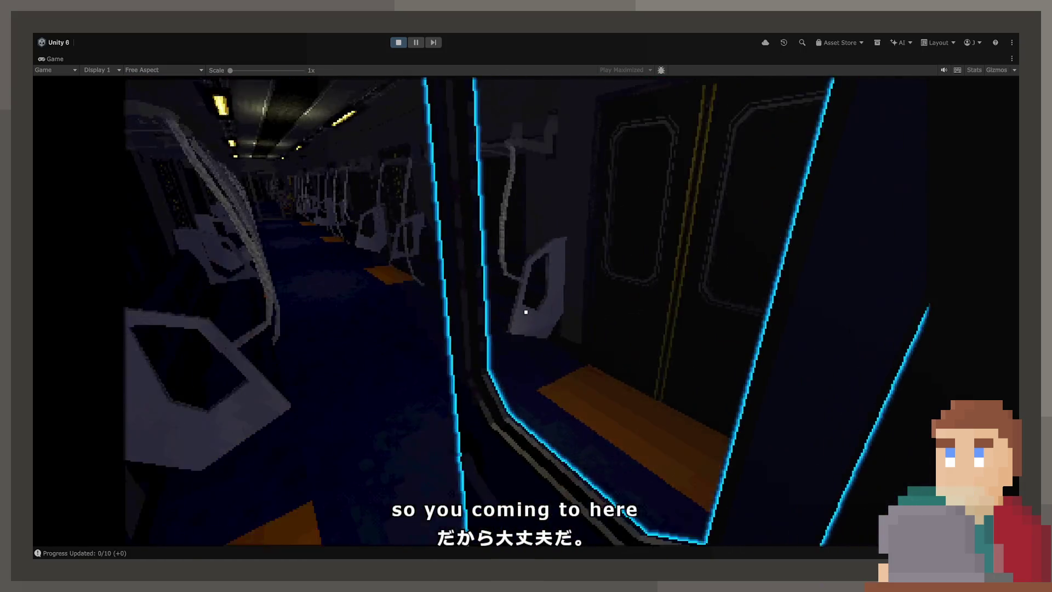
{"action": "key", "text": "w"}
{"action": "key", "text": "e"}
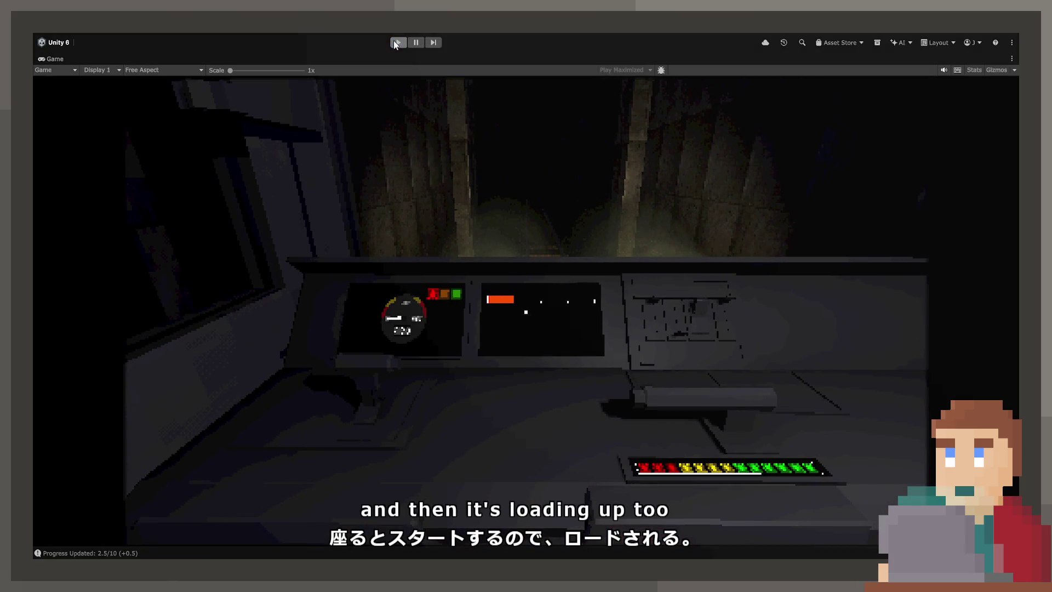
- Stop the game, select the Night_5 asset and inspect the 2.5/10 progress log entry
{"action": "key", "text": "ctrl+p"}
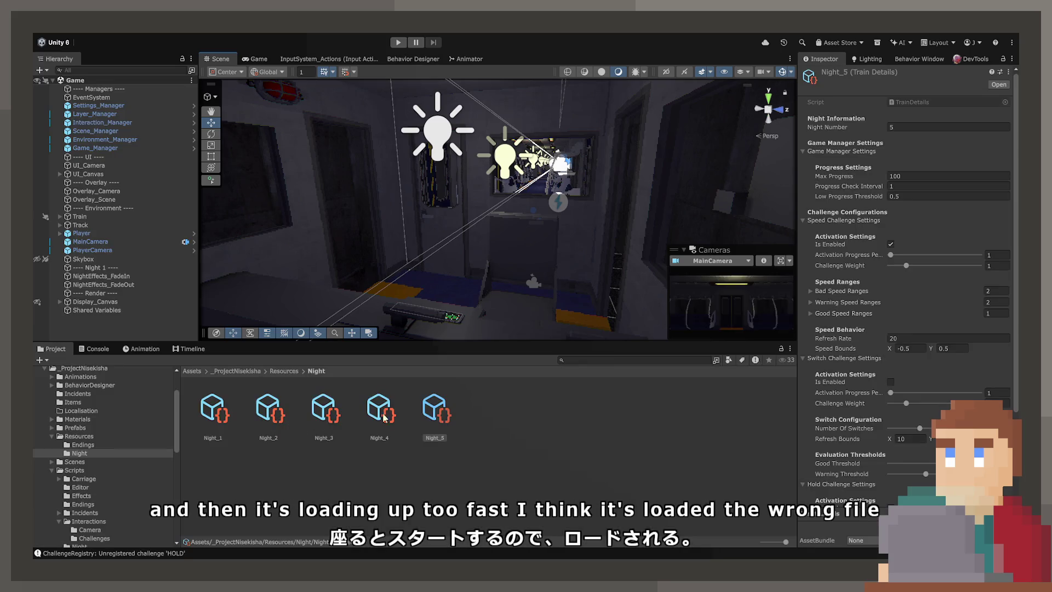
{"action": "left_click", "coordinate": [437, 418]}
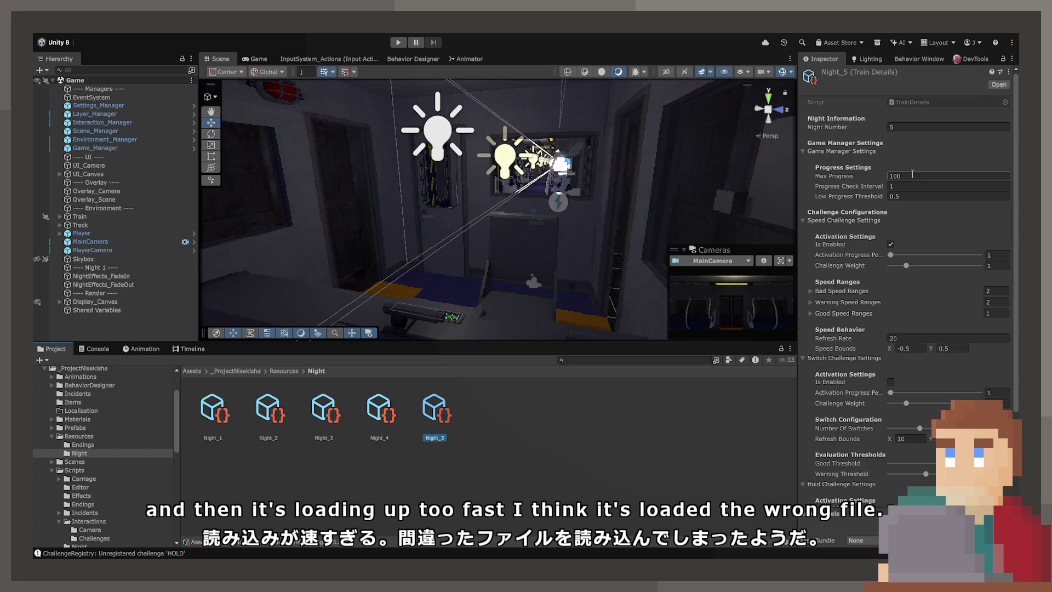
{"action": "left_click", "coordinate": [108, 349]}
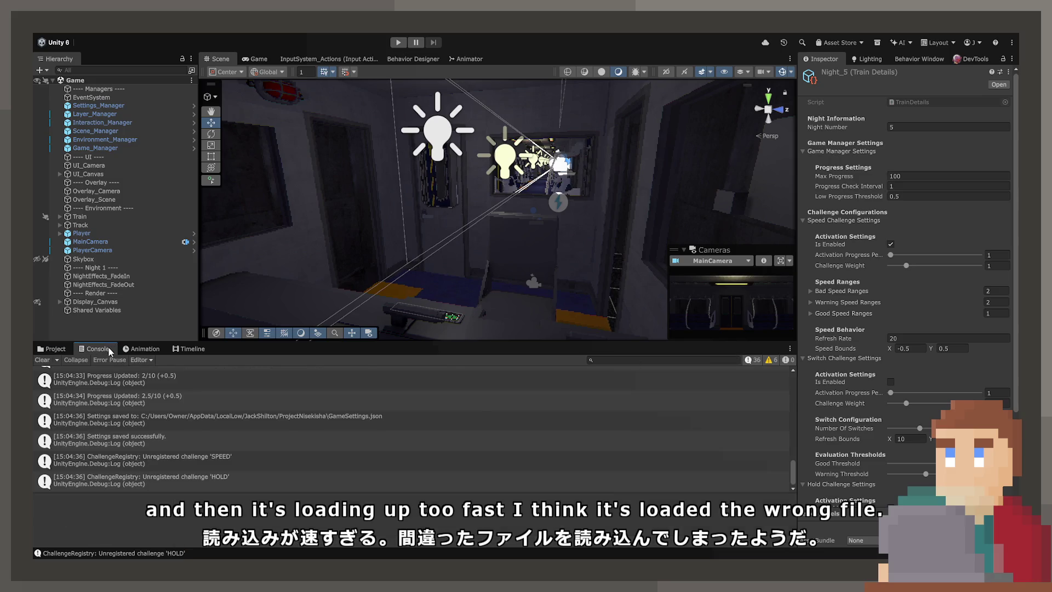
{"action": "left_click", "coordinate": [171, 433]}
{"action": "scroll", "coordinate": [180, 398], "scroll_direction": "up", "scroll_amount": 10}
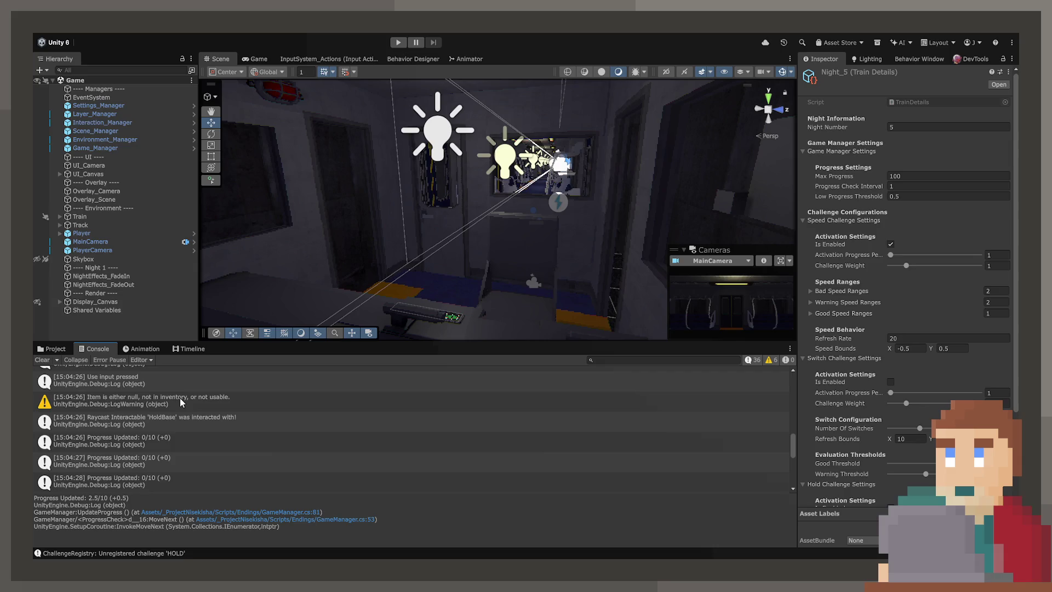
- Compare the Brightness, ChallengeRegistry HOLD and Progress Updated Console entries
{"action": "scroll", "coordinate": [179, 400], "scroll_direction": "up", "scroll_amount": 10}
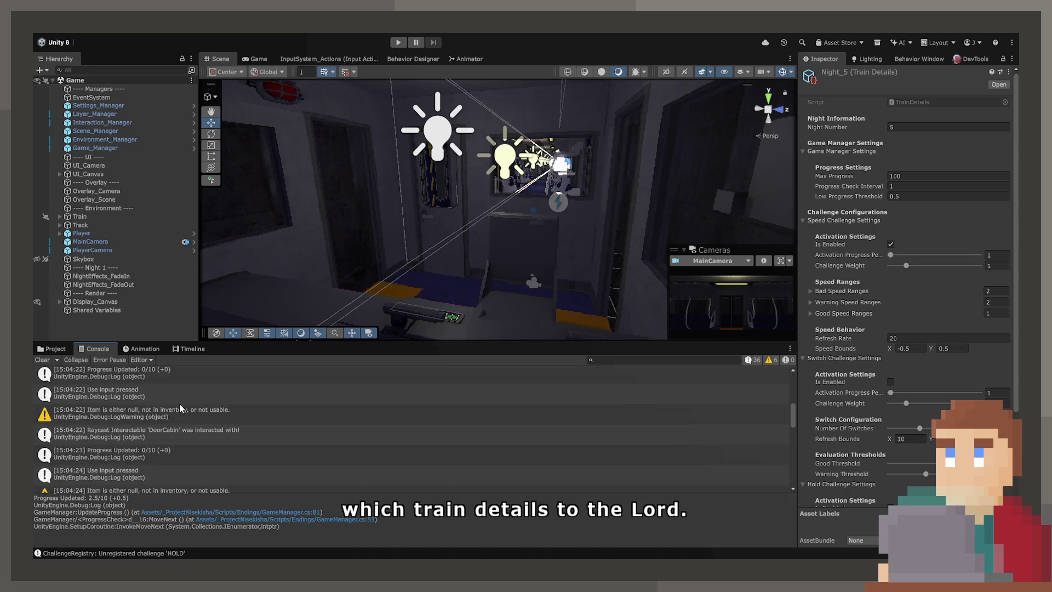
{"action": "scroll", "coordinate": [176, 404], "scroll_direction": "up", "scroll_amount": 3}
{"action": "scroll", "coordinate": [180, 436], "scroll_direction": "down", "scroll_amount": 5}
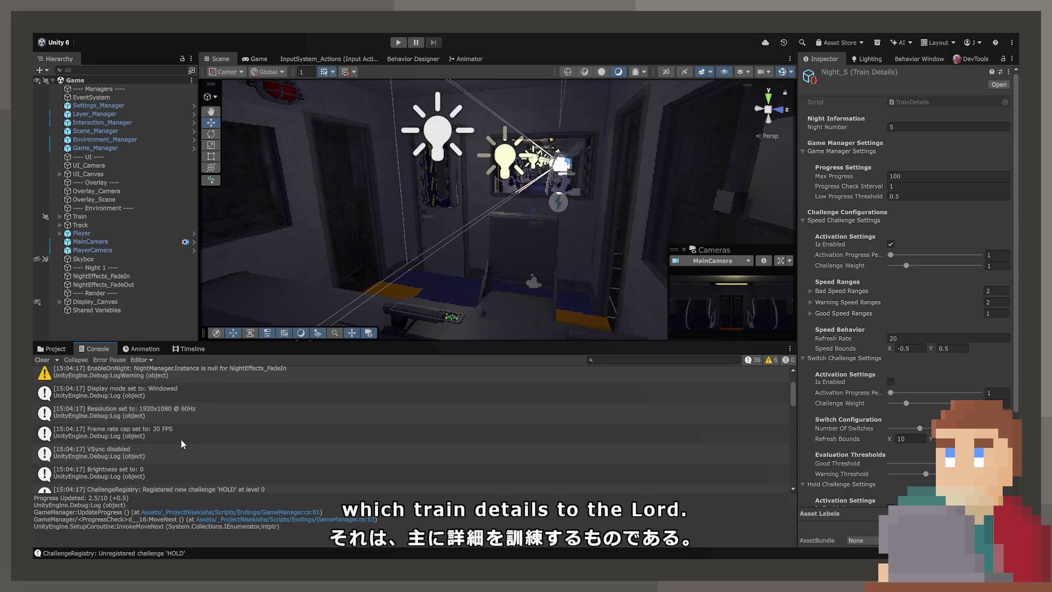
{"action": "left_click", "coordinate": [180, 443]}
{"action": "left_click", "coordinate": [185, 462]}
{"action": "left_click", "coordinate": [183, 450]}
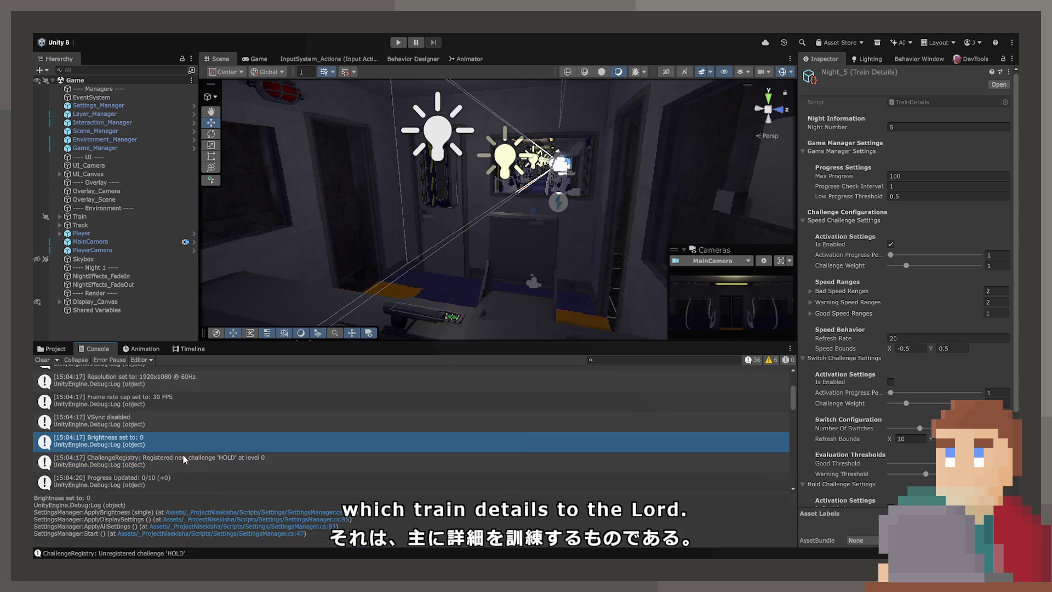
{"action": "left_click", "coordinate": [181, 455]}
{"action": "left_click", "coordinate": [176, 443]}
{"action": "scroll", "coordinate": [176, 443], "scroll_direction": "down", "scroll_amount": 1}
{"action": "left_click", "coordinate": [176, 443]}
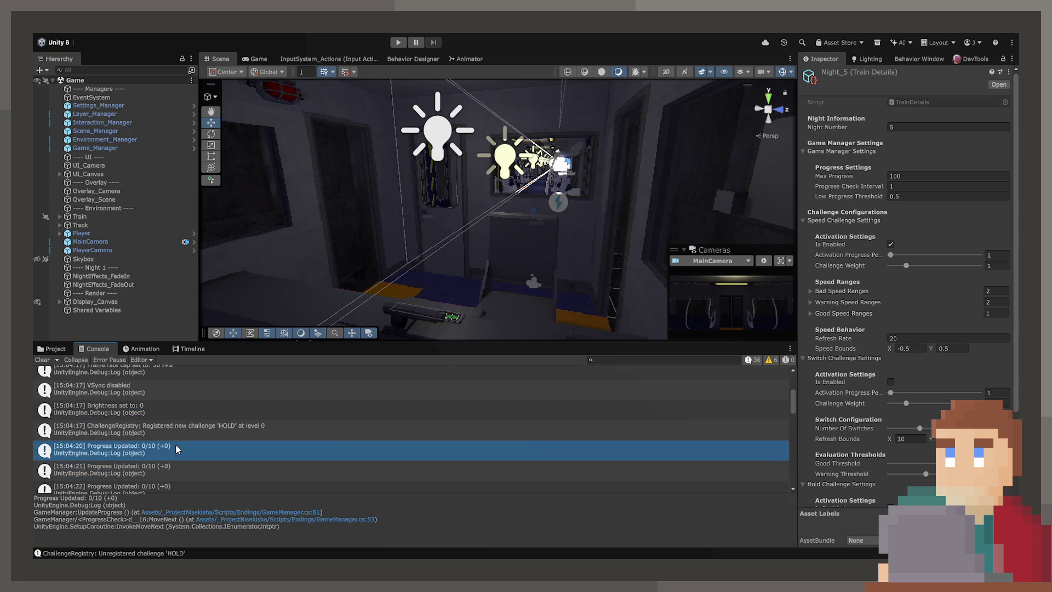
- Check the NightEffects FadeOut and FadeIn null-instance warnings and open the FadeIn source script
{"action": "scroll", "coordinate": [175, 444], "scroll_direction": "up", "scroll_amount": 4}
{"action": "left_click", "coordinate": [175, 421]}
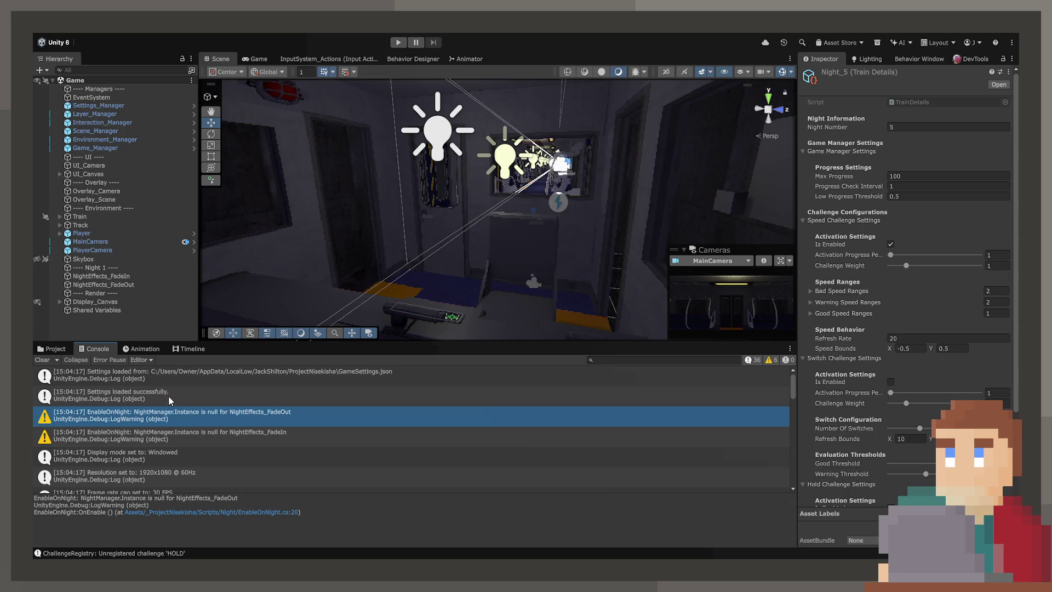
{"action": "left_click", "coordinate": [169, 431]}
{"action": "double_click", "coordinate": [182, 514]}
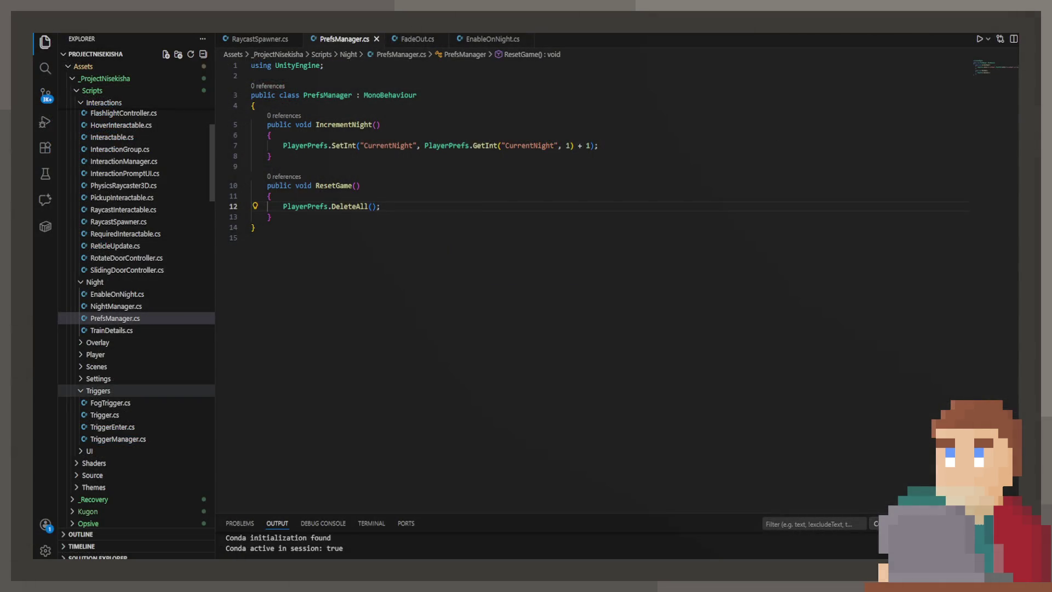
- Open NightManager.cs and review Start()'s CurrentNight PlayerPrefs lookup and night details check
{"action": "left_click", "coordinate": [152, 307]}
{"action": "left_click", "coordinate": [339, 317]}
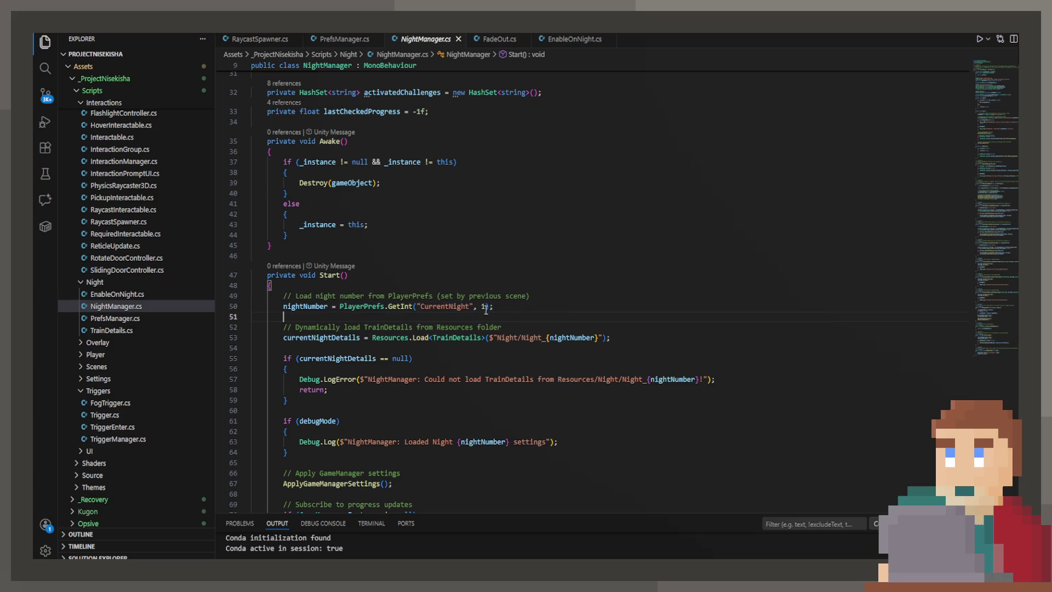
{"action": "left_click", "coordinate": [341, 305]}
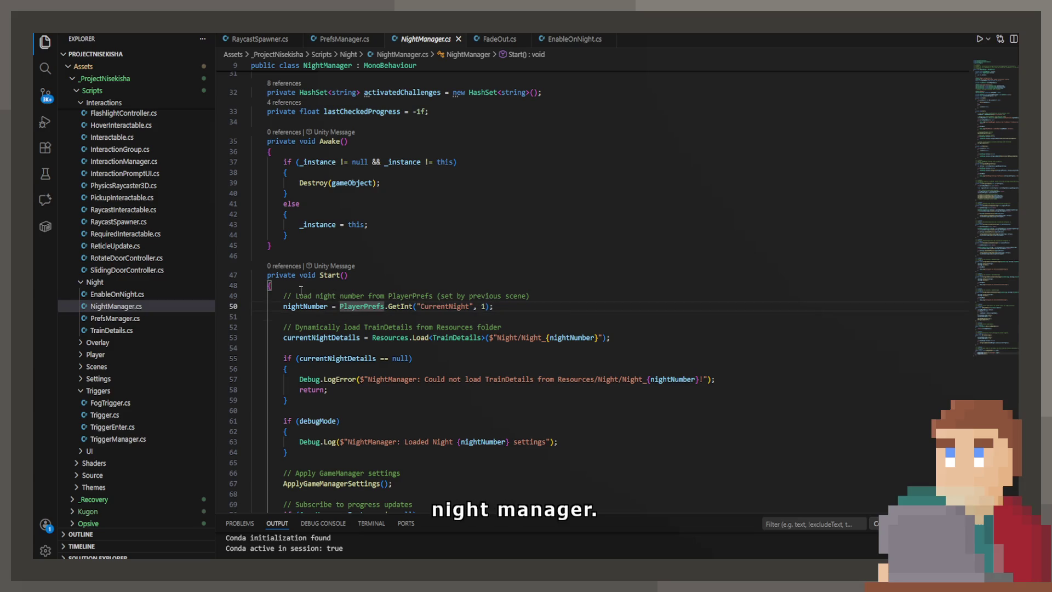
{"action": "left_click", "coordinate": [391, 295]}
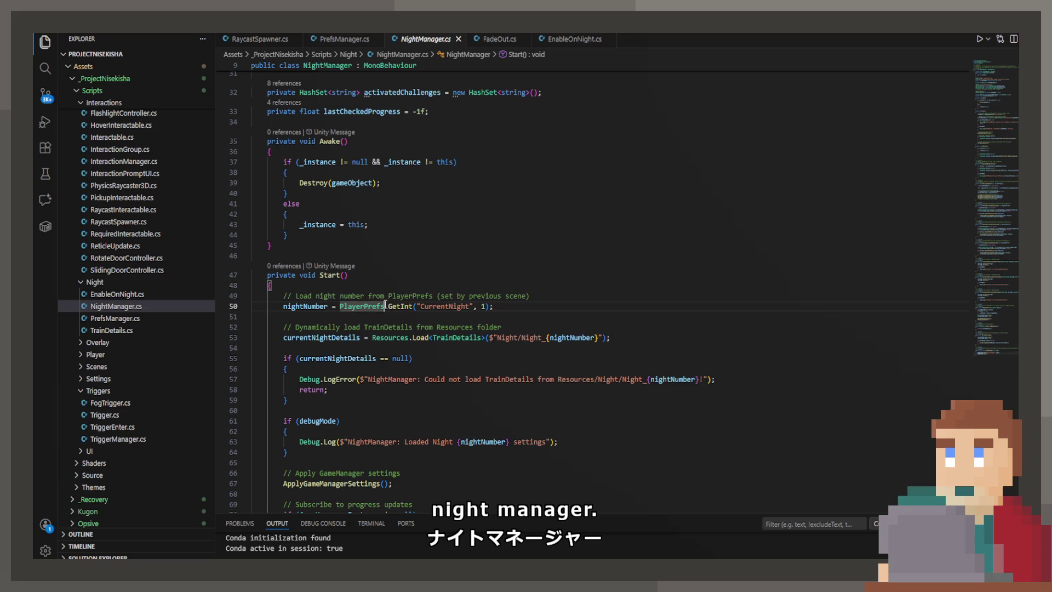
{"action": "double_click", "coordinate": [455, 307]}
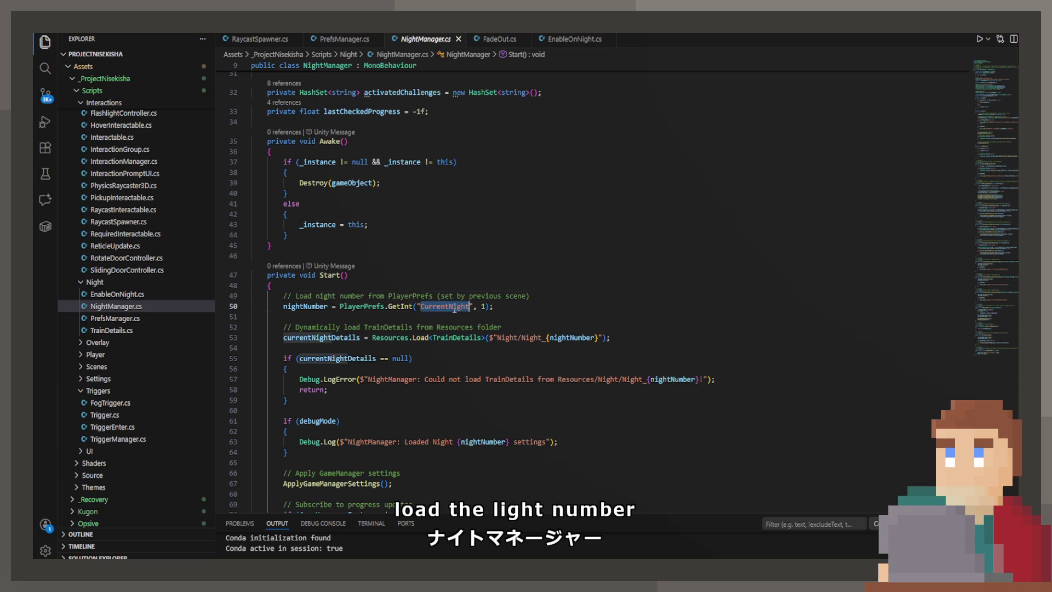
{"action": "left_click", "coordinate": [486, 308]}
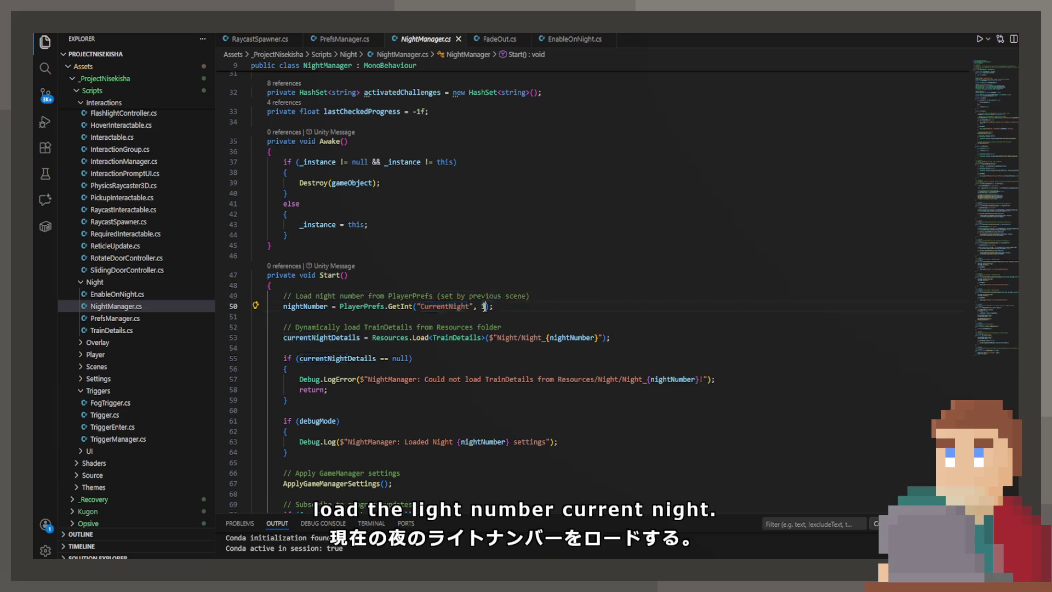
{"action": "double_click", "coordinate": [450, 305]}
{"action": "left_click", "coordinate": [521, 307]}
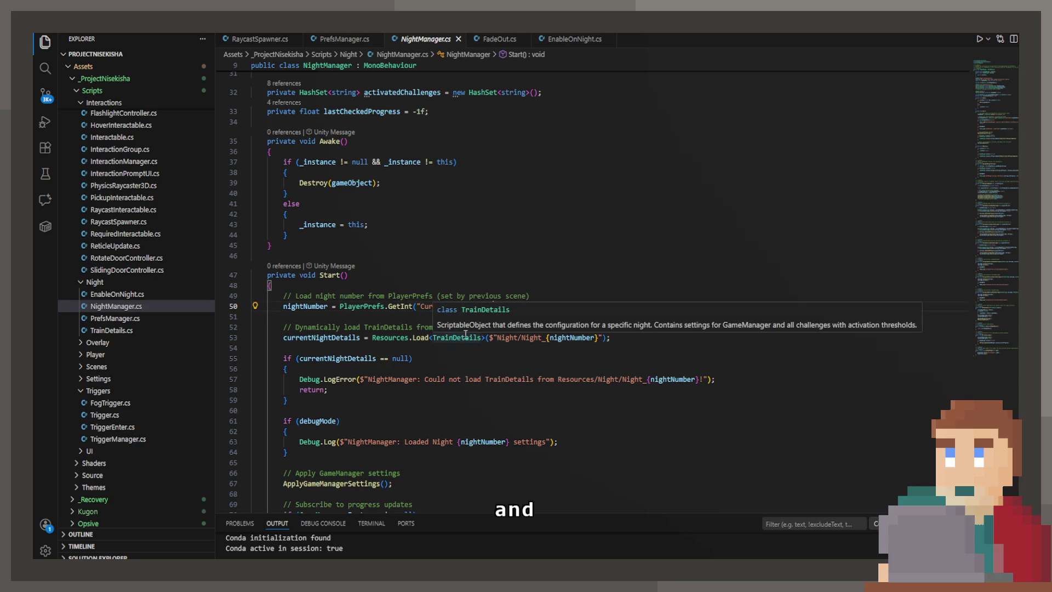
{"action": "left_click", "coordinate": [465, 410]}
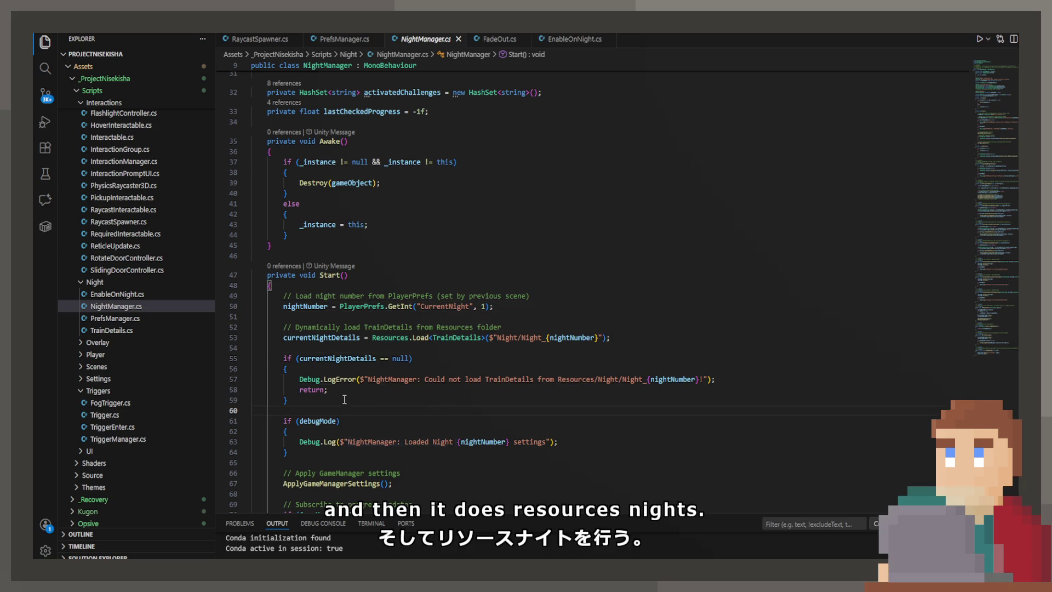
- Change the debugMode default value from false to true
{"action": "scroll", "coordinate": [437, 278], "scroll_direction": "up", "scroll_amount": 5}
{"action": "double_click", "coordinate": [448, 254]}
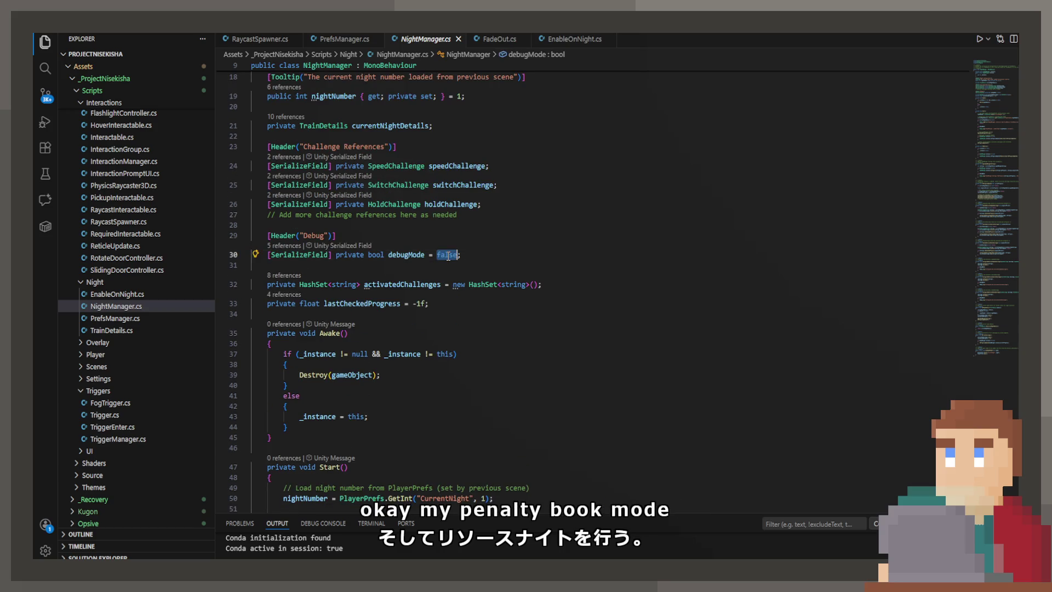
{"action": "type", "text": "tru"}
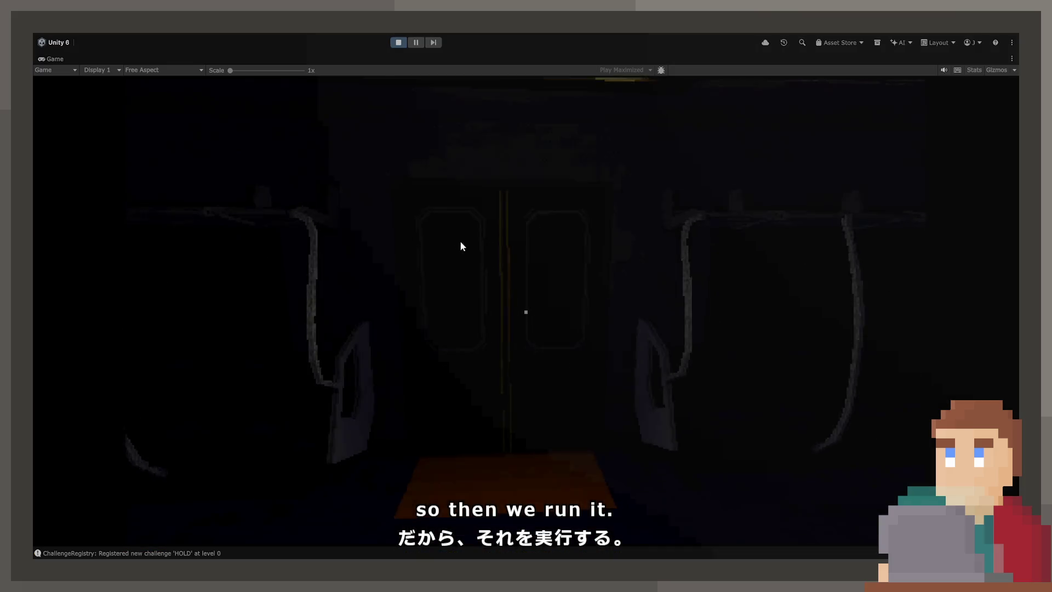
- In the running game, open the cab door, walk in and sit at the console
{"action": "left_click", "coordinate": [461, 245]}
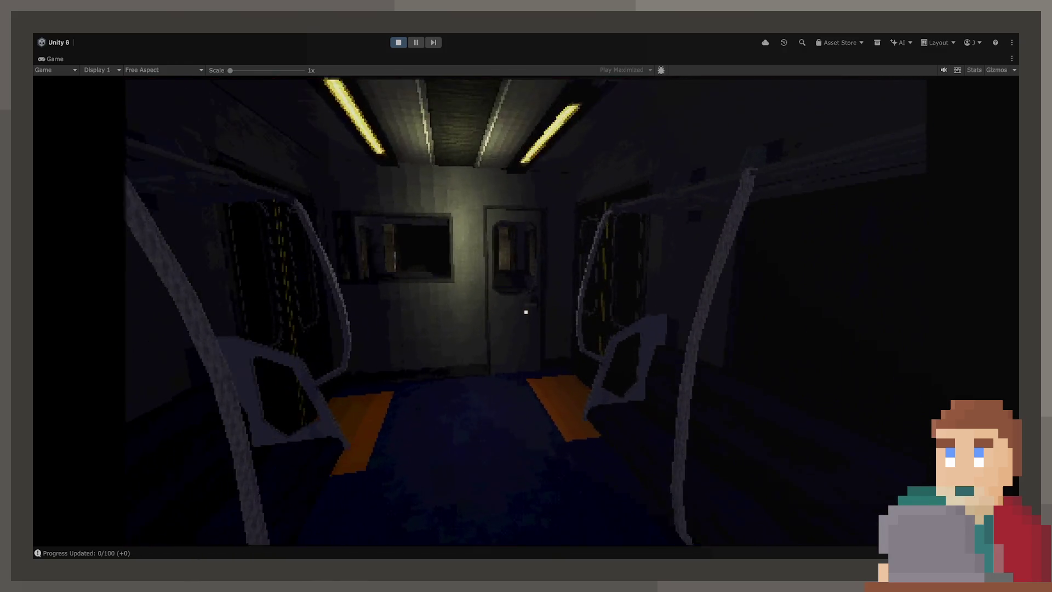
{"action": "key", "text": "e"}
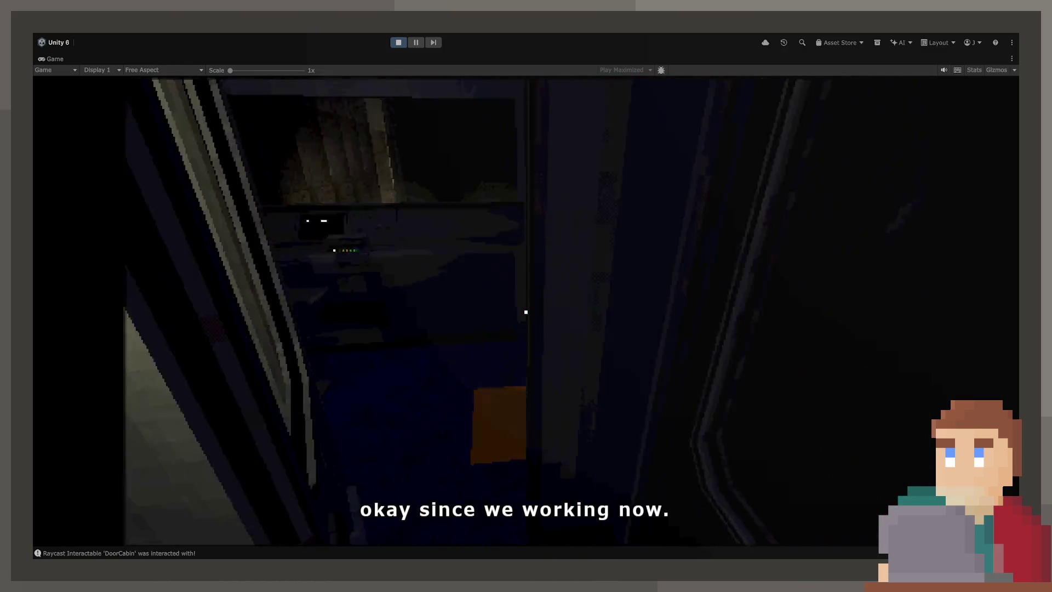
{"action": "key", "text": "w"}
{"action": "key", "text": "e"}
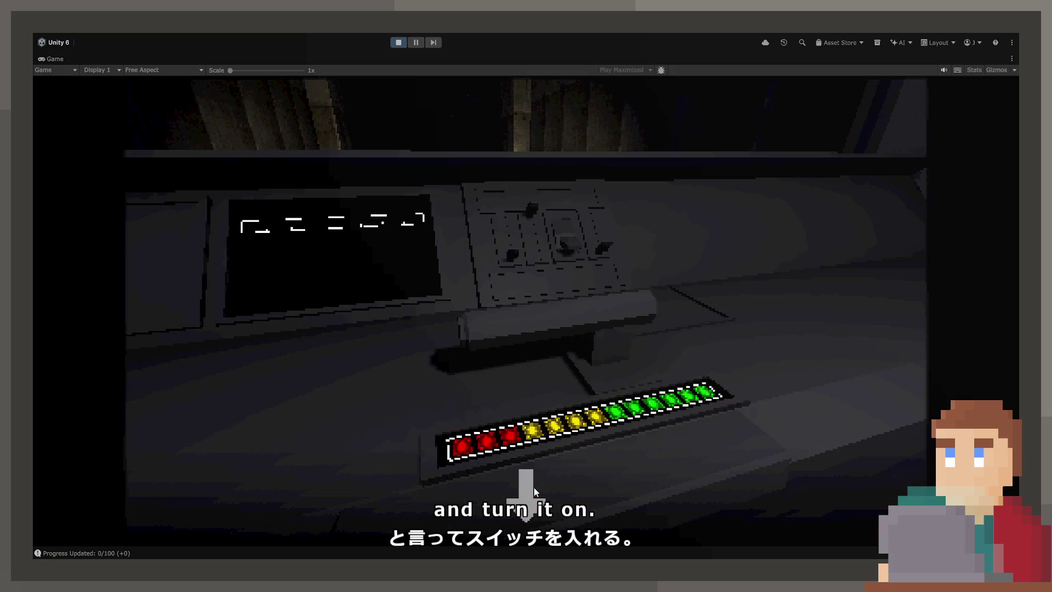
- Switch on the cab controls to advance progress, then restore the full editor layout
{"action": "left_click", "coordinate": [533, 488]}
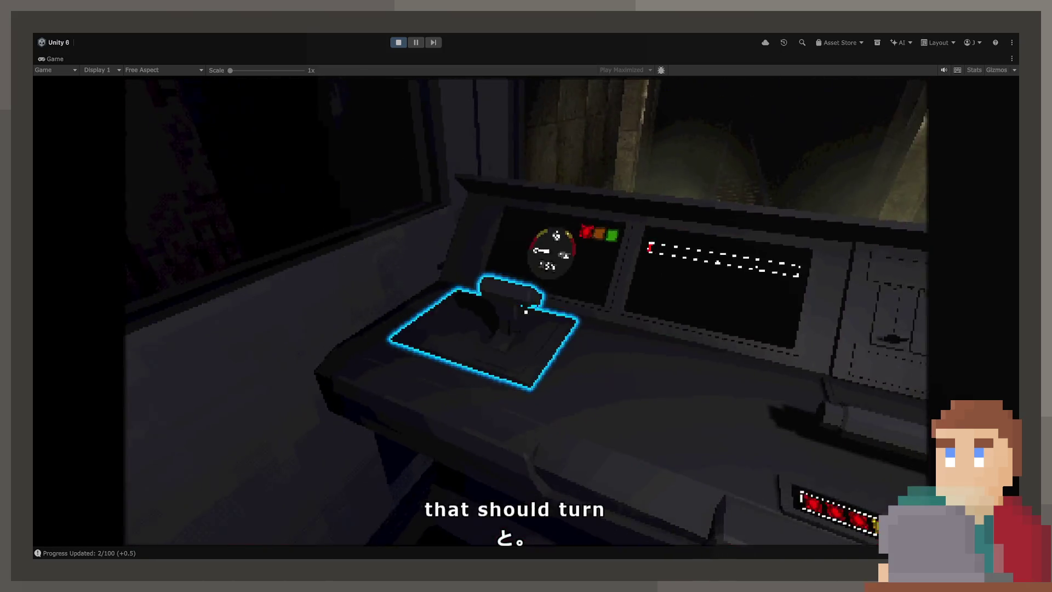
{"action": "left_click", "coordinate": [525, 313]}
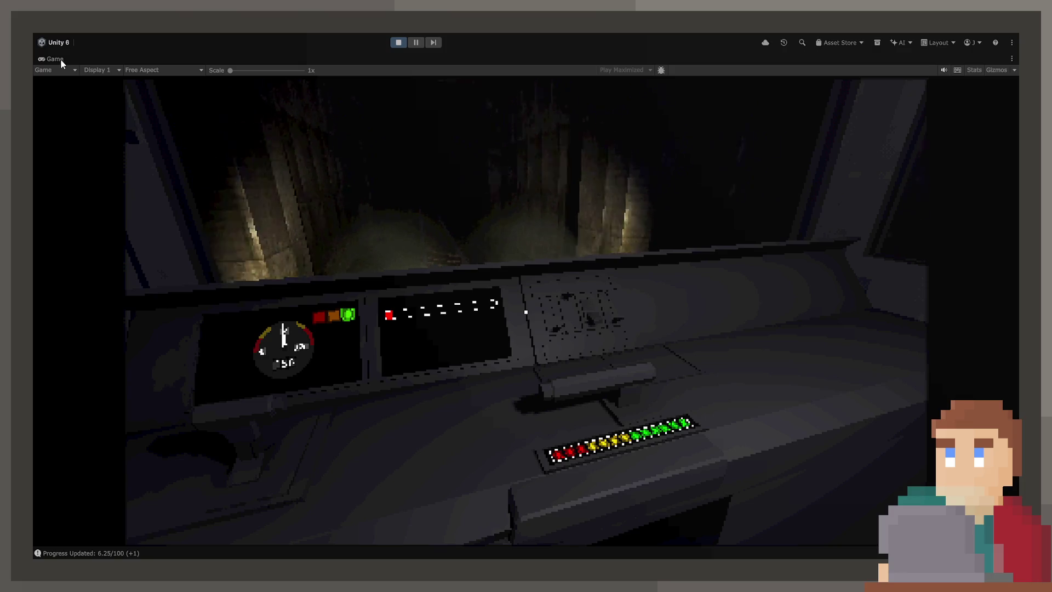
{"action": "double_click", "coordinate": [61, 59]}
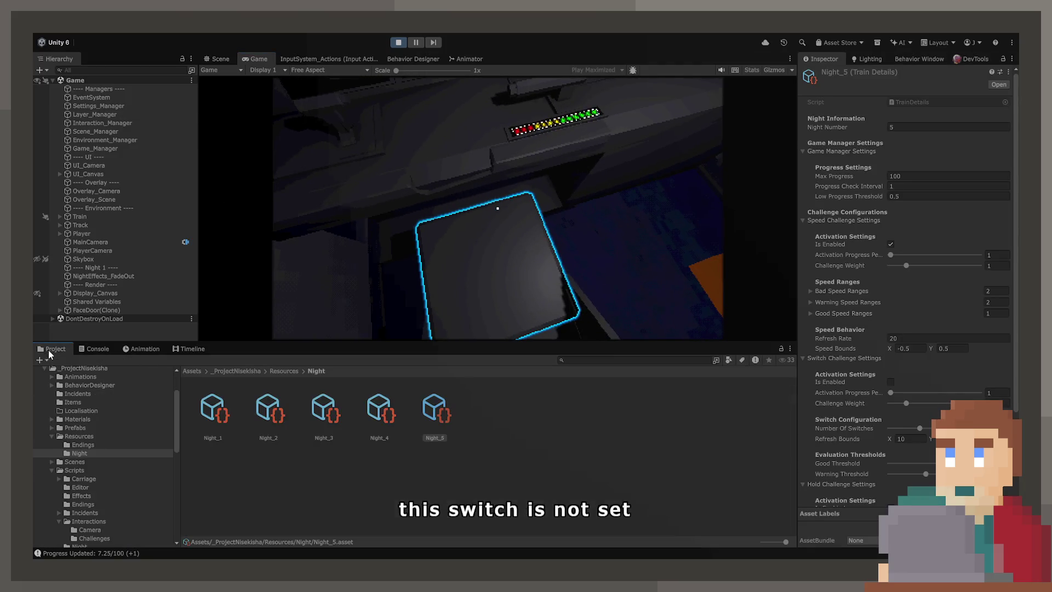
- Scroll Night_5's Inspector to Hold Challenge and Tick Settings, then re-maximize the Game view
{"action": "scroll", "coordinate": [903, 351], "scroll_direction": "down", "scroll_amount": 4}
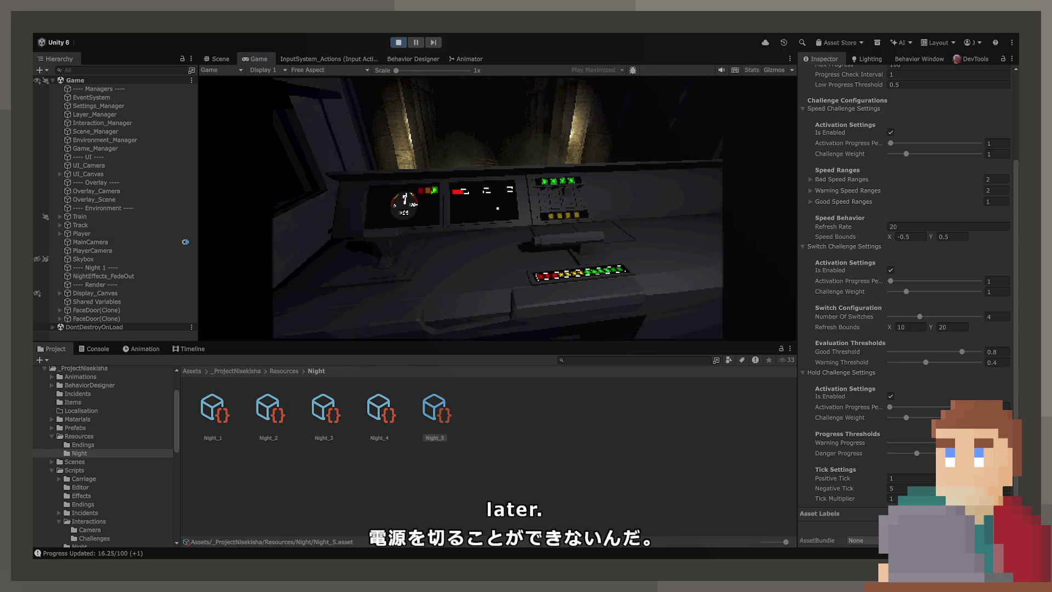
{"action": "key", "text": "shift+space"}
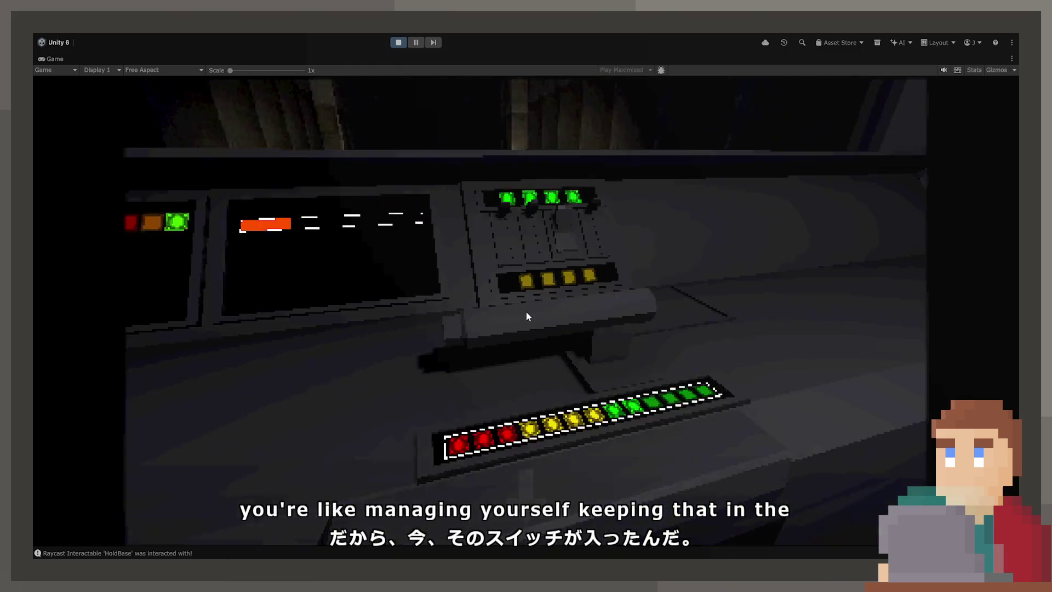
- Work the cab's hold lever and junction switches until night progress reaches 78.25/100
{"action": "left_click", "coordinate": [526, 311]}
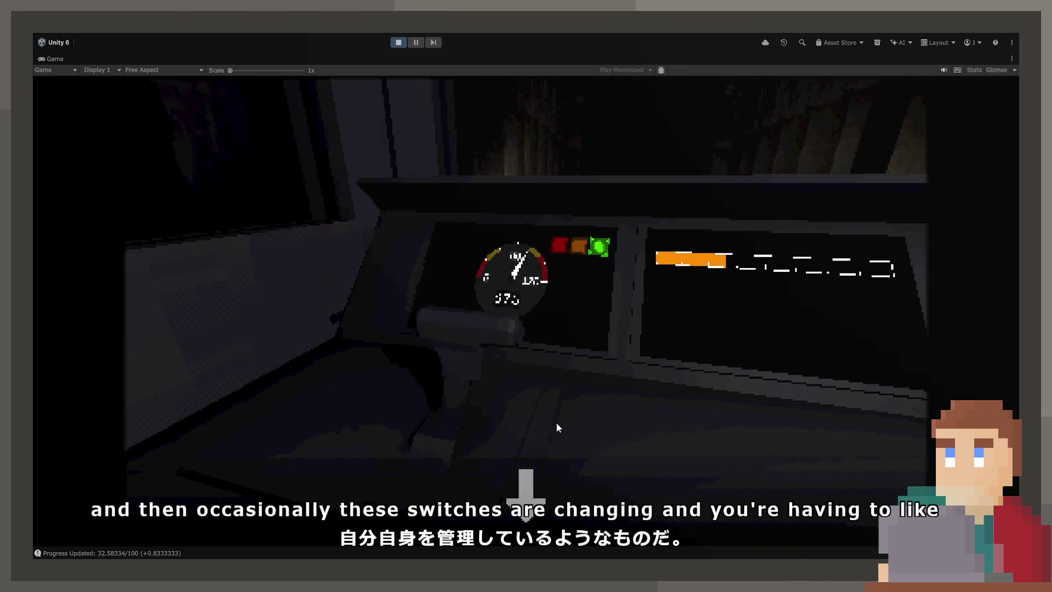
{"action": "left_click_drag", "start_coordinate": [558, 427], "coordinate": [534, 504]}
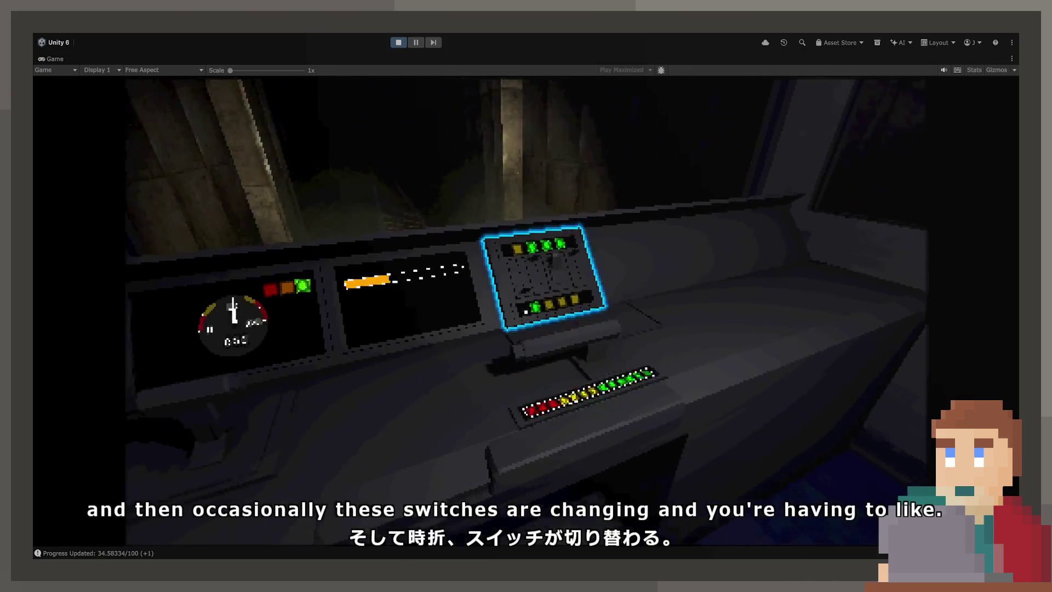
{"action": "left_click", "coordinate": [594, 468]}
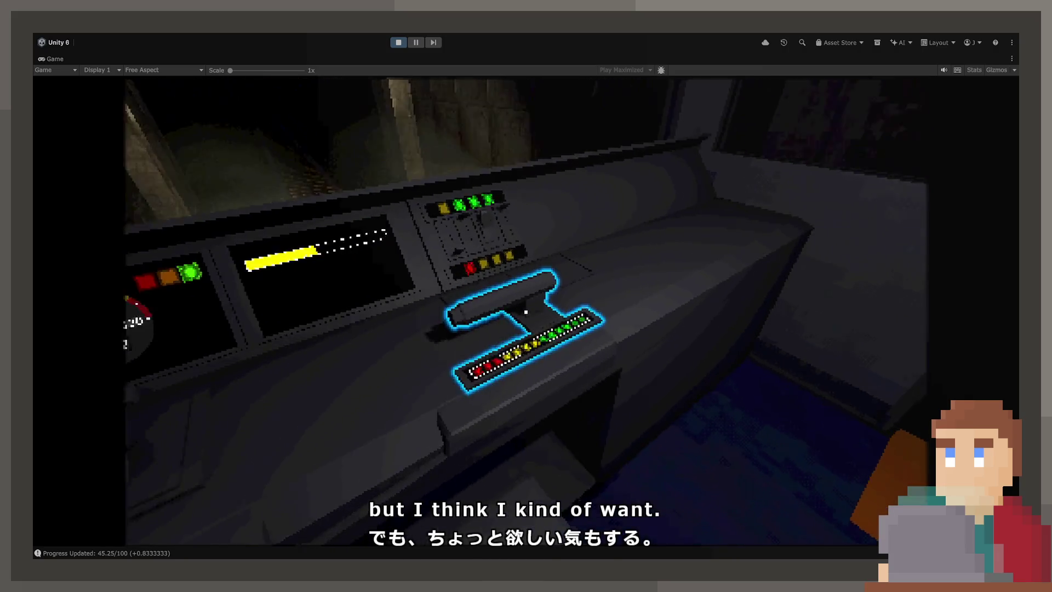
{"action": "left_click", "coordinate": [524, 316]}
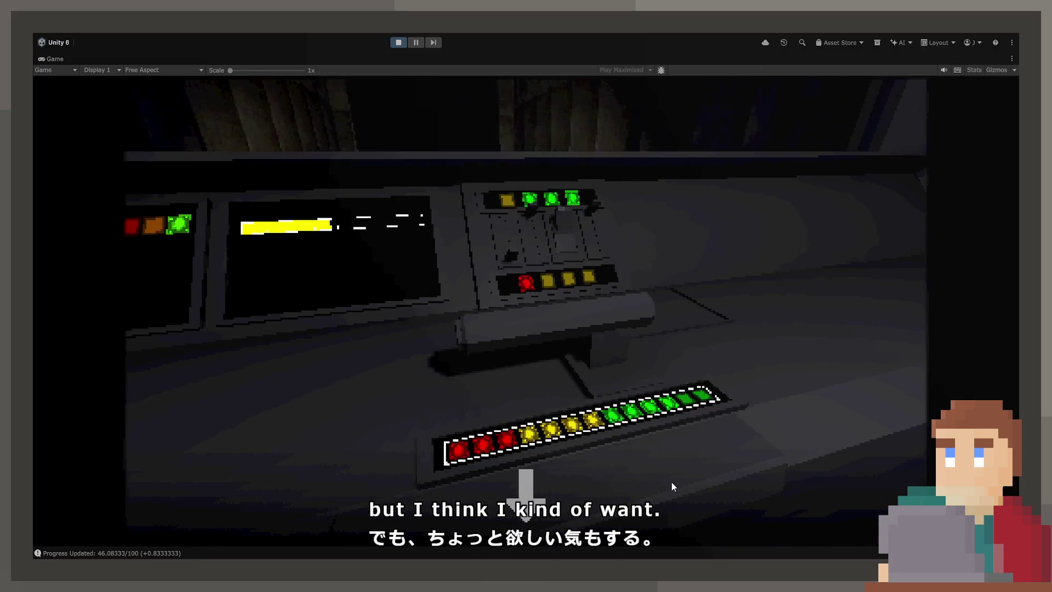
{"action": "left_click", "coordinate": [548, 235]}
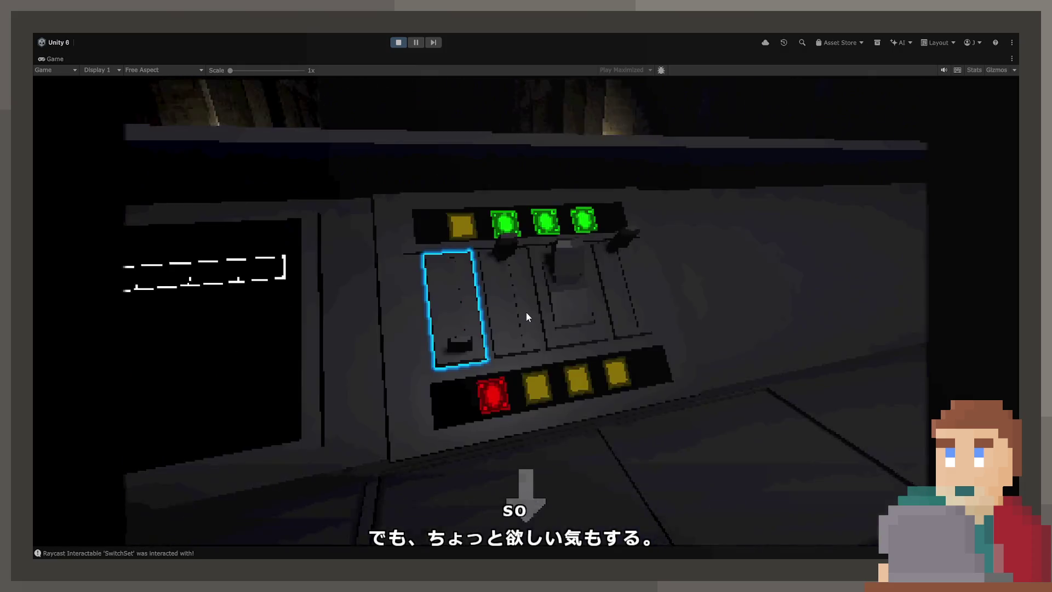
{"action": "left_click", "coordinate": [526, 316]}
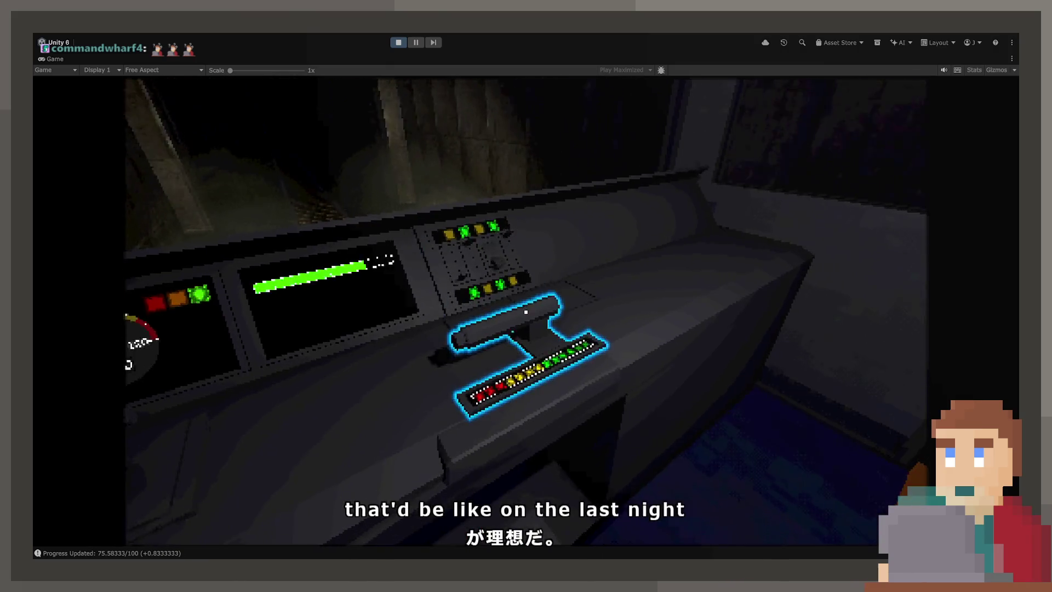
{"action": "left_click", "coordinate": [526, 312]}
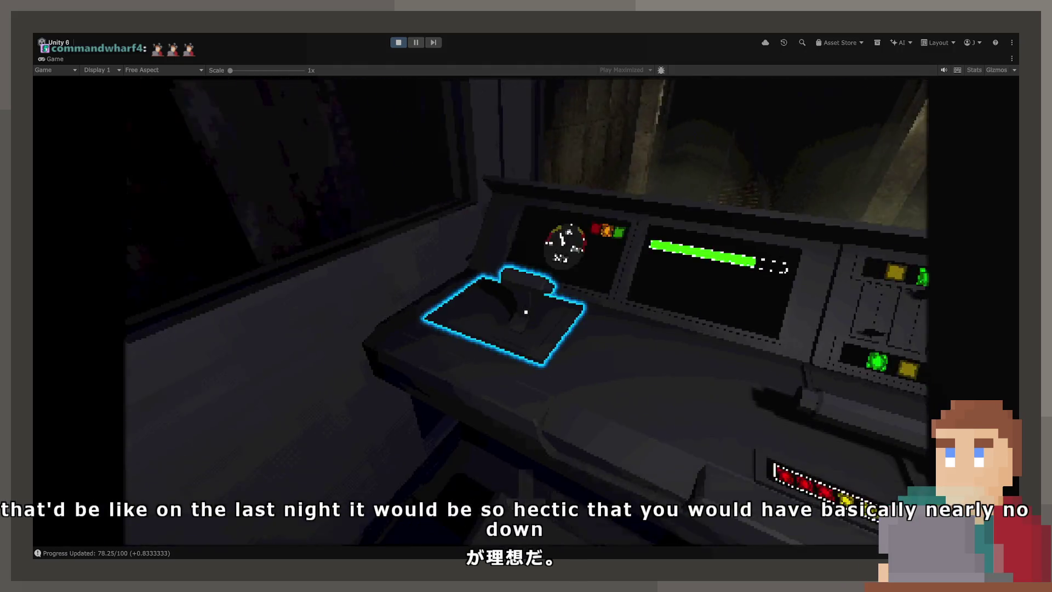
- Keep tending the lever, gauge panel and junction switches until night progress hits 100/100
{"action": "left_click", "coordinate": [525, 311]}
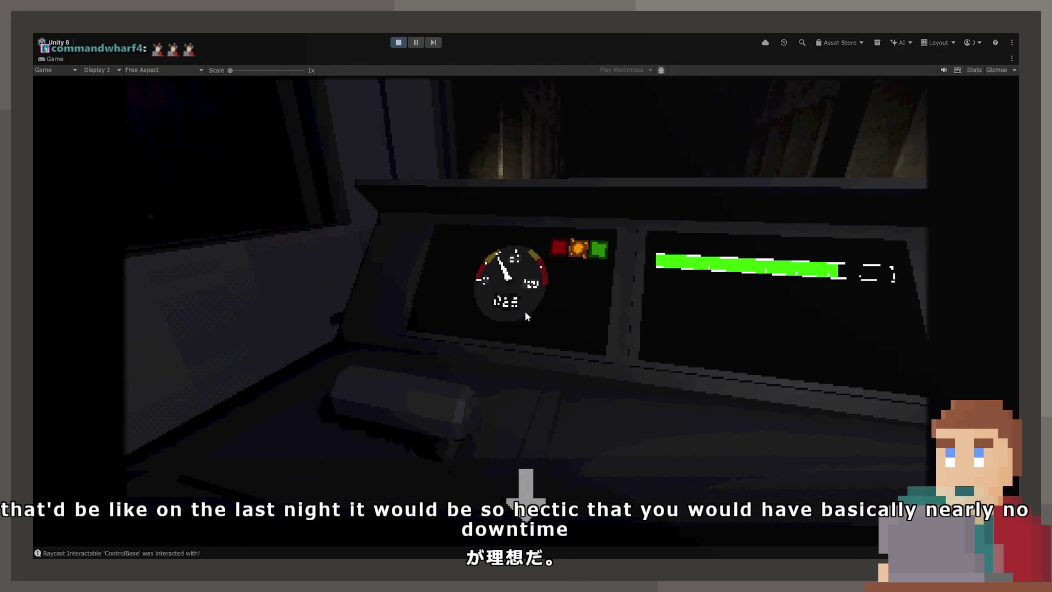
{"action": "left_click", "coordinate": [528, 491]}
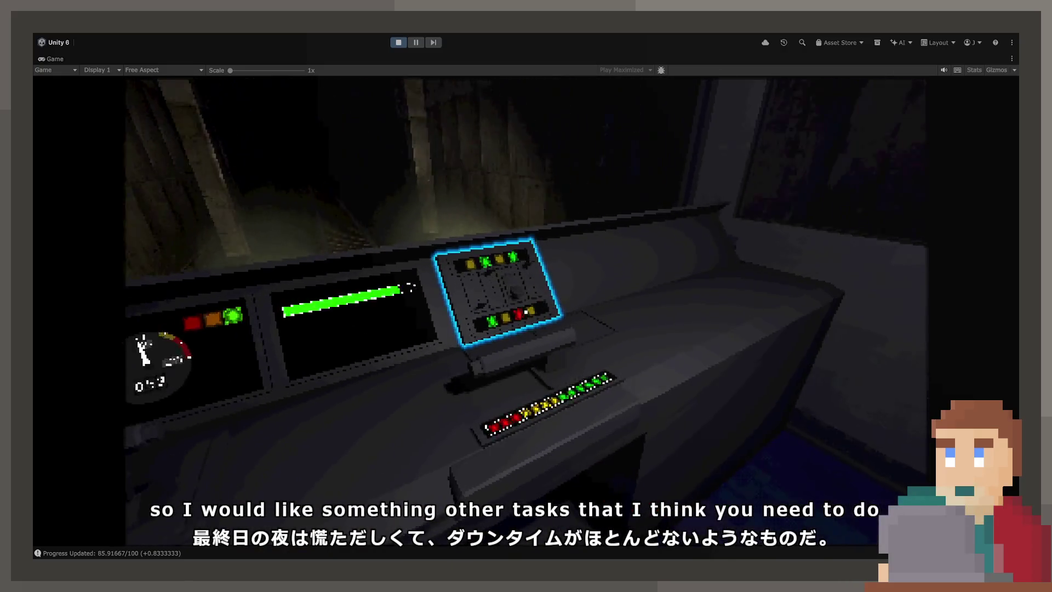
{"action": "left_click", "coordinate": [526, 311]}
{"action": "left_click", "coordinate": [526, 312]}
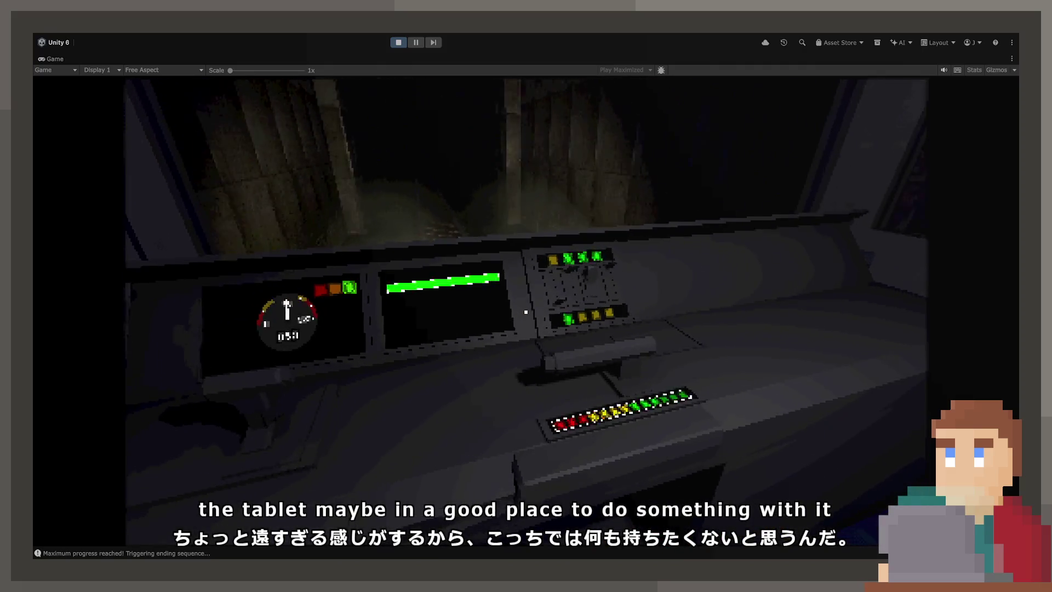
{"action": "key", "text": "e"}
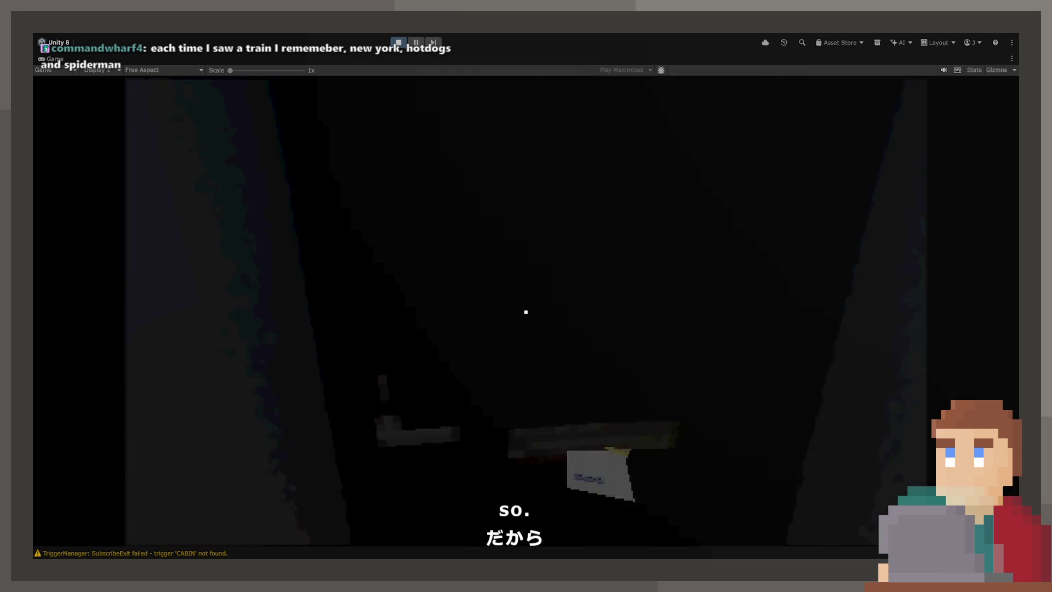
- Pick up and read the hospital envelope, then sleep on the mattress and close the letter overlay
{"action": "key", "text": "e"}
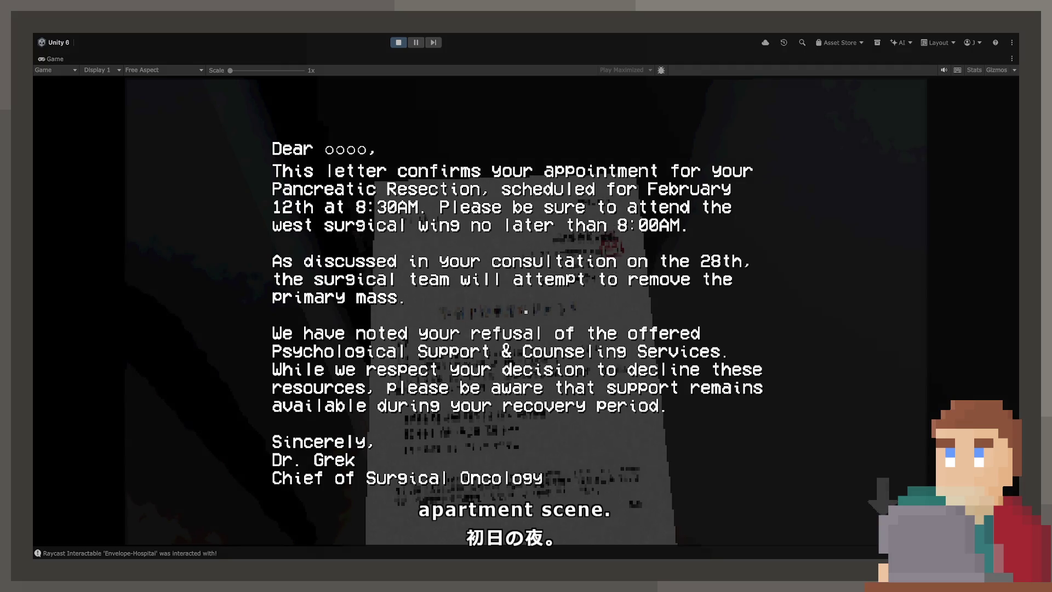
{"action": "left_click", "coordinate": [526, 312]}
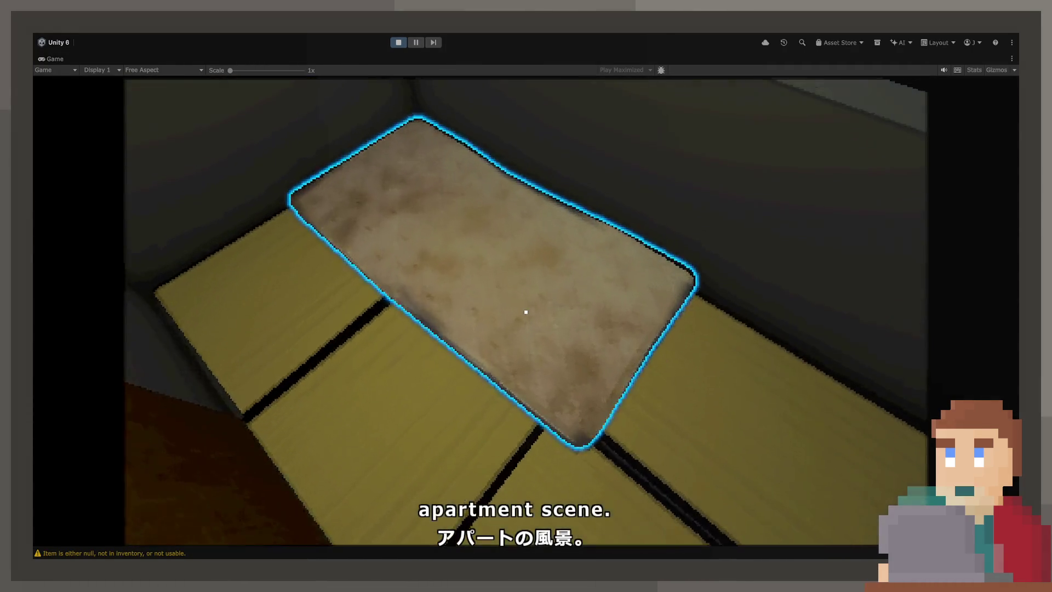
{"action": "left_click", "coordinate": [525, 312]}
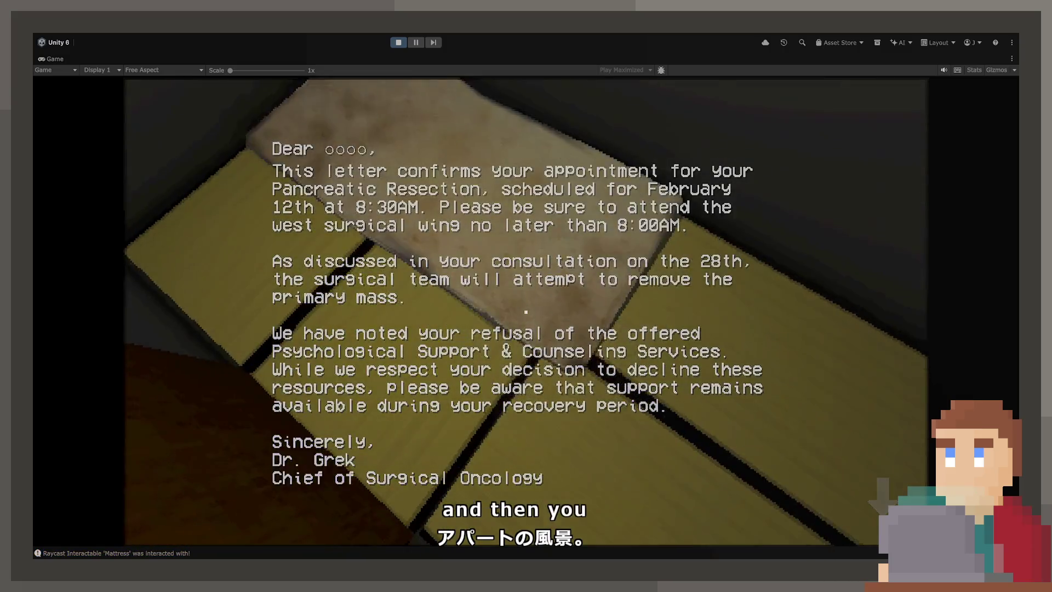
{"action": "left_click", "coordinate": [526, 312]}
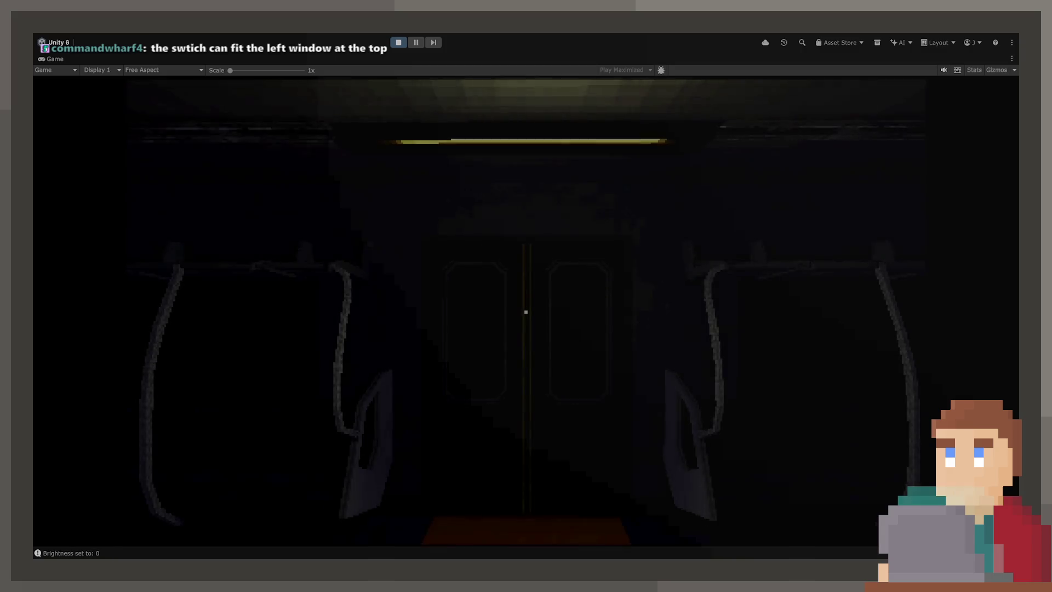
- Walk through the subway car into the driver's cab, then exit Play mode with Ctrl+P
{"action": "key", "text": "w"}
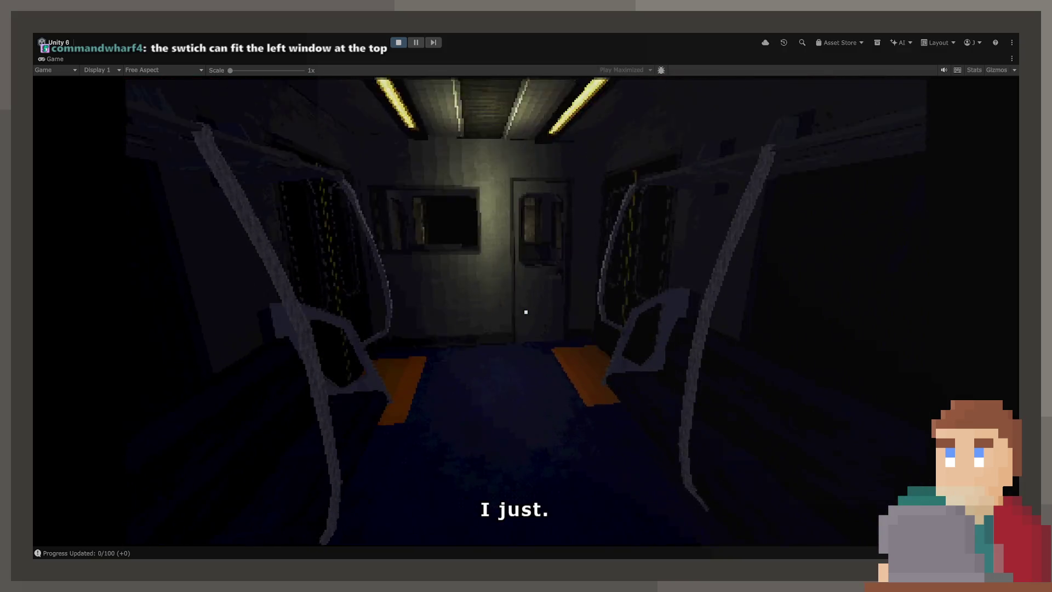
{"action": "key", "text": "e"}
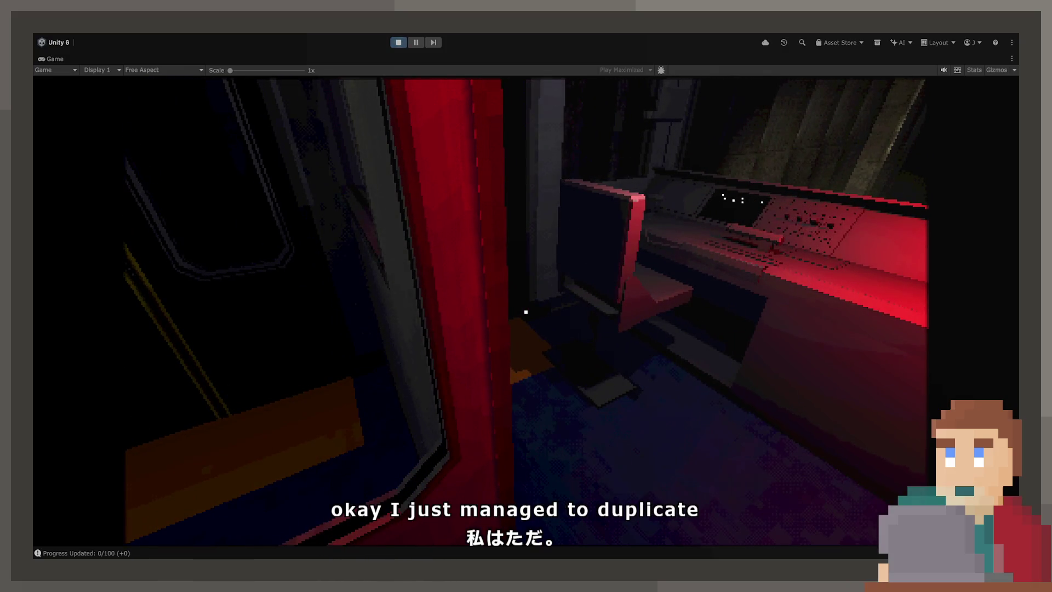
{"action": "key", "text": "ctrl+p"}
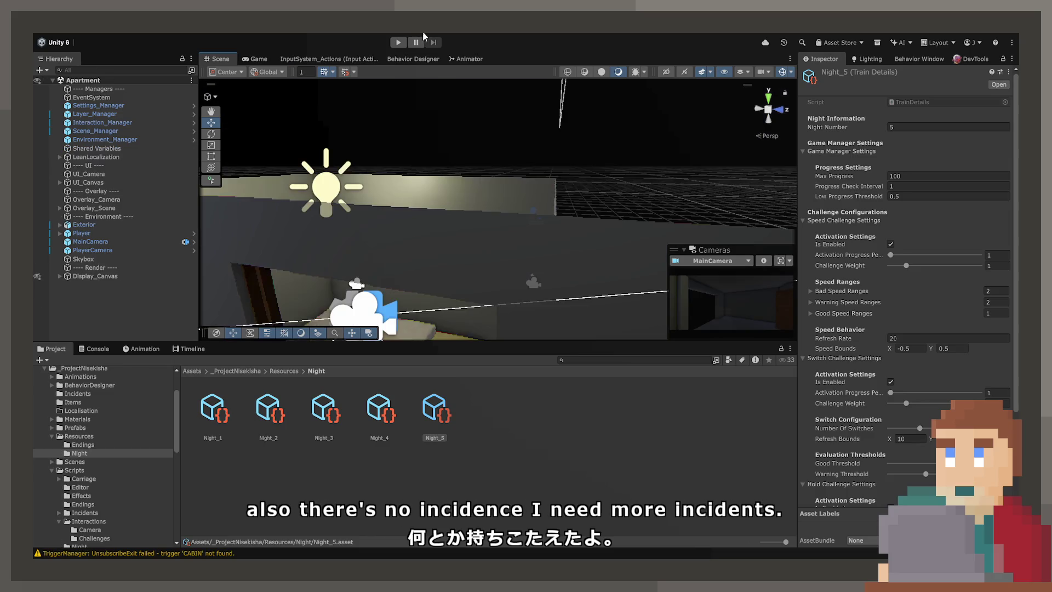
- Start Play mode and walk forward down the apartment corridor
{"action": "left_click", "coordinate": [398, 43]}
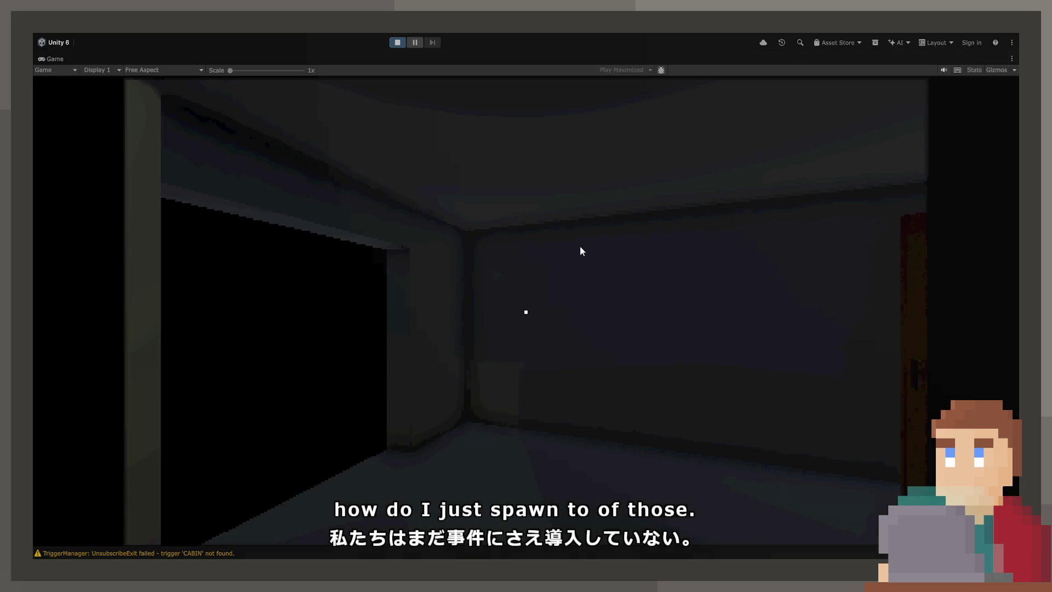
{"action": "left_click", "coordinate": [632, 246]}
{"action": "key", "text": "w"}
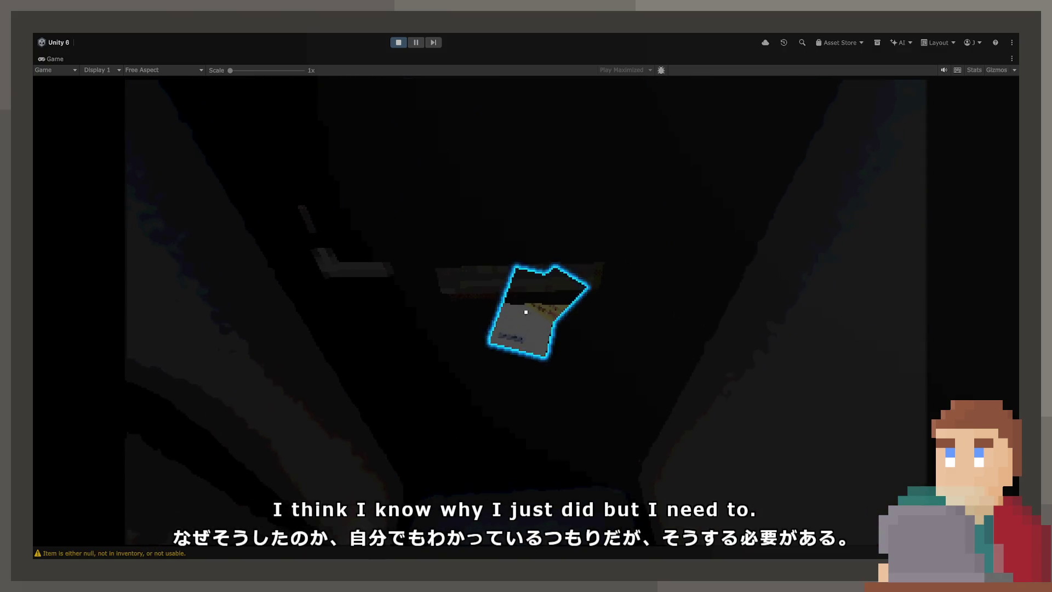
- Pick up the hospital envelope and repeatedly open the letter, scattering copies on the floor
{"action": "key", "text": "e"}
{"action": "key", "text": "e"}
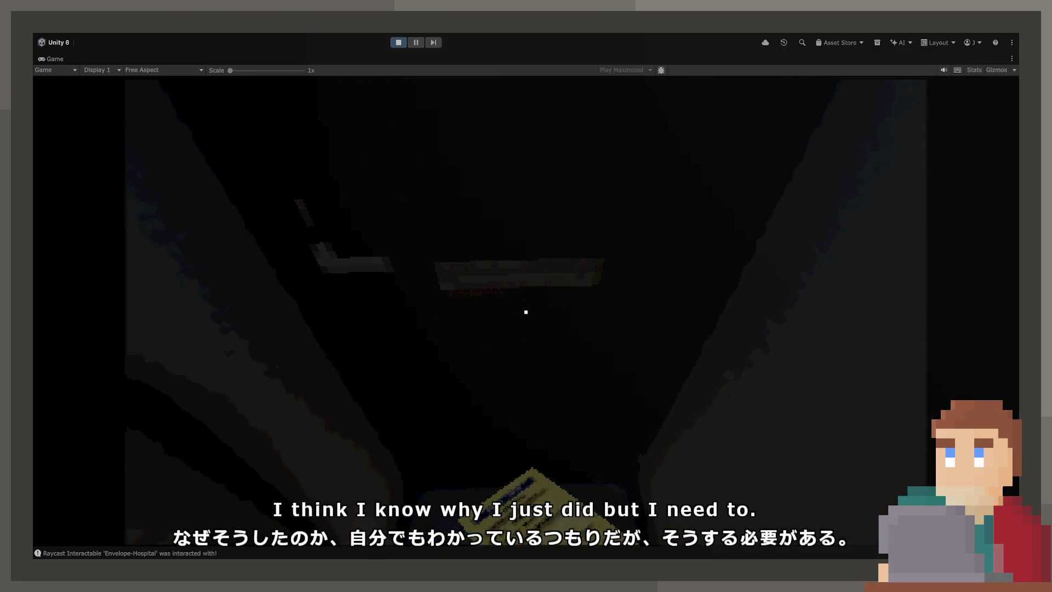
{"action": "key", "text": "e"}
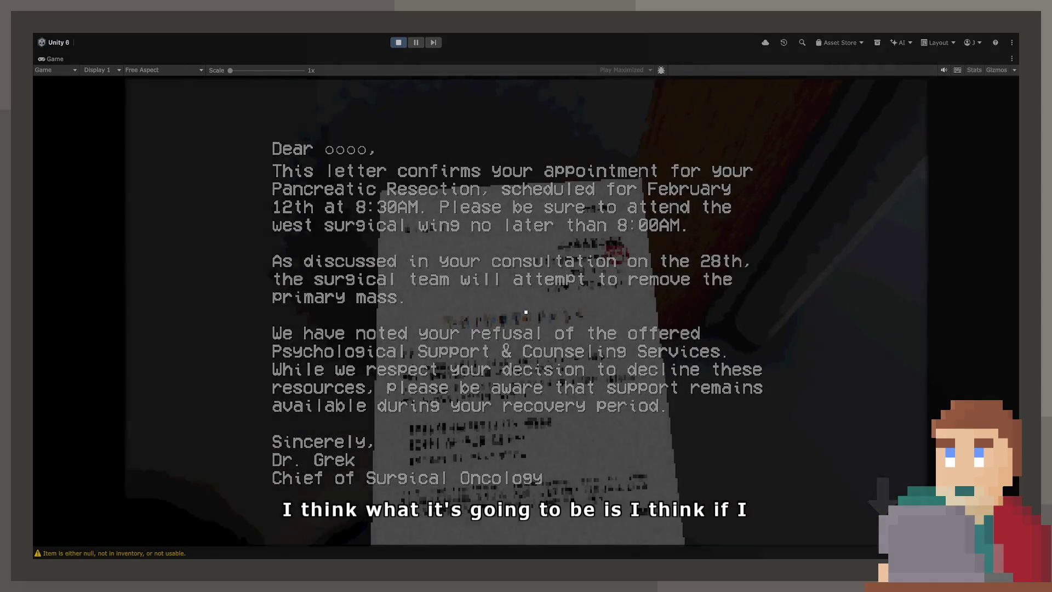
{"action": "key", "text": "e"}
{"action": "key", "text": "e"}
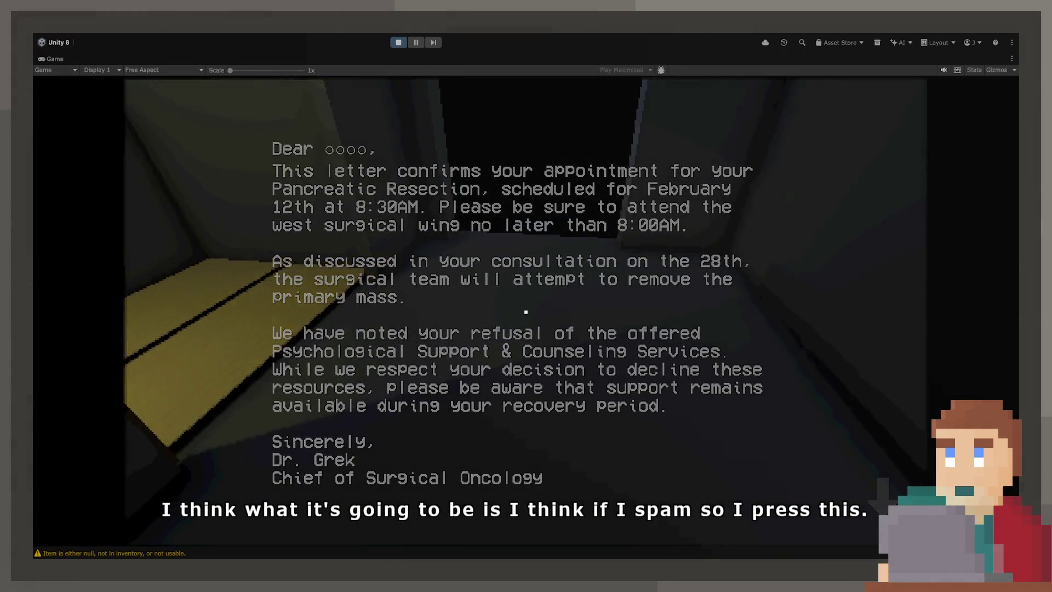
{"action": "key", "text": "e"}
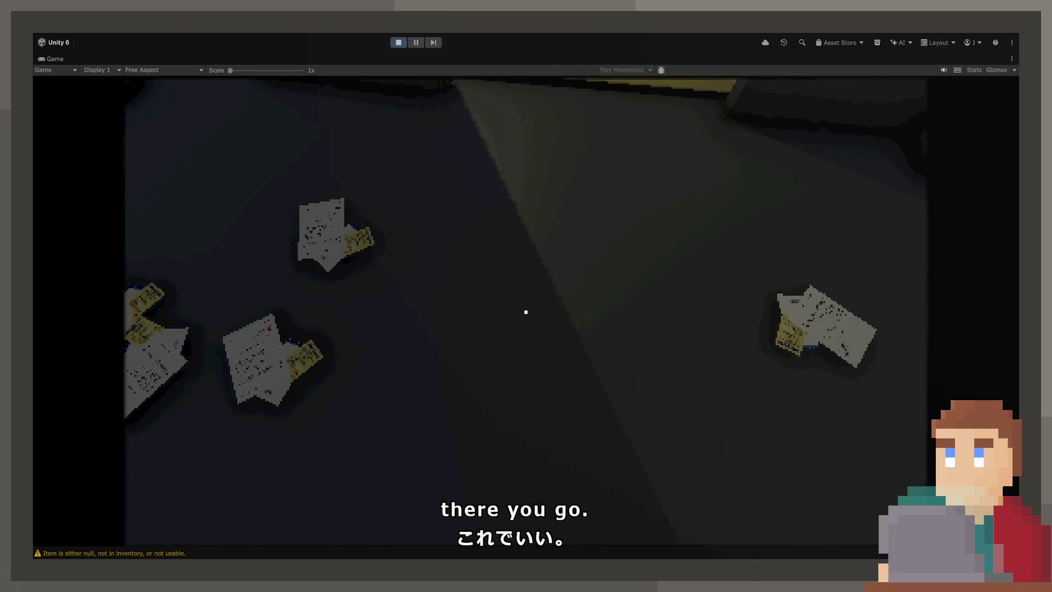
{"action": "left_click", "coordinate": [525, 312]}
- Repeatedly open and dismiss the surgery appointment letter while turning, leaving clusters of copies around the room
{"action": "left_click", "coordinate": [526, 312]}
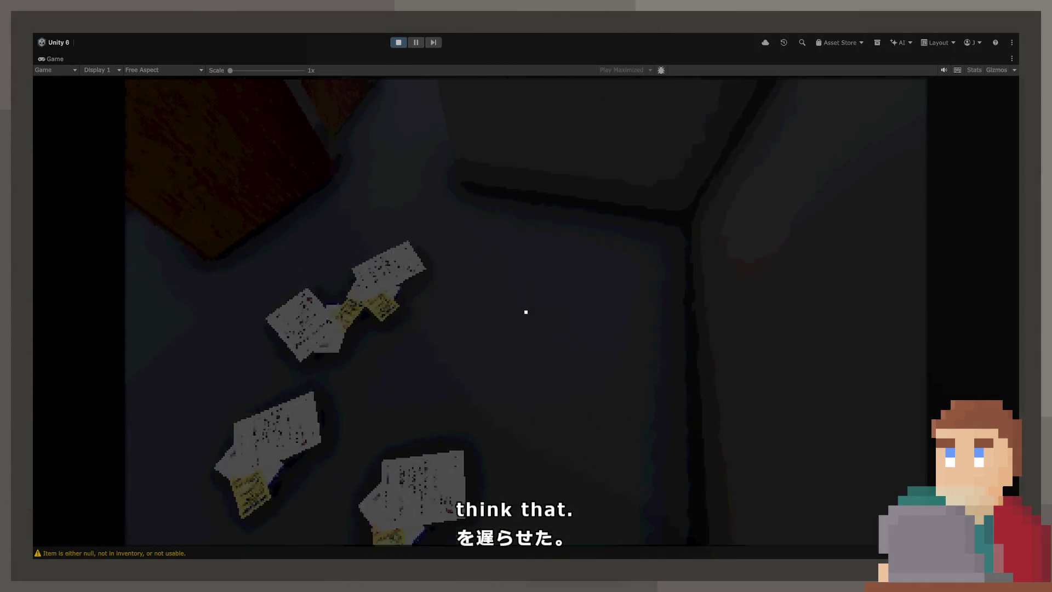
{"action": "left_click", "coordinate": [525, 312]}
{"action": "left_click", "coordinate": [526, 312]}
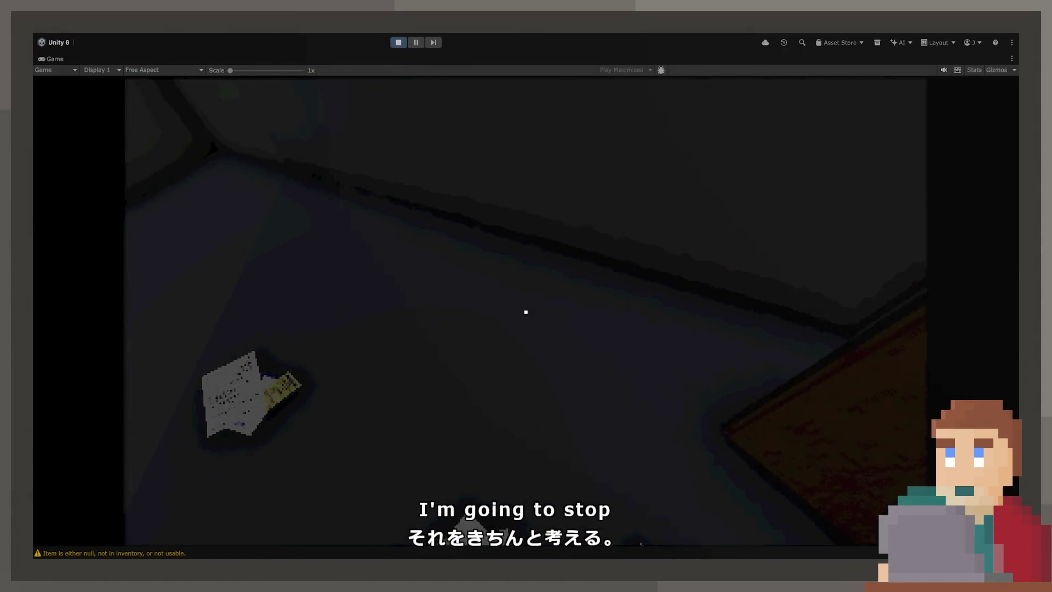
{"action": "left_click", "coordinate": [525, 312]}
{"action": "left_click", "coordinate": [526, 312]}
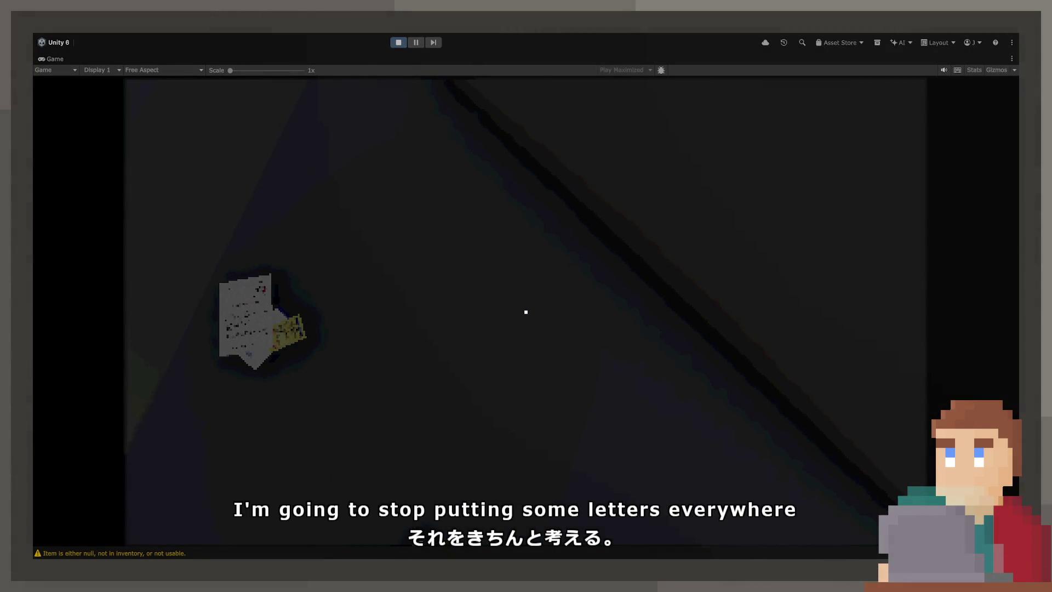
{"action": "left_click", "coordinate": [525, 312]}
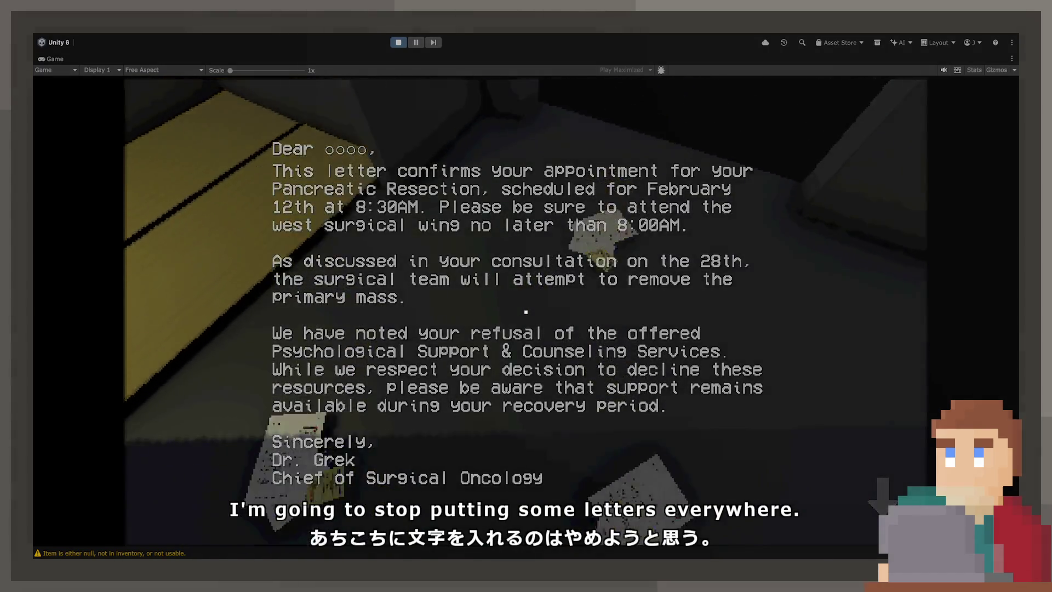
{"action": "left_click", "coordinate": [526, 312]}
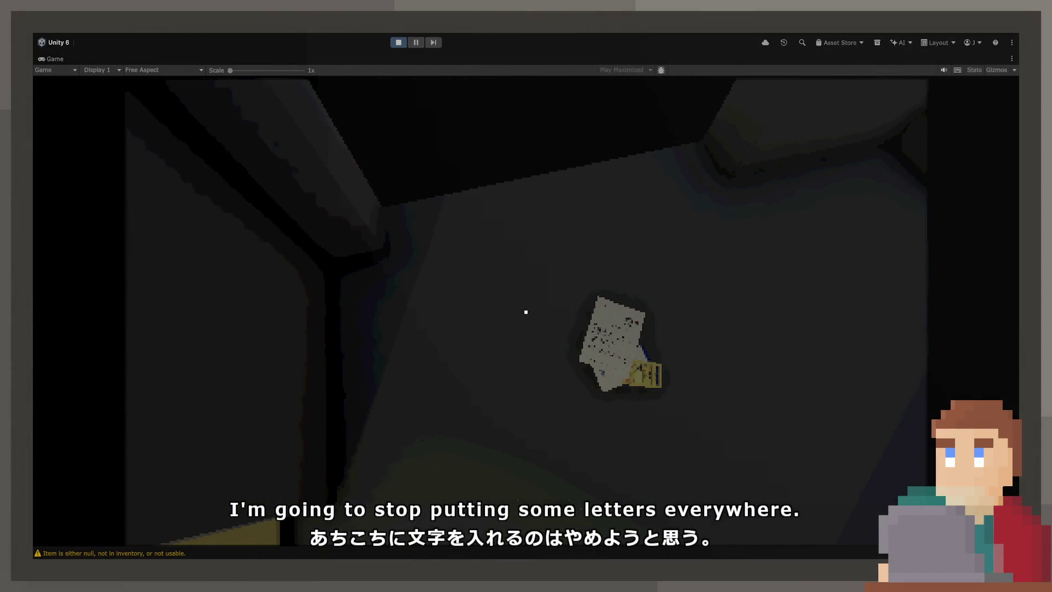
{"action": "left_click", "coordinate": [526, 312]}
{"action": "left_click", "coordinate": [526, 311]}
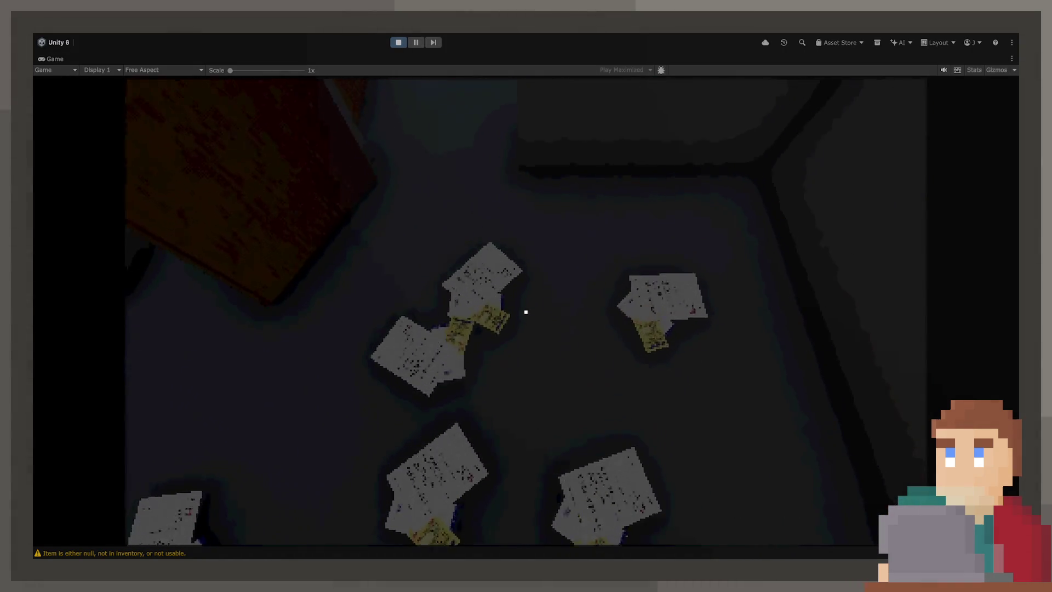
{"action": "left_click", "coordinate": [525, 312]}
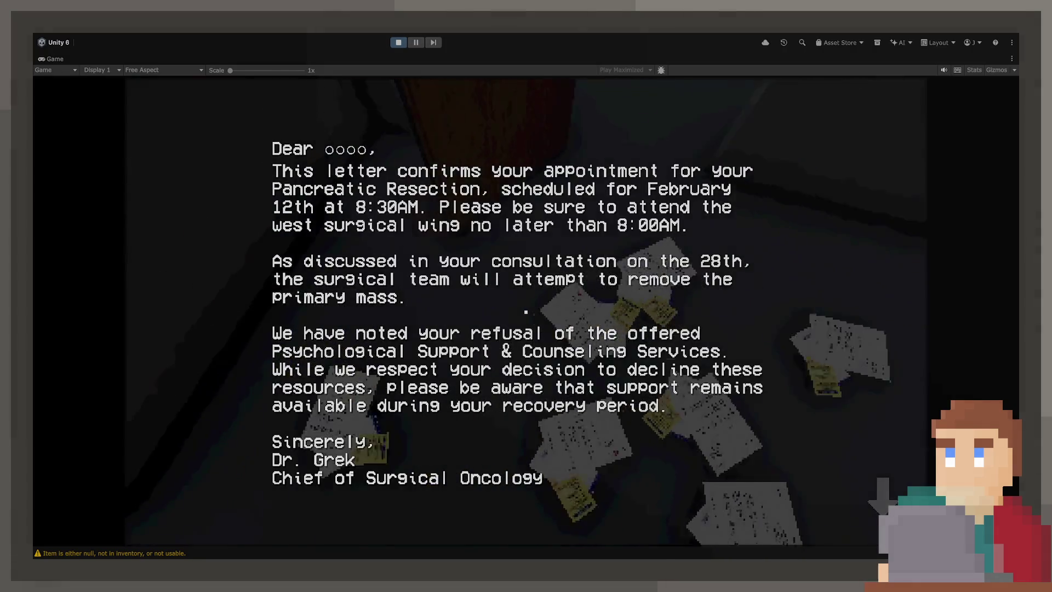
{"action": "left_click", "coordinate": [525, 312]}
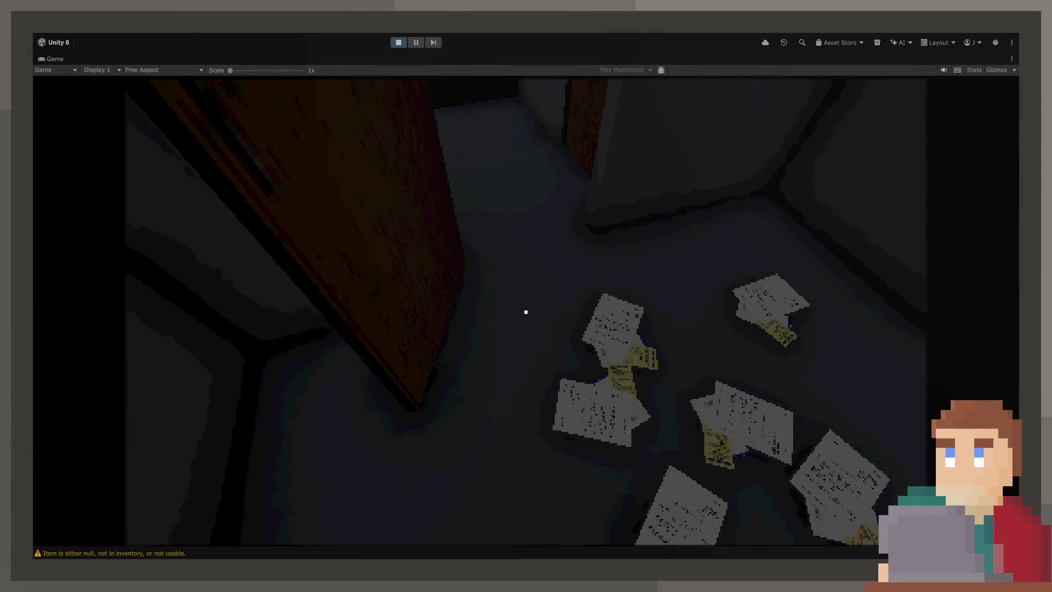
{"action": "left_click", "coordinate": [525, 311]}
{"action": "left_click", "coordinate": [526, 312]}
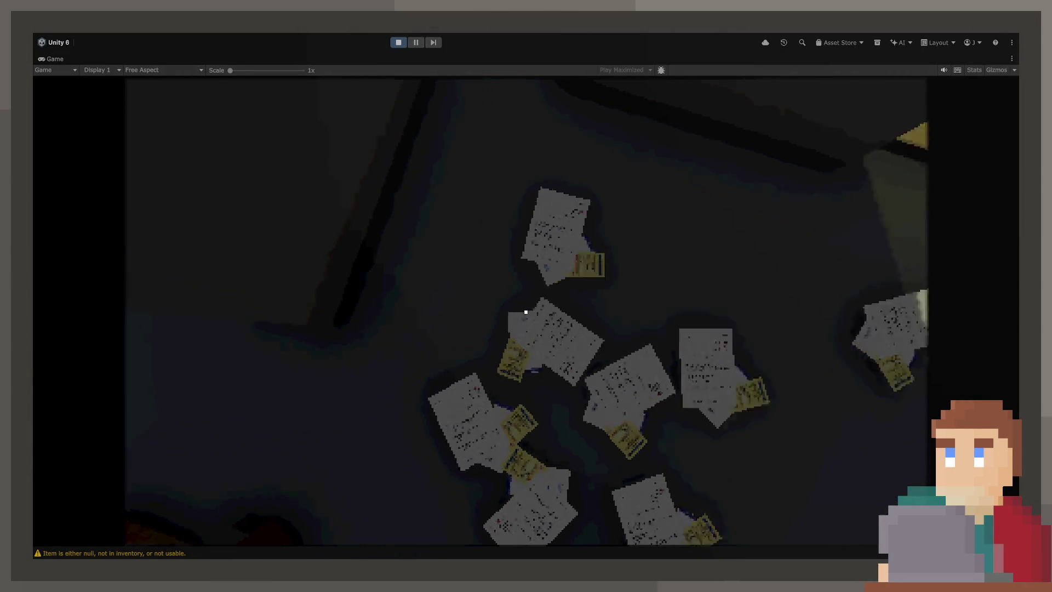
{"action": "left_click", "coordinate": [525, 312]}
{"action": "left_click", "coordinate": [526, 312]}
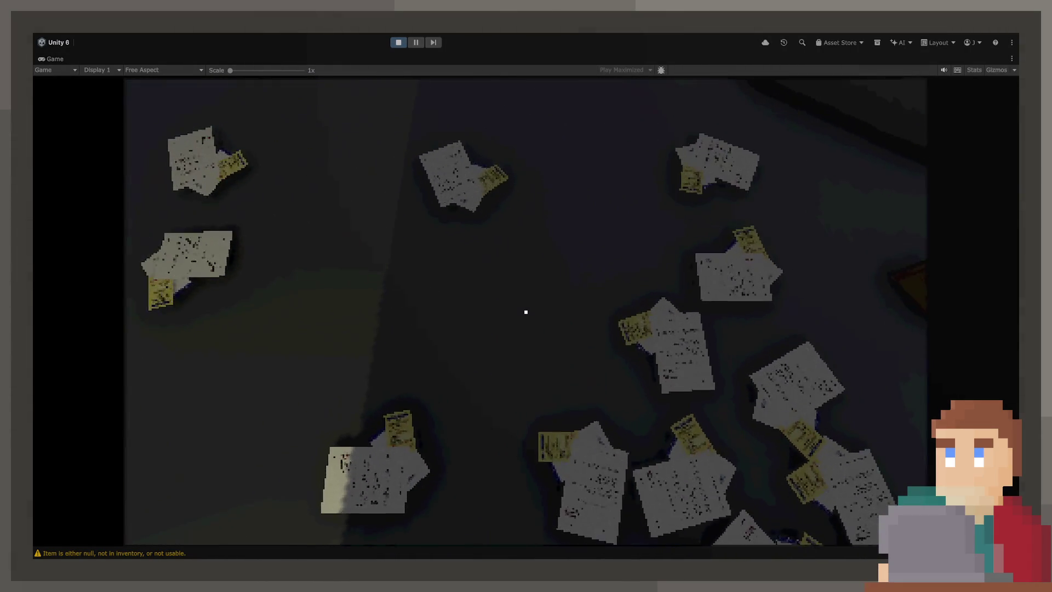
{"action": "left_click", "coordinate": [526, 312]}
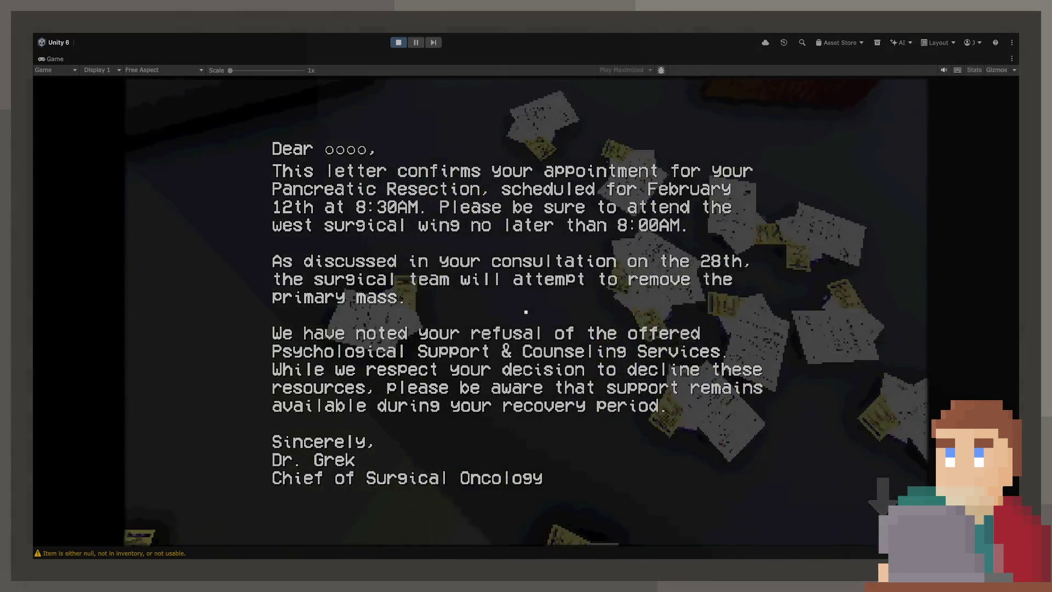
{"action": "left_click", "coordinate": [525, 312]}
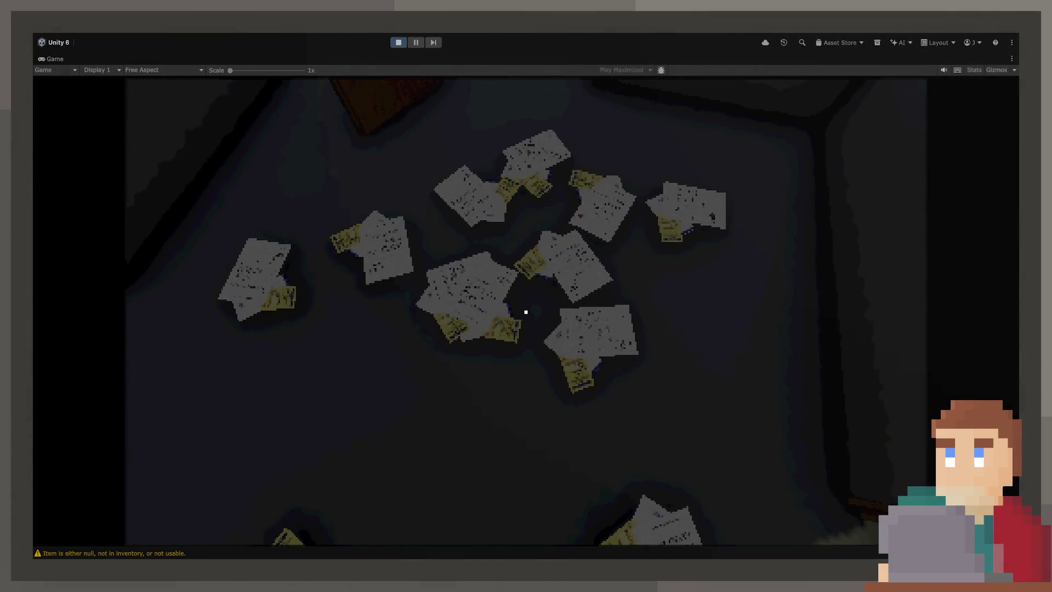
{"action": "left_click", "coordinate": [525, 312]}
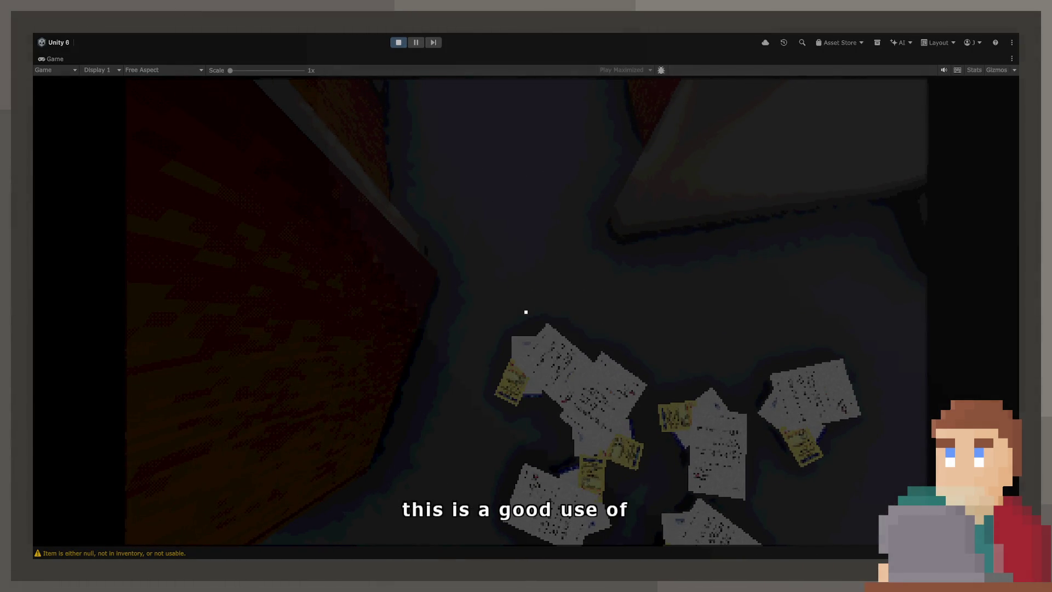
{"action": "left_click", "coordinate": [526, 312]}
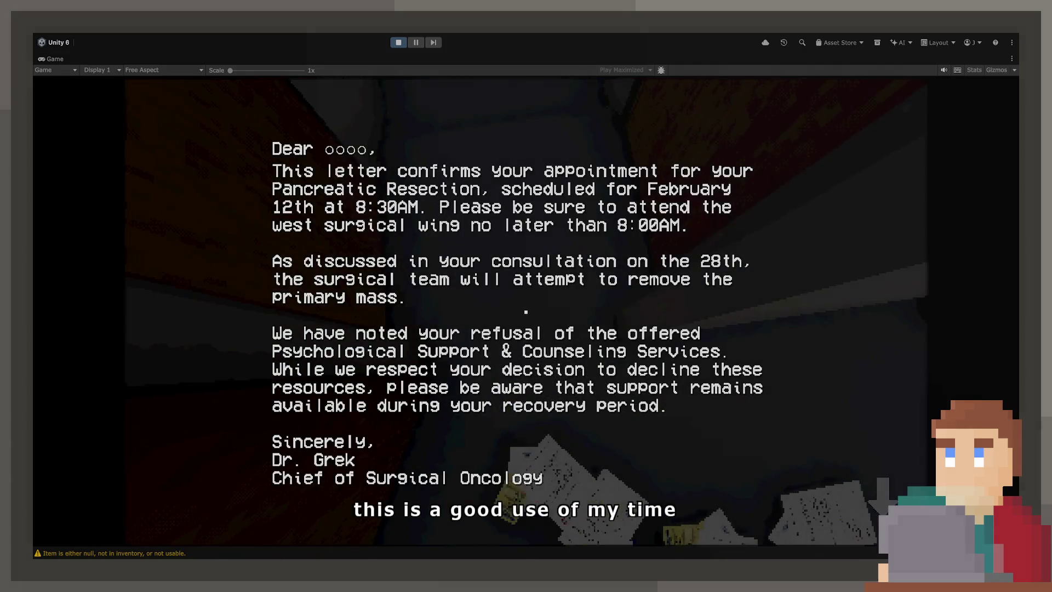
{"action": "left_click", "coordinate": [525, 312]}
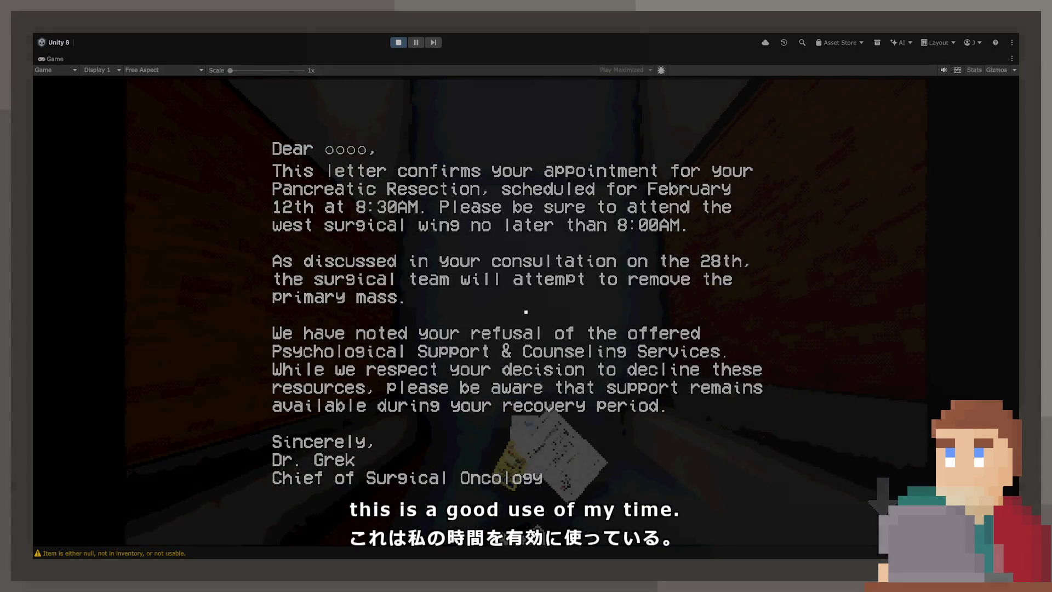
{"action": "left_click", "coordinate": [526, 311]}
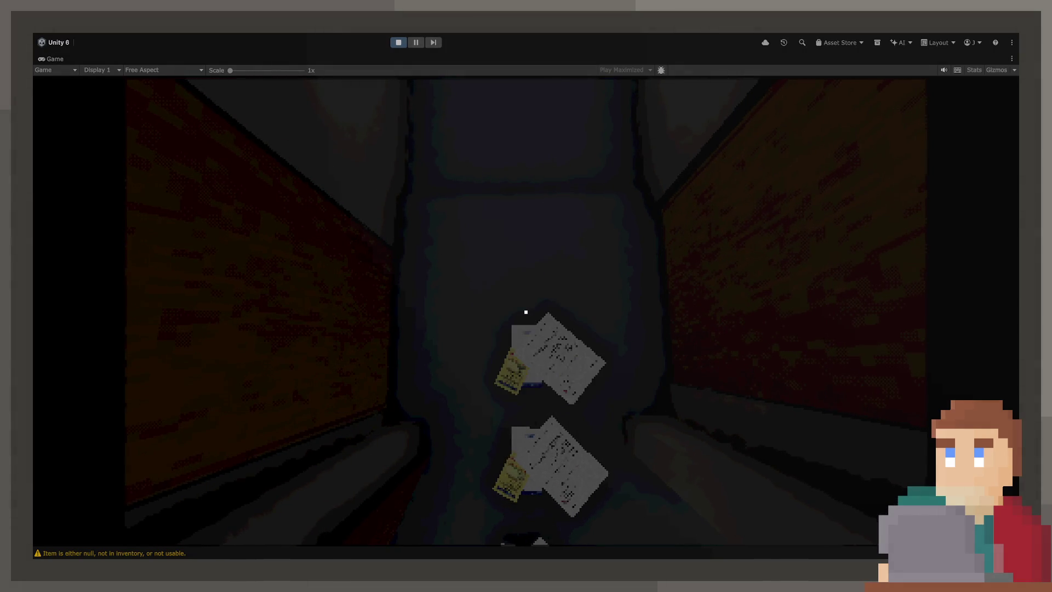
- Open and dismiss letters while moving down the corridor, leaving a trail of copies into the room
{"action": "left_click", "coordinate": [525, 312]}
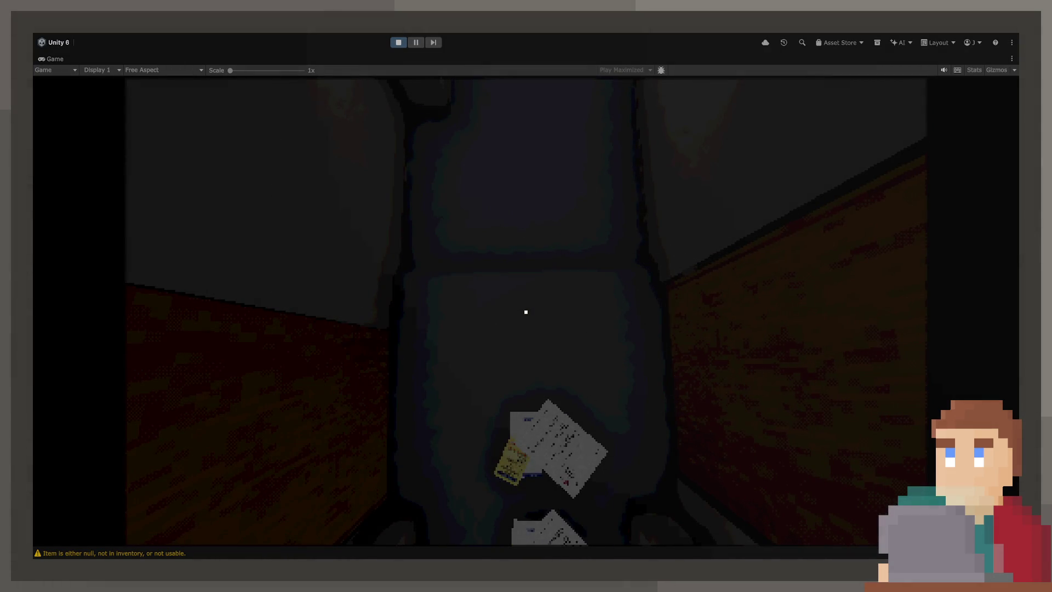
{"action": "left_click", "coordinate": [526, 312]}
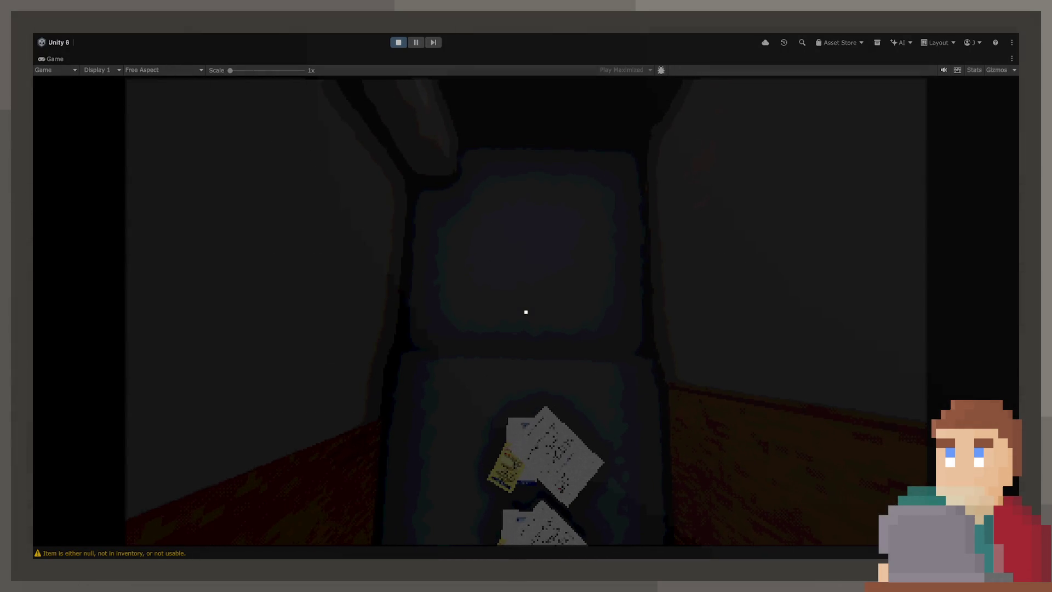
{"action": "left_click", "coordinate": [525, 311]}
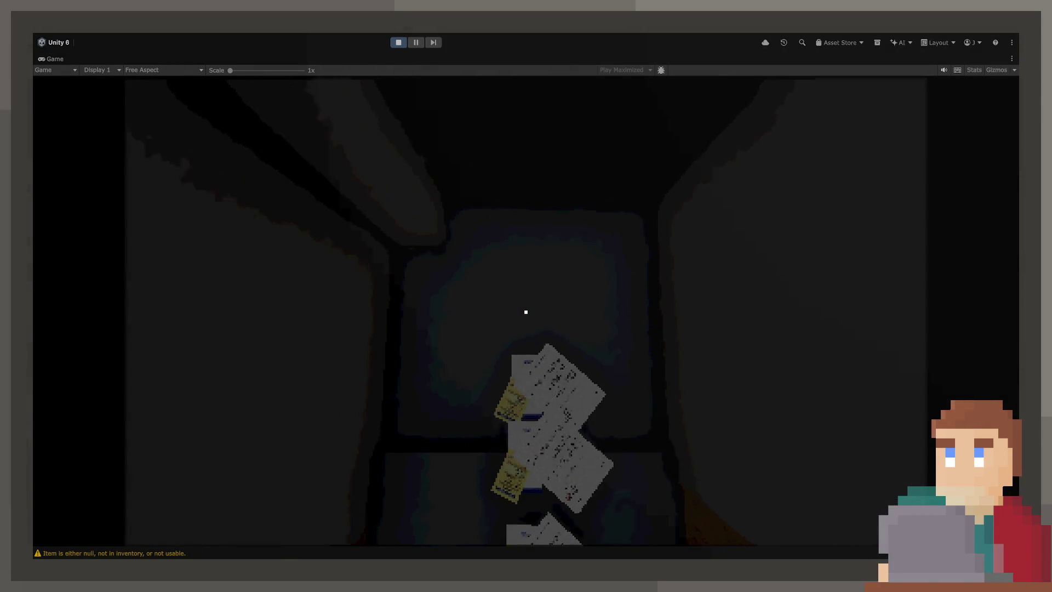
{"action": "left_click", "coordinate": [526, 312]}
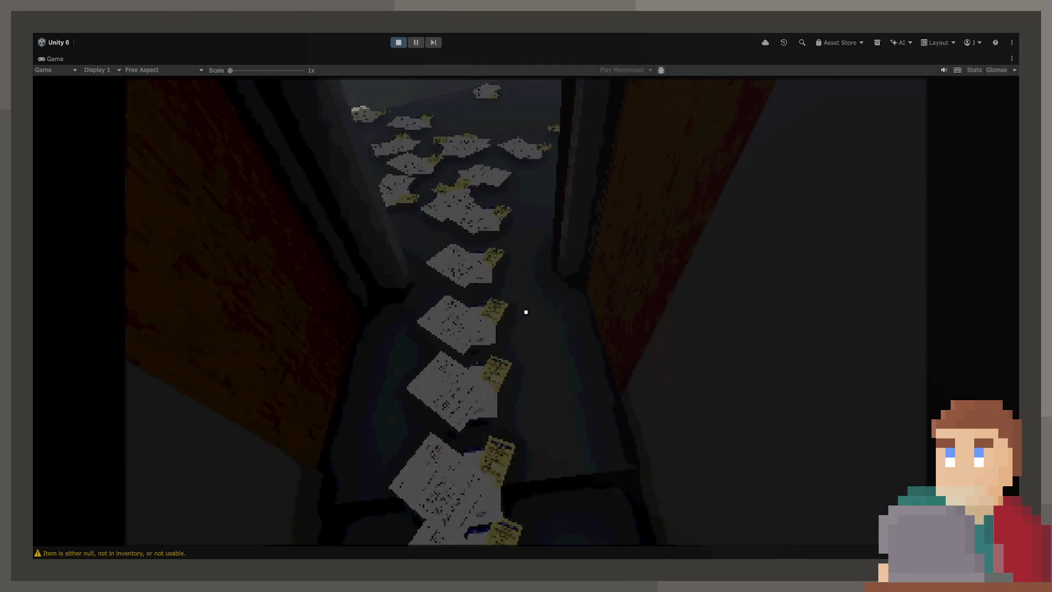
{"action": "left_click", "coordinate": [525, 312]}
{"action": "left_click", "coordinate": [525, 312]}
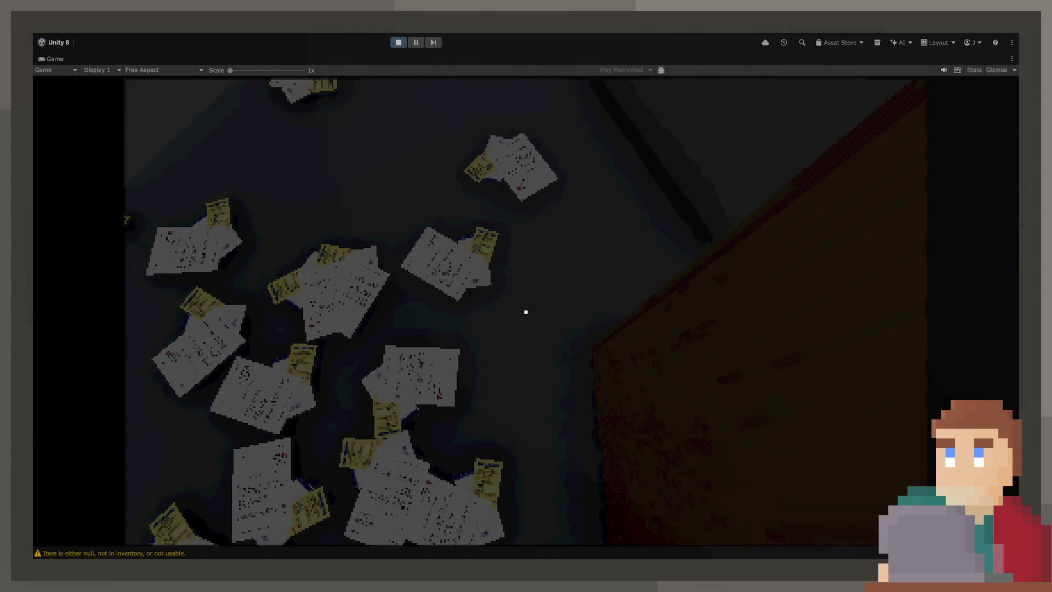
{"action": "left_click", "coordinate": [526, 311]}
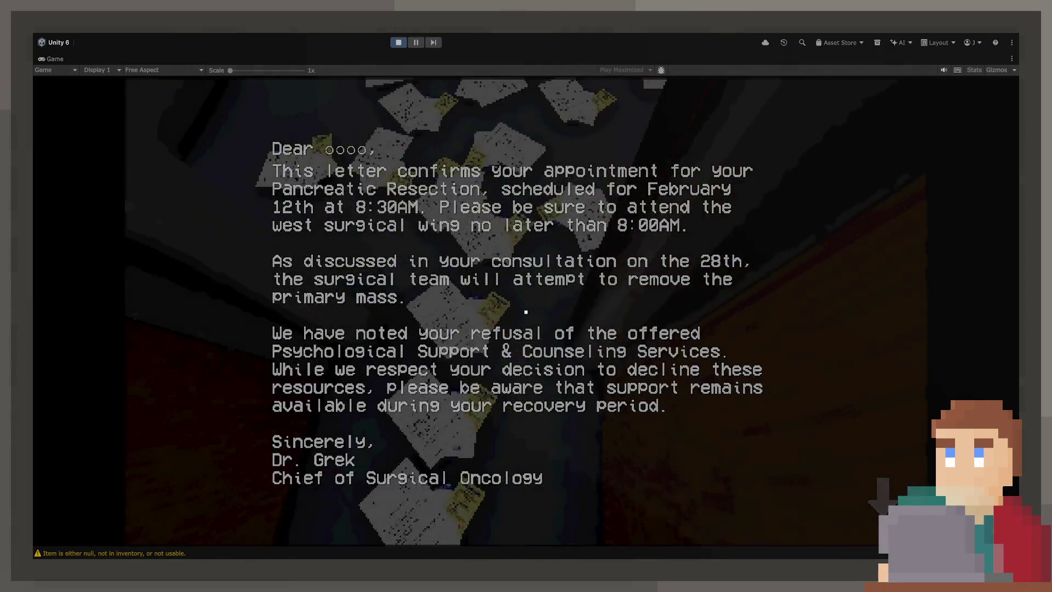
{"action": "left_click", "coordinate": [526, 311]}
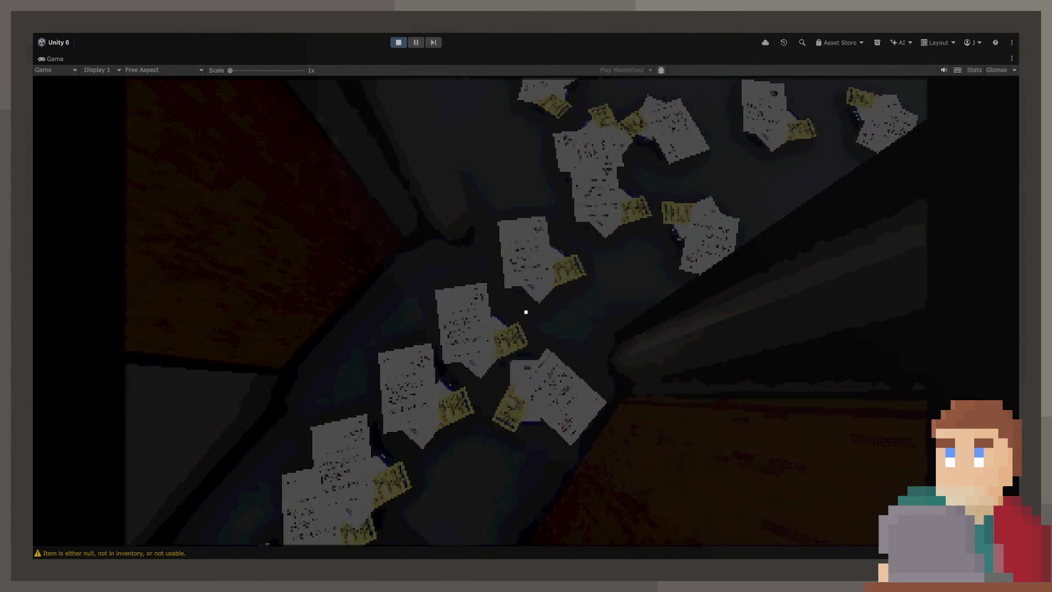
{"action": "left_click", "coordinate": [525, 311]}
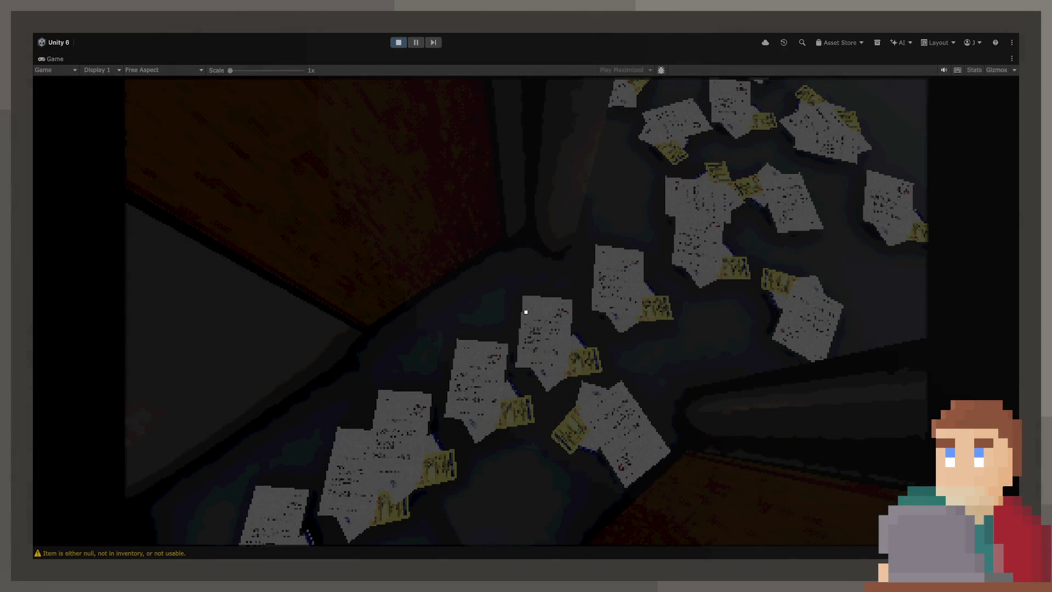
{"action": "left_click", "coordinate": [526, 312]}
{"action": "left_click", "coordinate": [526, 312]}
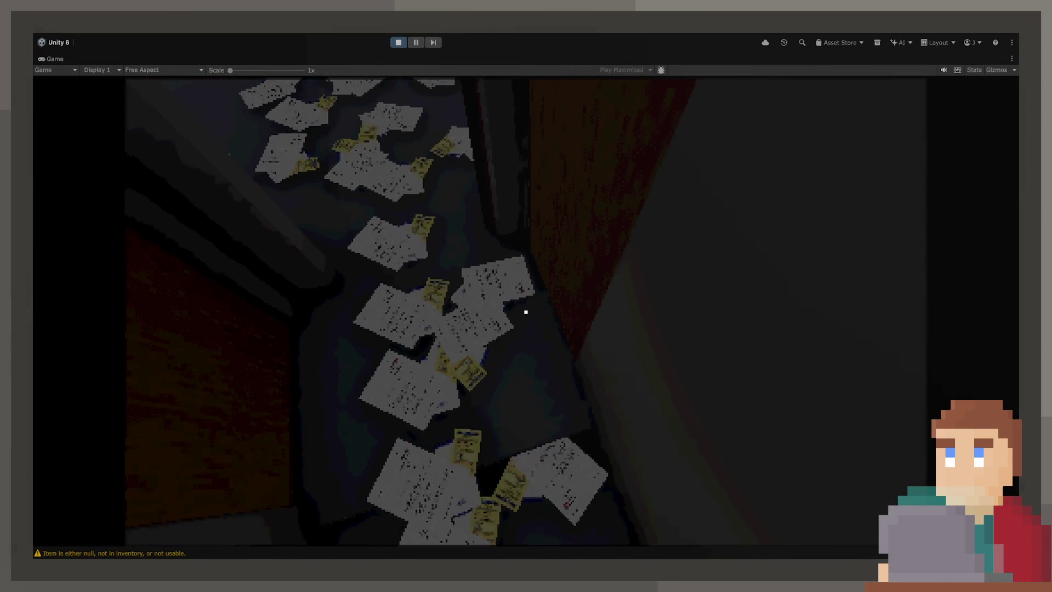
{"action": "left_click", "coordinate": [525, 312]}
{"action": "left_click", "coordinate": [525, 312]}
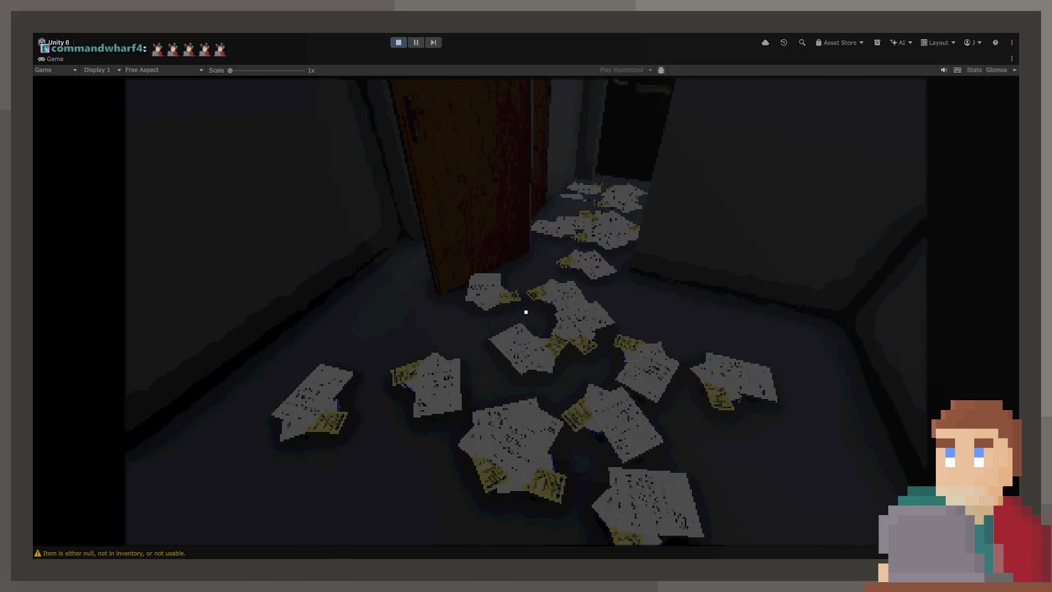
- Read the scattered hospital letters one after another with the E key, then stop Play mode
{"action": "key", "text": "e"}
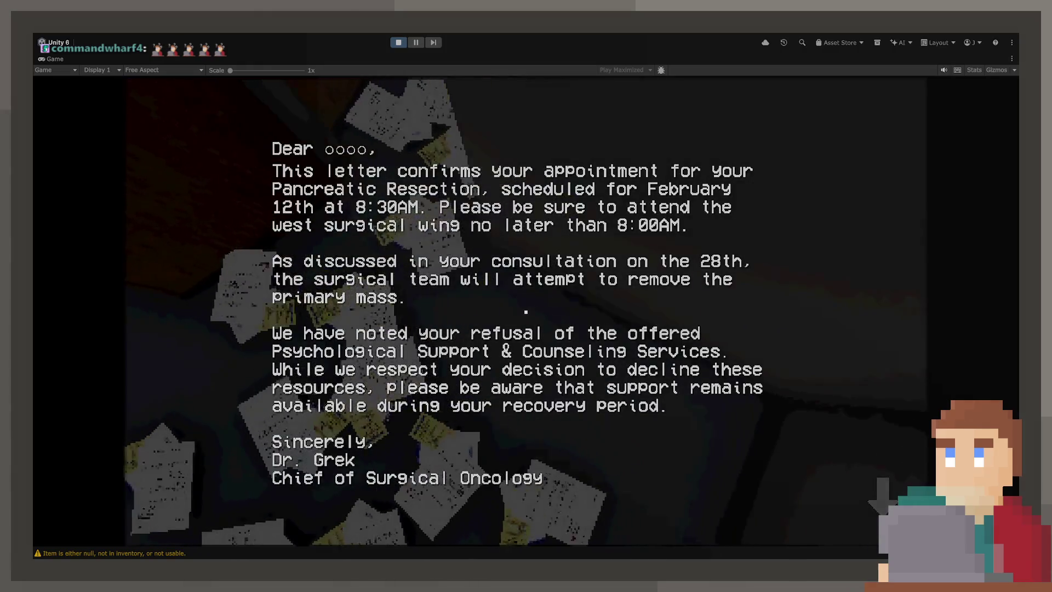
{"action": "key", "text": "e"}
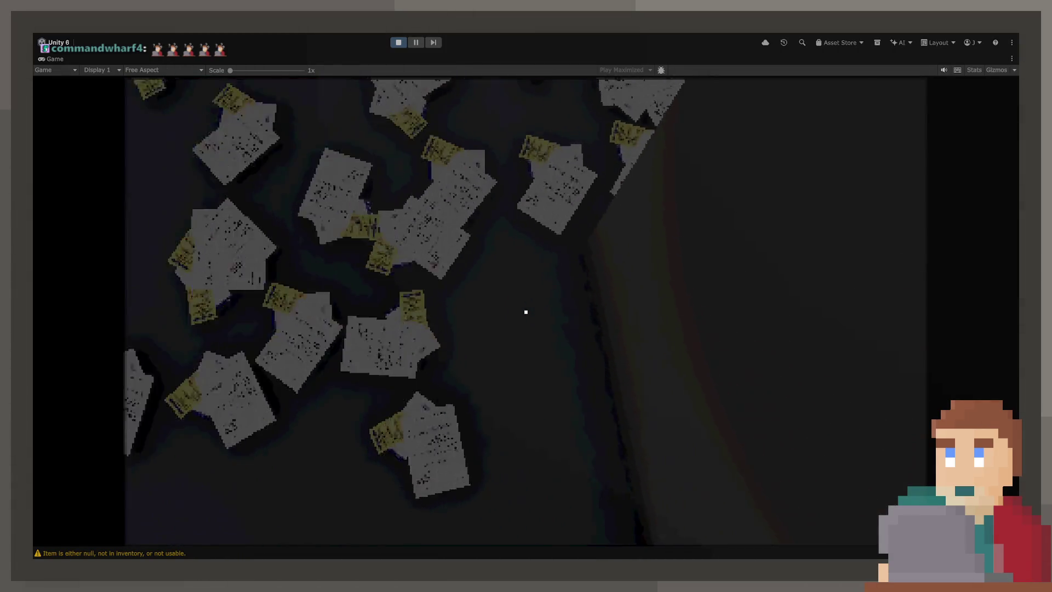
{"action": "key", "text": "e"}
{"action": "key", "text": "e"}
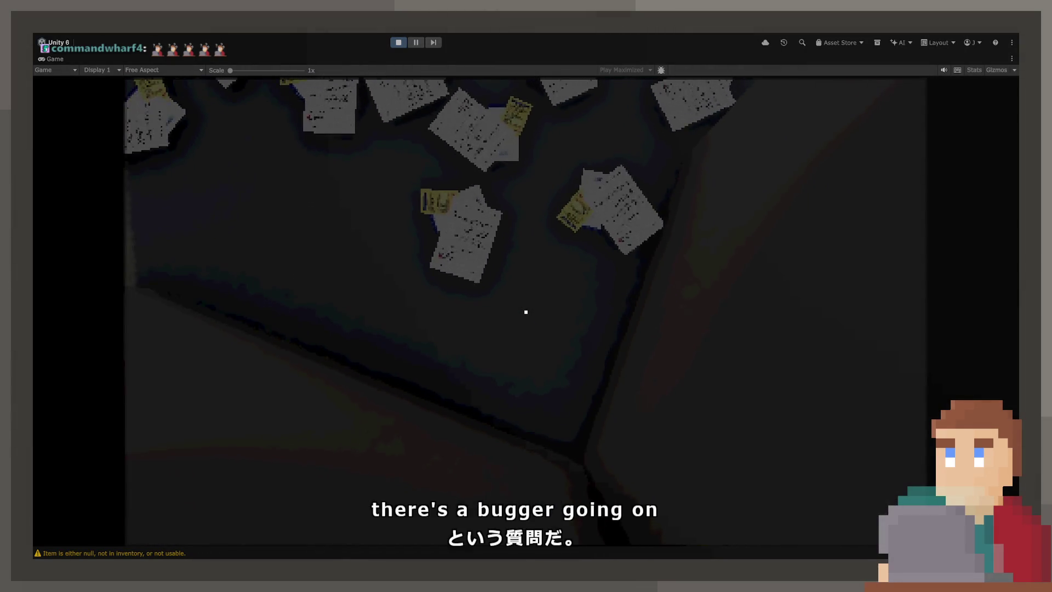
{"action": "key", "text": "e"}
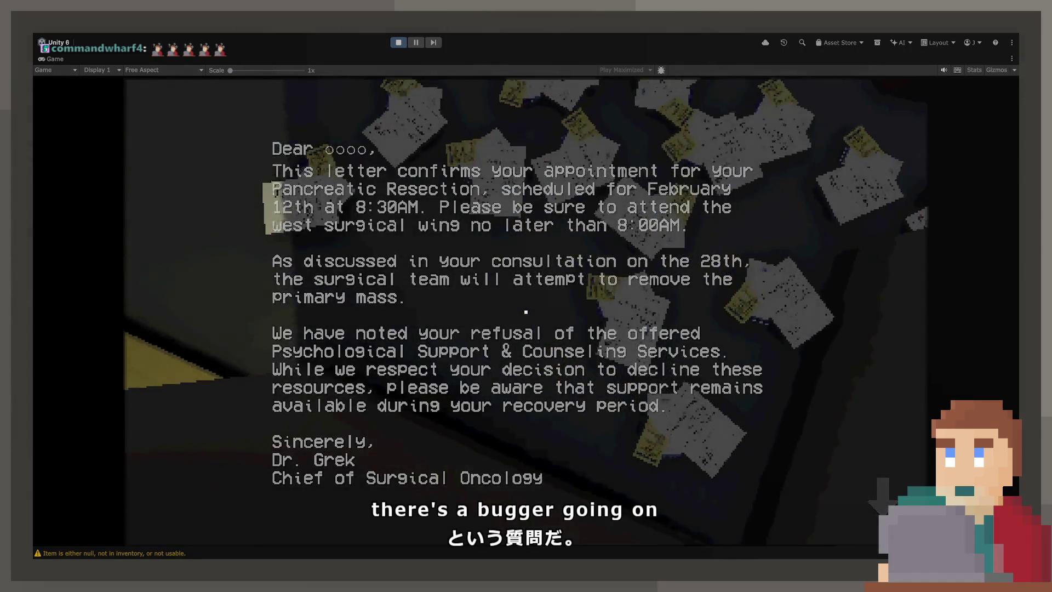
{"action": "key", "text": "e"}
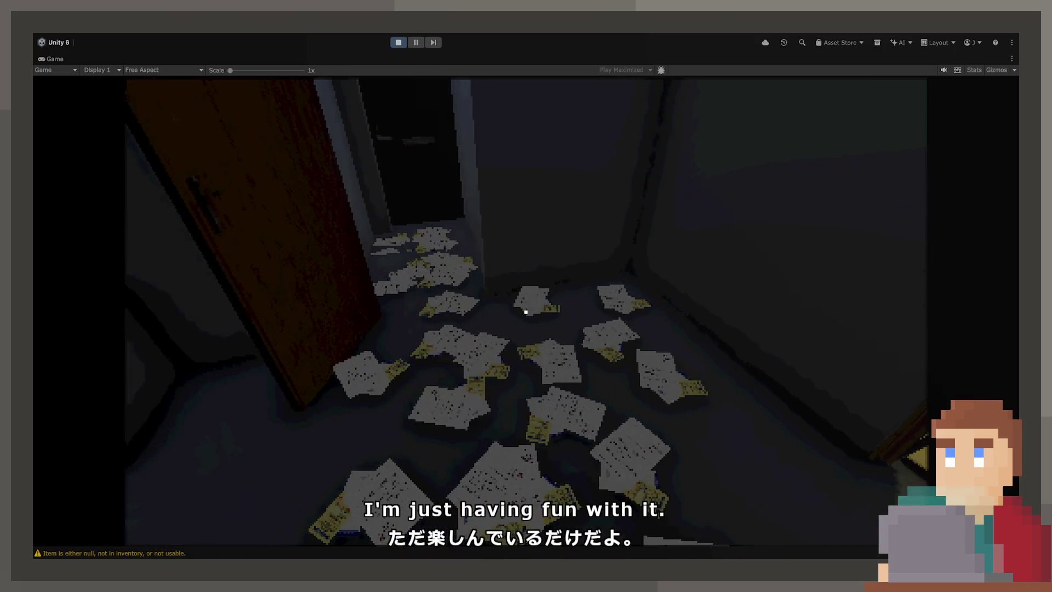
{"action": "key", "text": "e"}
{"action": "key", "text": "e"}
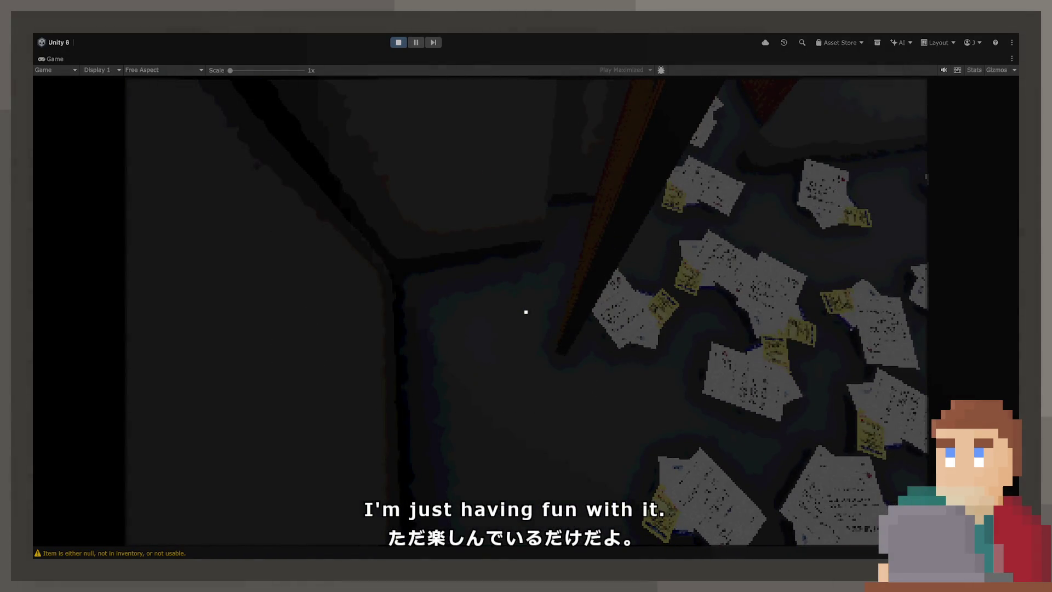
{"action": "key", "text": "e"}
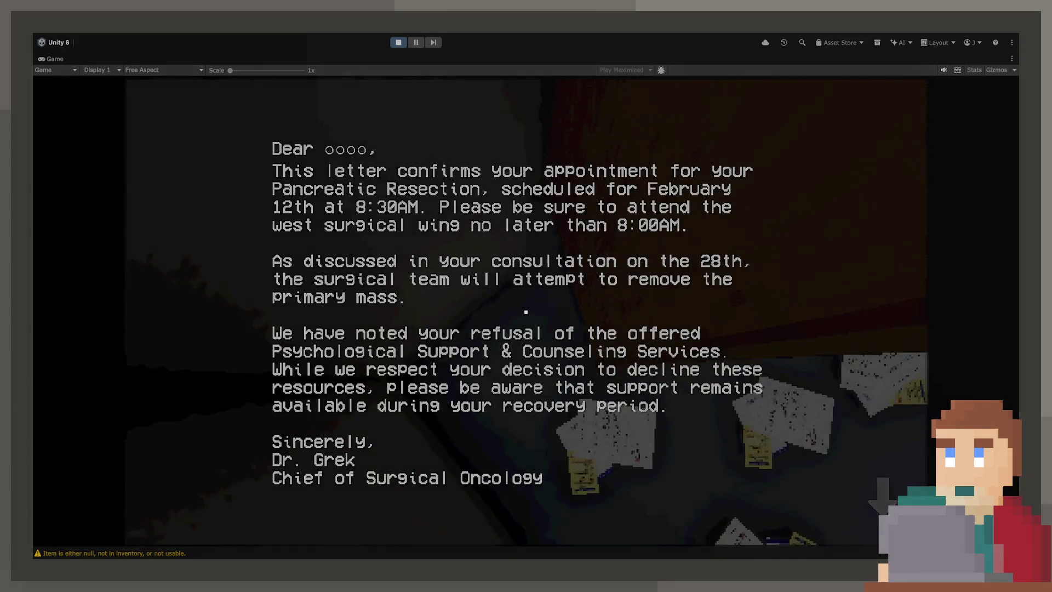
{"action": "key", "text": "e"}
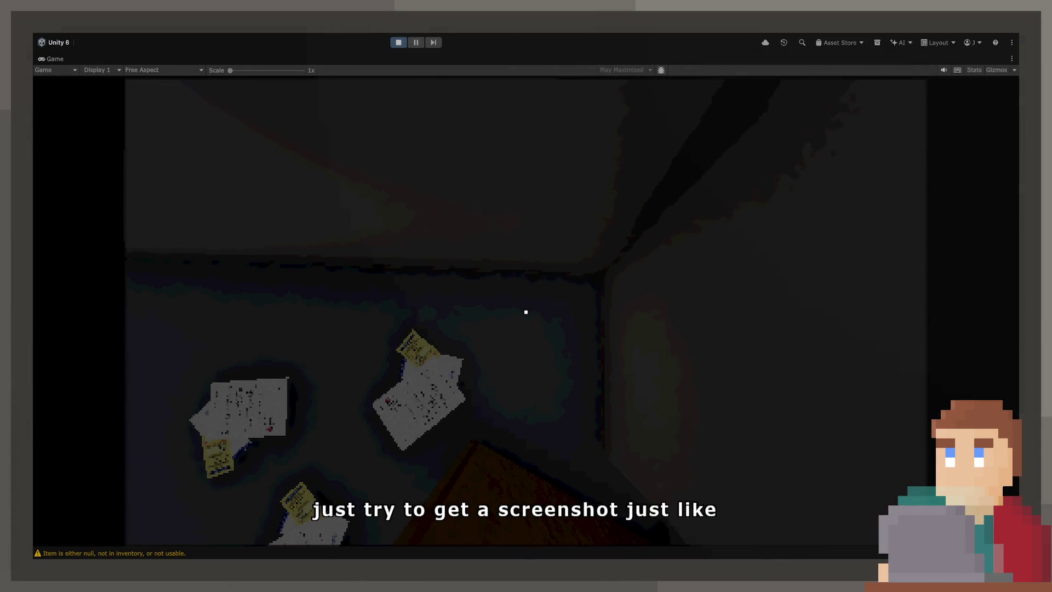
{"action": "key", "text": "e"}
{"action": "key", "text": "e"}
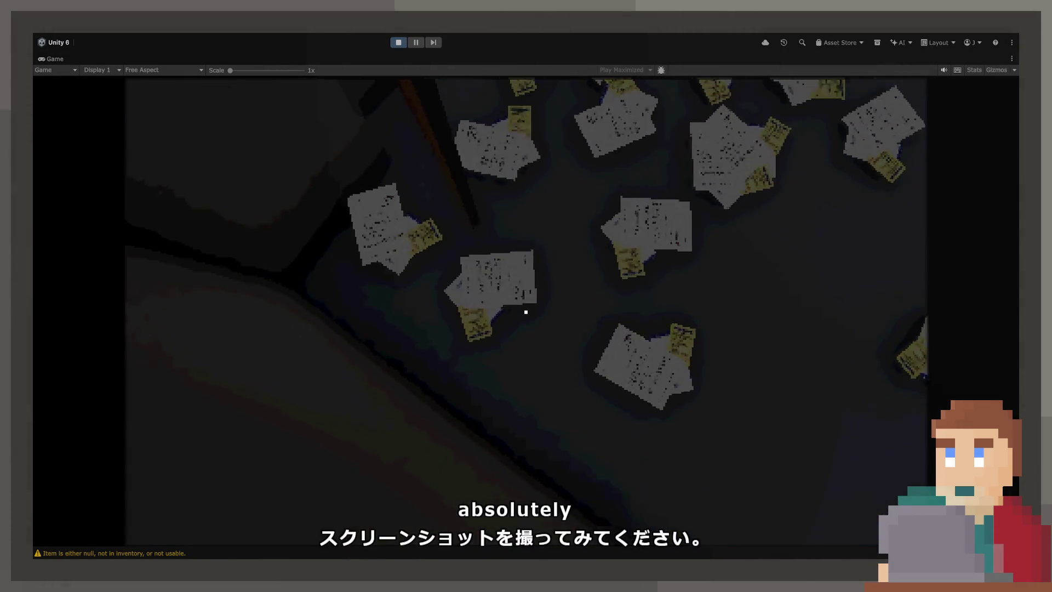
{"action": "key", "text": "e"}
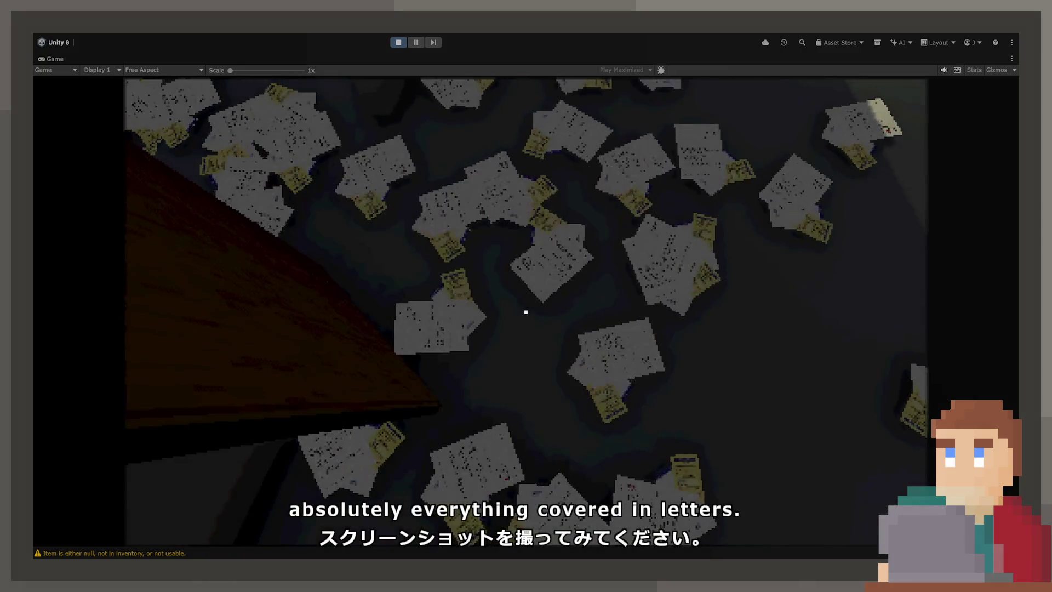
{"action": "key", "text": "e"}
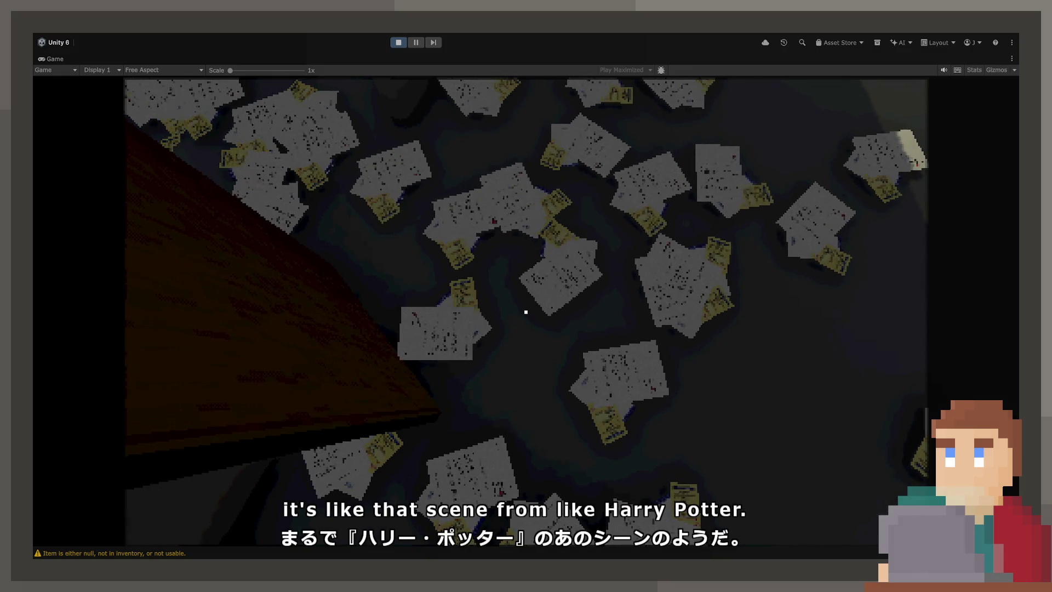
{"action": "key", "text": "e"}
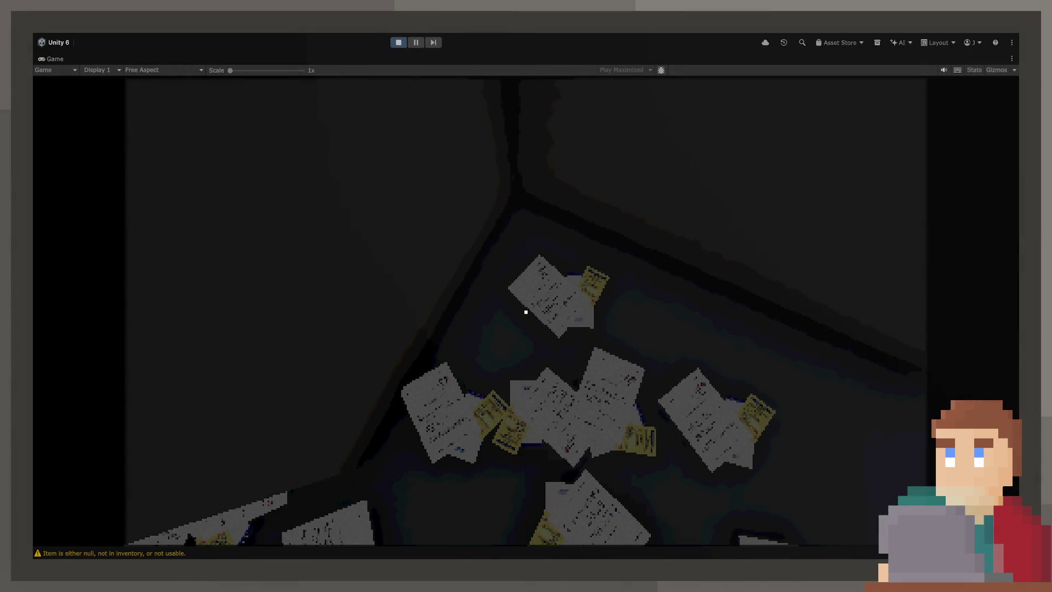
{"action": "key", "text": "e"}
{"action": "key", "text": "e"}
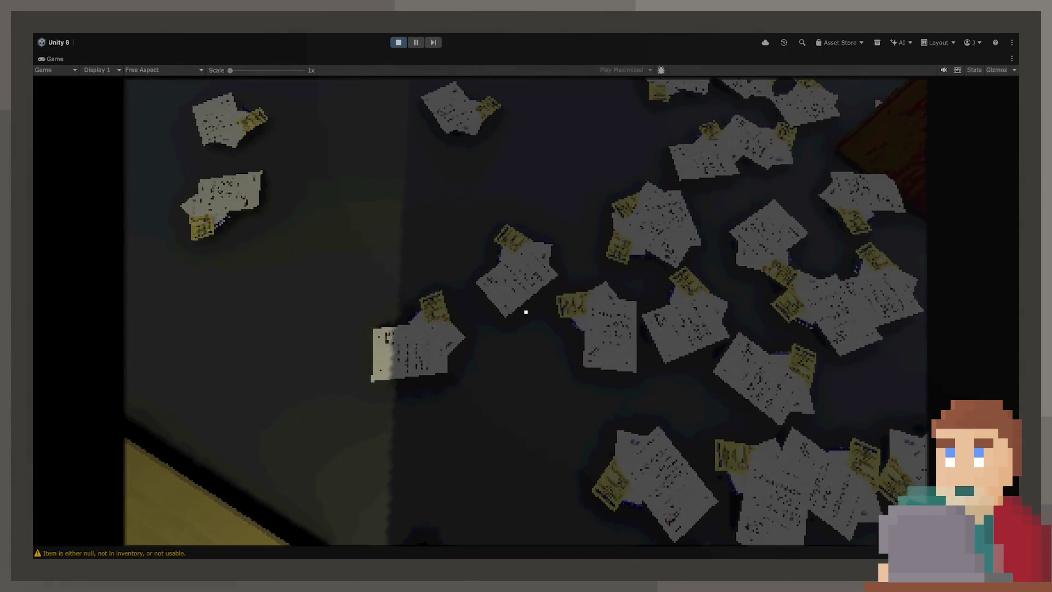
{"action": "key", "text": "e"}
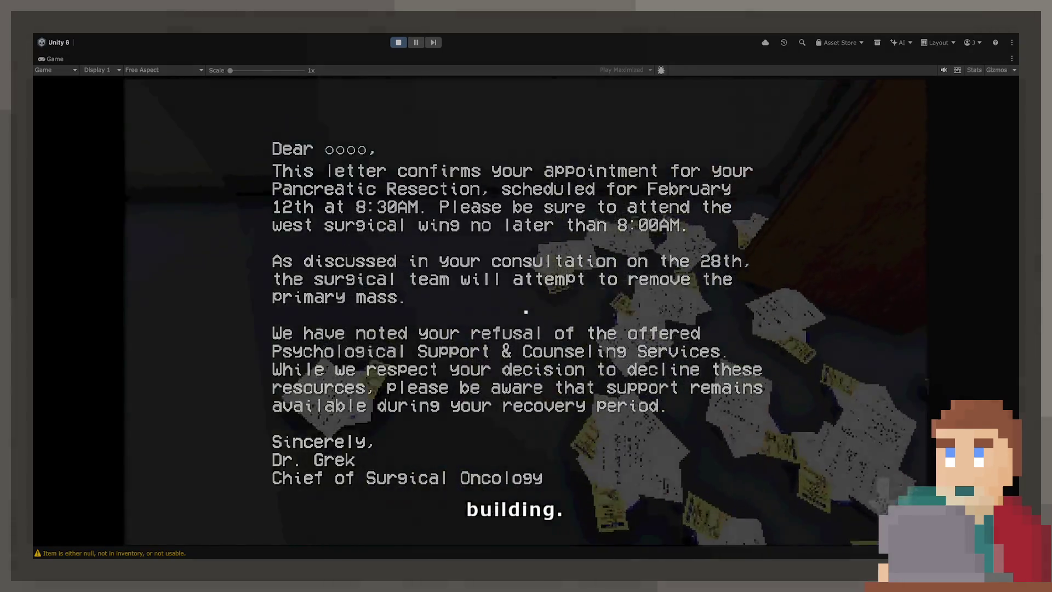
{"action": "key", "text": "e"}
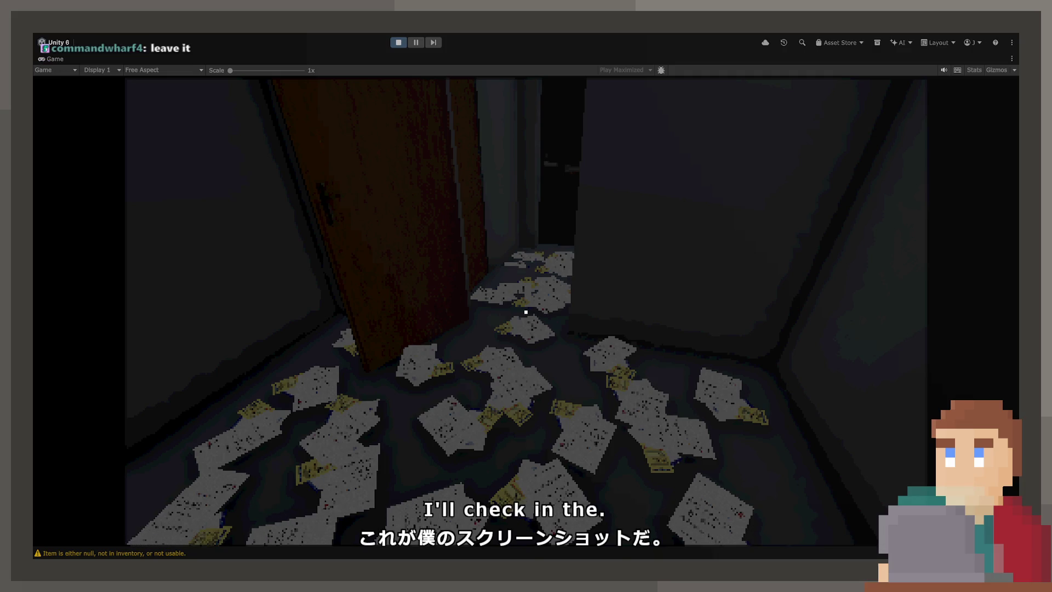
{"action": "left_click", "coordinate": [397, 43]}
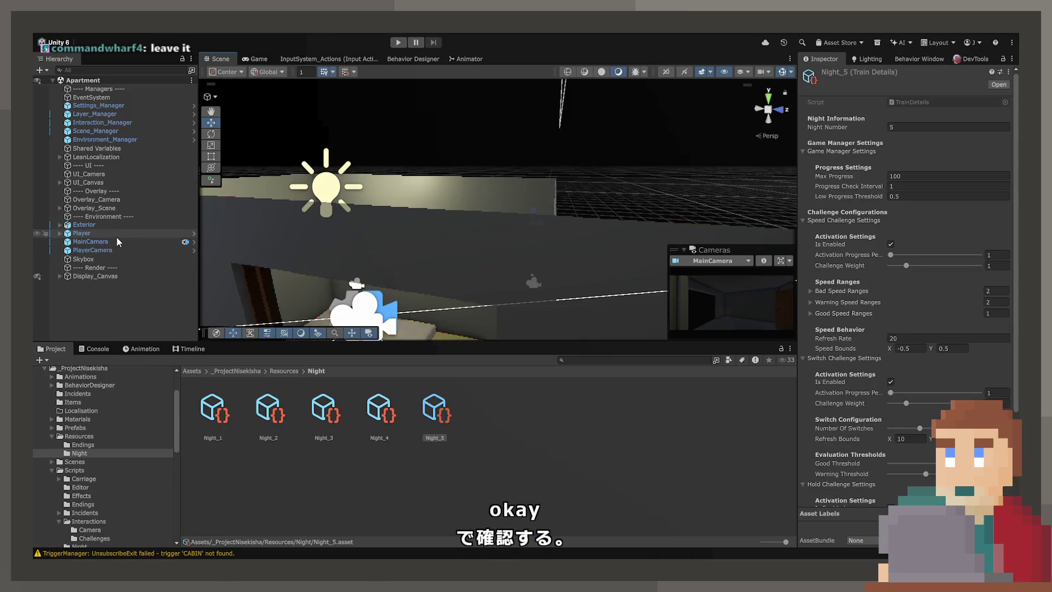
- Add a LetterOverlay On Input Triggered action setting DelayedInput.enabled to false, then enter Play mode
{"action": "left_click", "coordinate": [59, 275]}
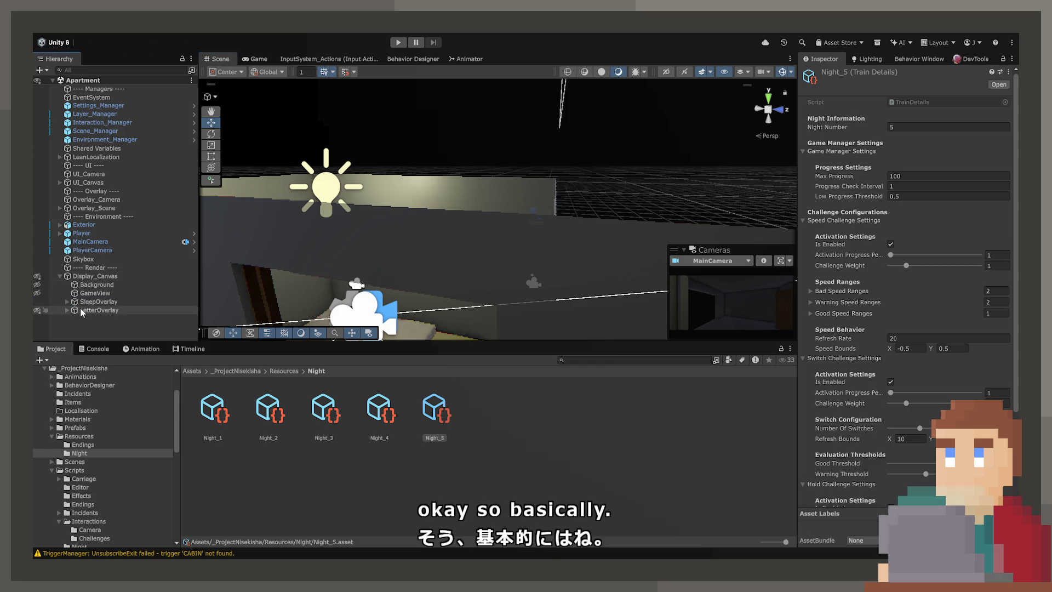
{"action": "scroll", "coordinate": [842, 350], "scroll_direction": "down", "scroll_amount": 10}
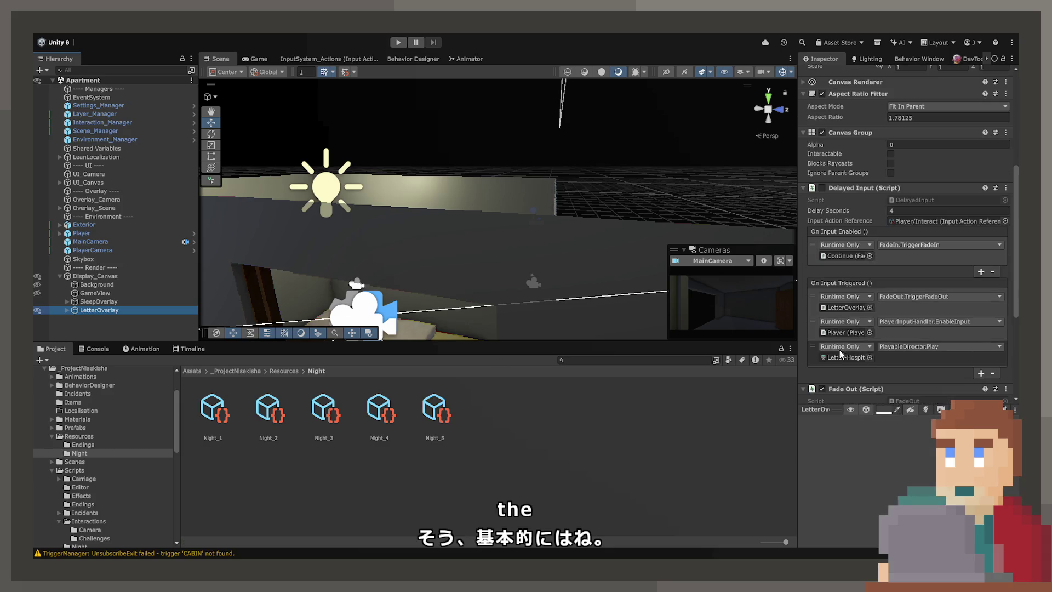
{"action": "left_click", "coordinate": [981, 373]}
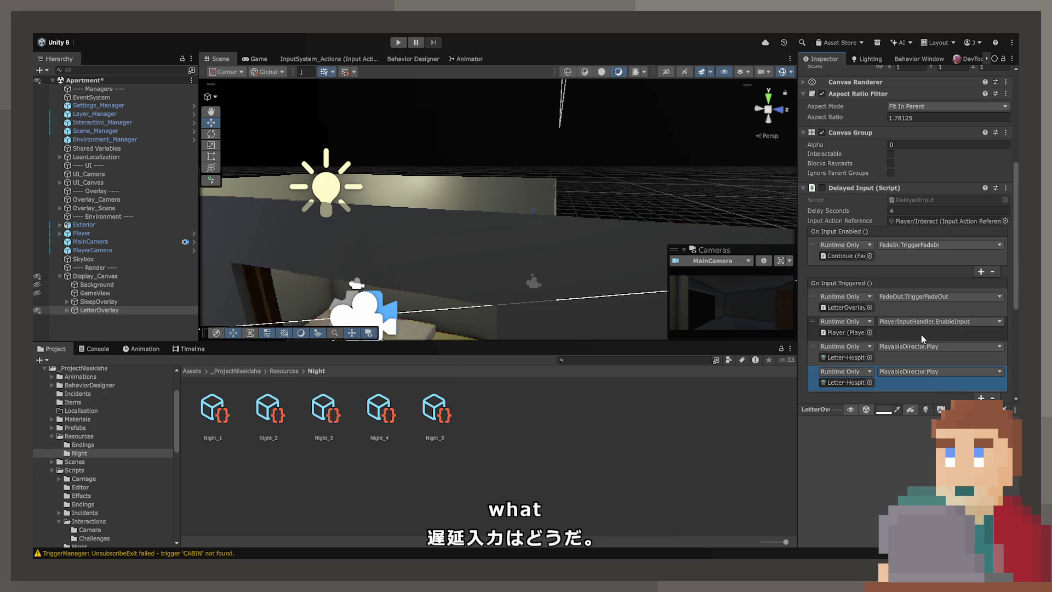
{"action": "scroll", "coordinate": [843, 189], "scroll_direction": "down", "scroll_amount": 5}
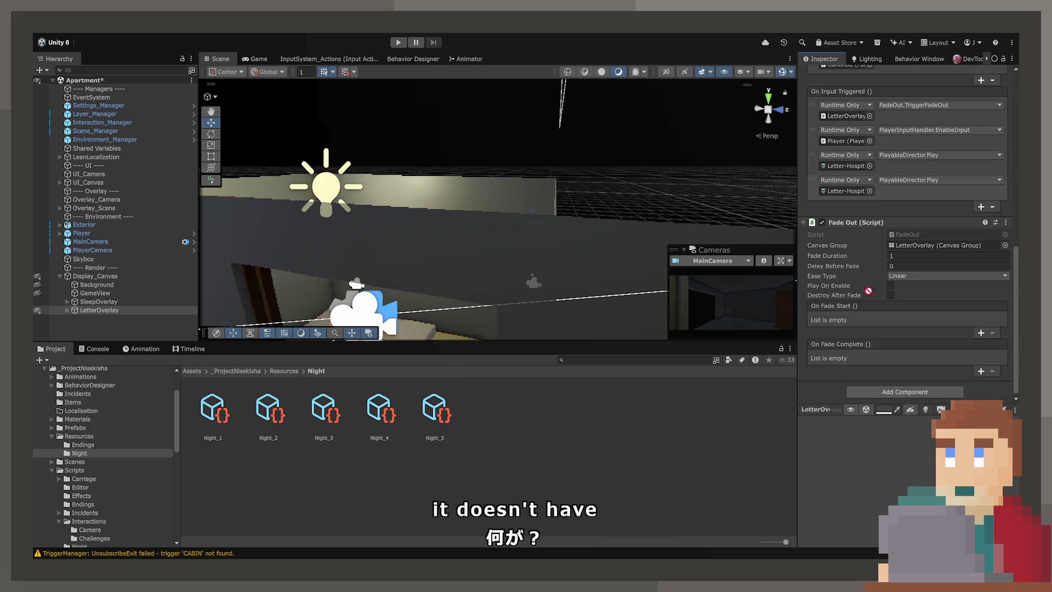
{"action": "scroll", "coordinate": [864, 209], "scroll_direction": "up", "scroll_amount": 2}
{"action": "left_click", "coordinate": [932, 252]}
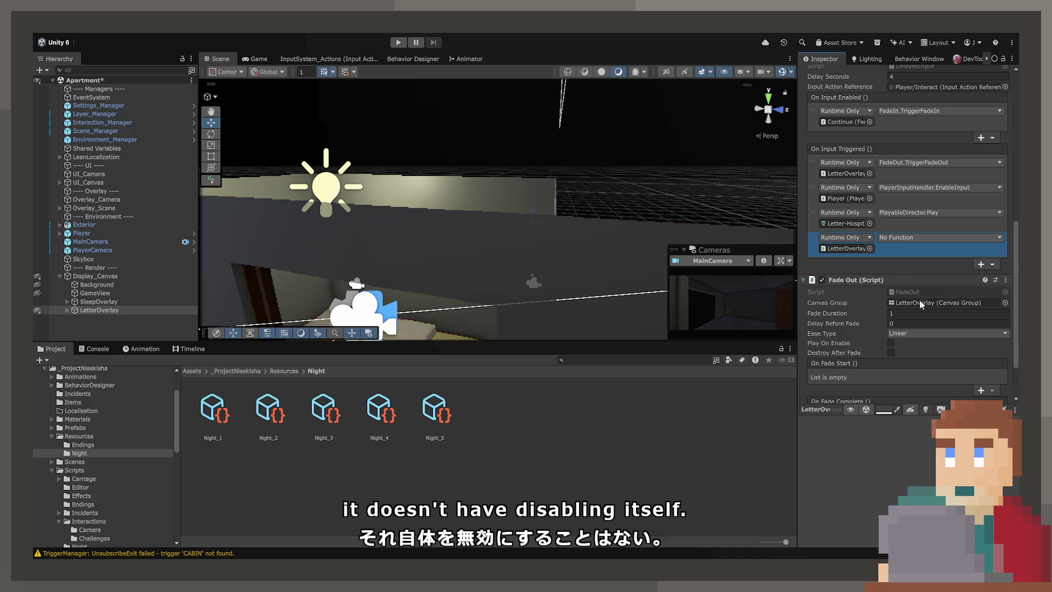
{"action": "left_click", "coordinate": [810, 335]}
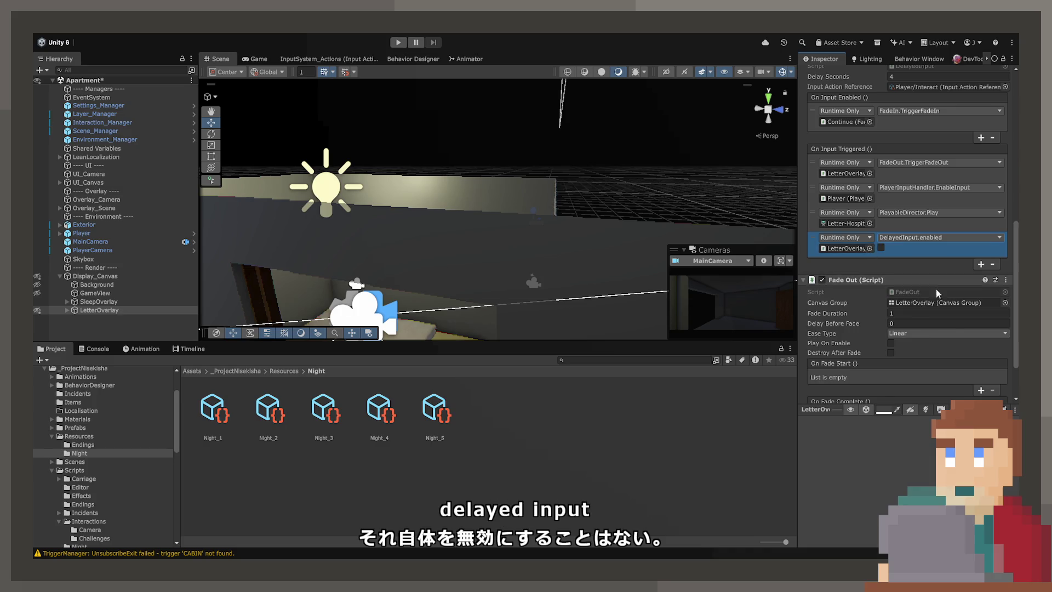
{"action": "scroll", "coordinate": [936, 289], "scroll_direction": "up", "scroll_amount": 1}
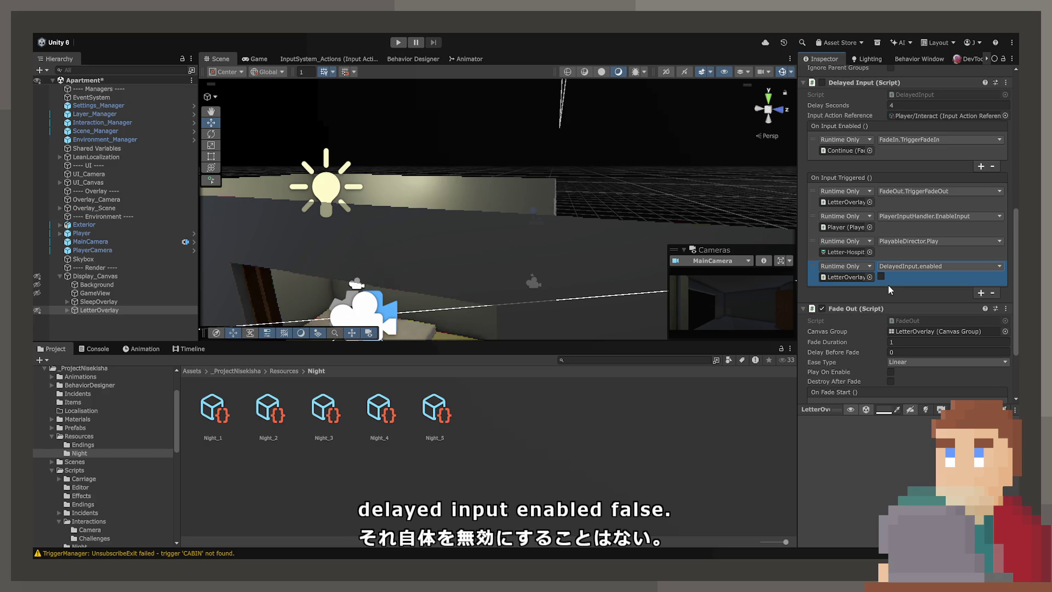
{"action": "left_click", "coordinate": [388, 43]}
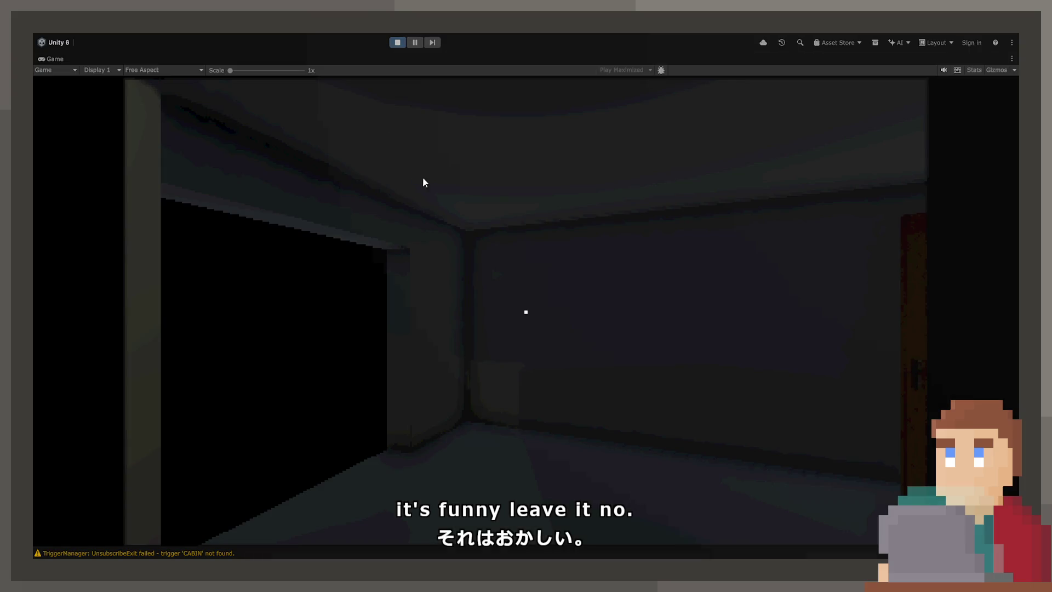
- Walk to the hospital envelope, read and dismiss its letter, then use the mattress to reach the subway carriage
{"action": "key", "text": "w"}
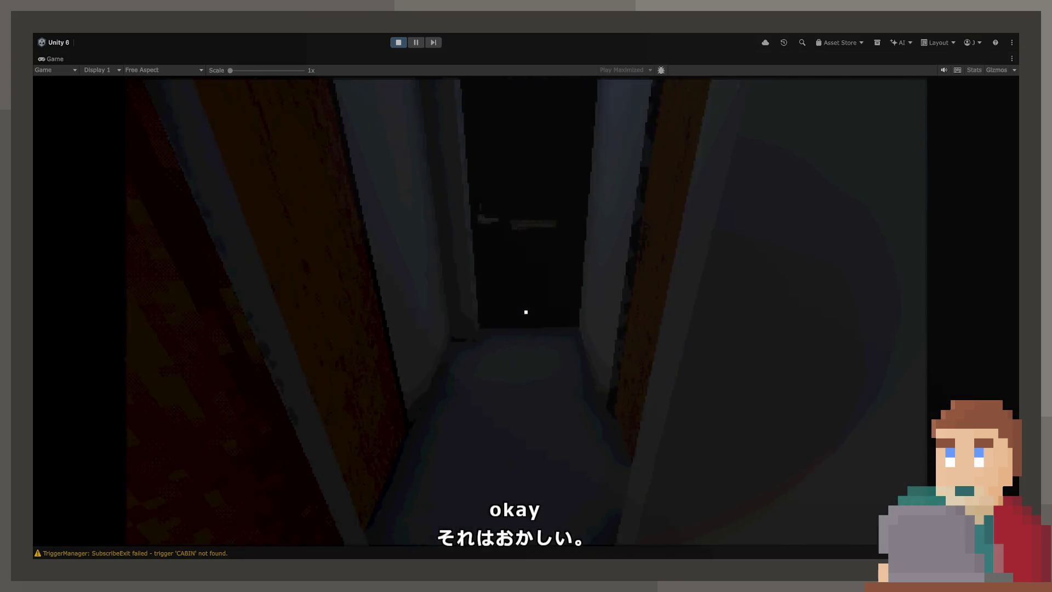
{"action": "left_click", "coordinate": [526, 311]}
{"action": "left_click", "coordinate": [527, 312]}
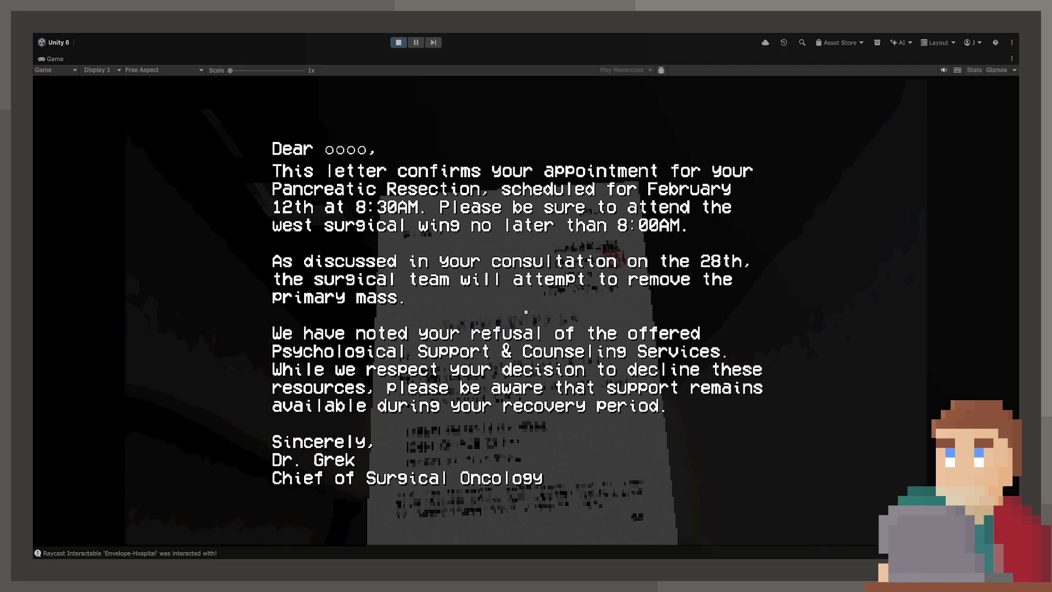
{"action": "left_click", "coordinate": [526, 312]}
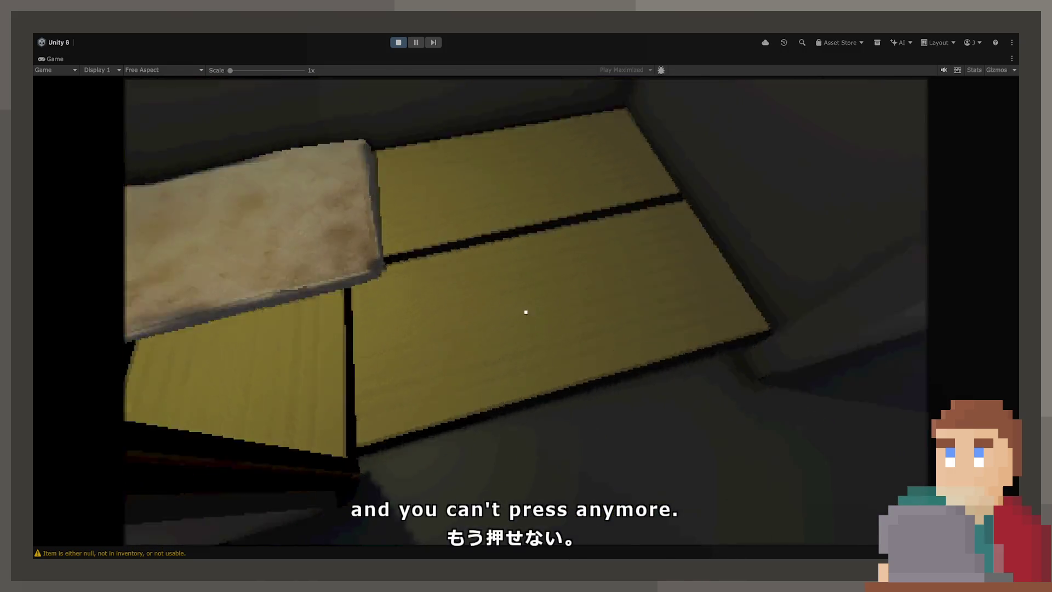
{"action": "left_click", "coordinate": [526, 312]}
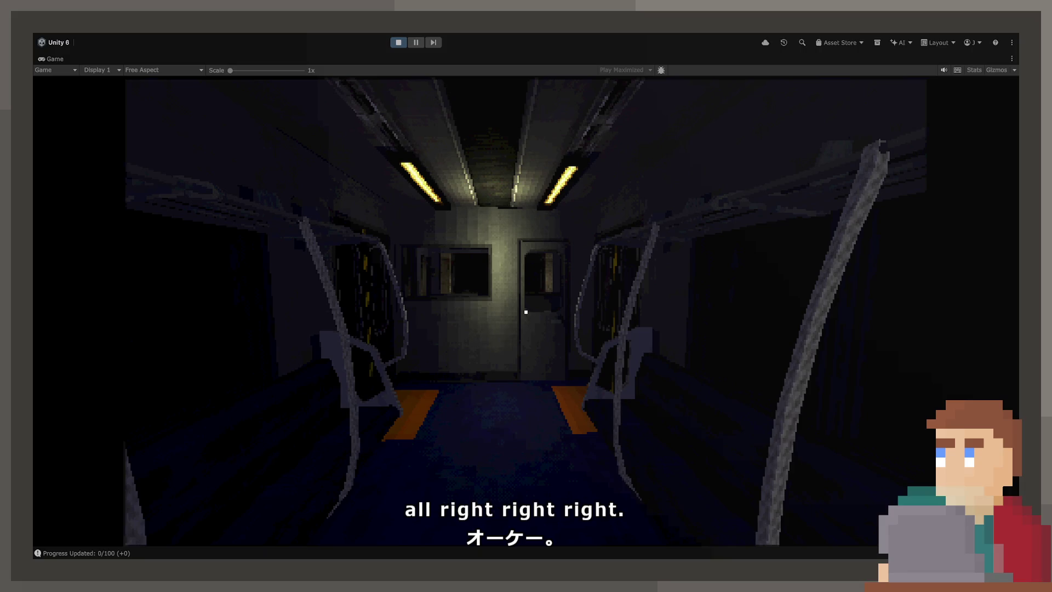
- Stop the running game once the train carriage is reached
{"action": "left_click", "coordinate": [398, 42]}
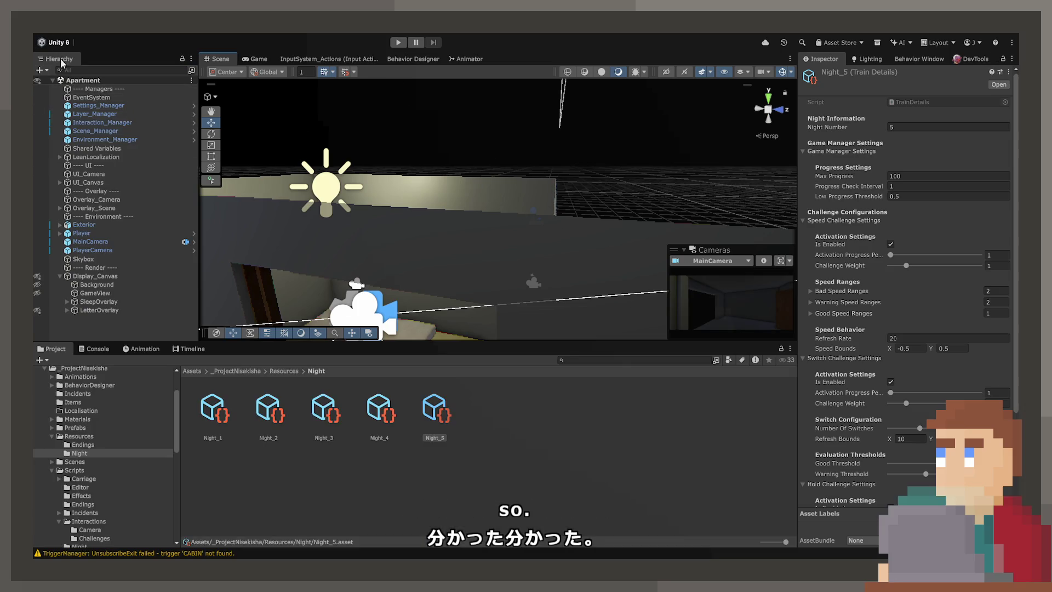
- Enlarge the Scene view over the project files, hide gizmos, and orbit to face the driver's console
{"action": "mouse_move", "coordinate": [419, 166]}
{"action": "left_mouse_down"}
{"action": "mouse_move", "coordinate": [303, 249]}
{"action": "mouse_move", "coordinate": [356, 236]}
{"action": "left_mouse_up"}
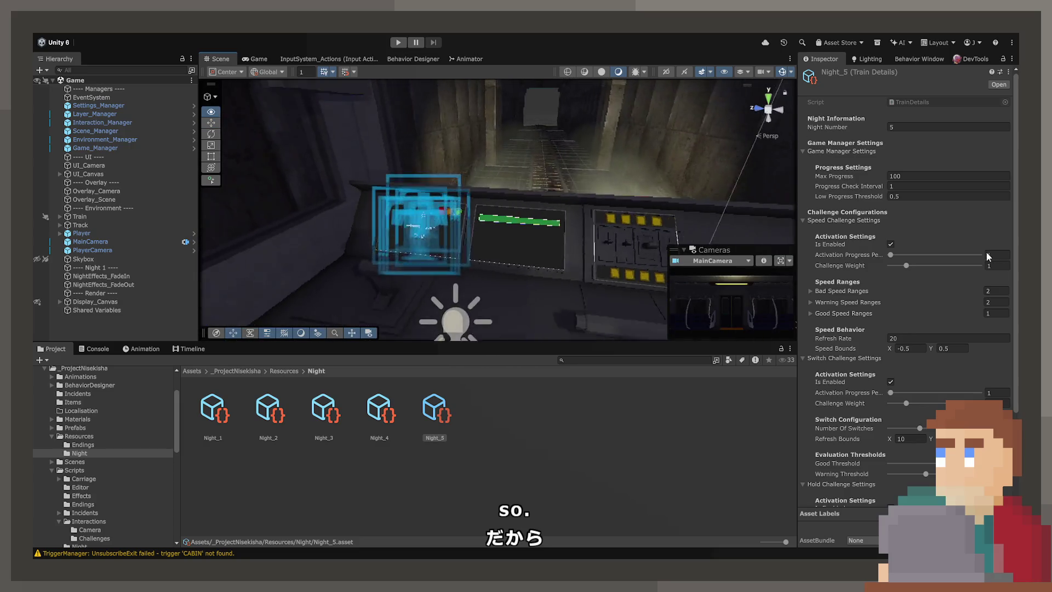
{"action": "left_click_drag", "start_coordinate": [752, 344], "coordinate": [752, 497]}
{"action": "mouse_move", "coordinate": [608, 379]}
{"action": "left_mouse_down"}
{"action": "mouse_move", "coordinate": [545, 360]}
{"action": "mouse_move", "coordinate": [488, 363]}
{"action": "left_mouse_up"}
{"action": "left_click", "coordinate": [783, 73]}
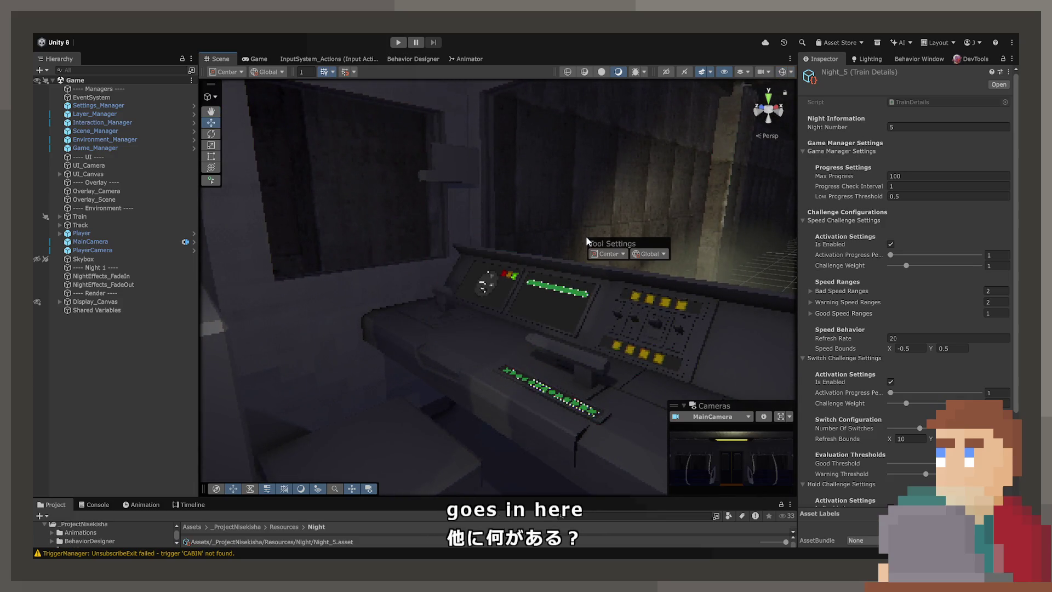
{"action": "mouse_move", "coordinate": [413, 244]}
{"action": "left_mouse_down"}
{"action": "mouse_move", "coordinate": [491, 292]}
{"action": "mouse_move", "coordinate": [457, 293]}
{"action": "mouse_move", "coordinate": [570, 288]}
{"action": "mouse_move", "coordinate": [535, 298]}
{"action": "left_mouse_up"}
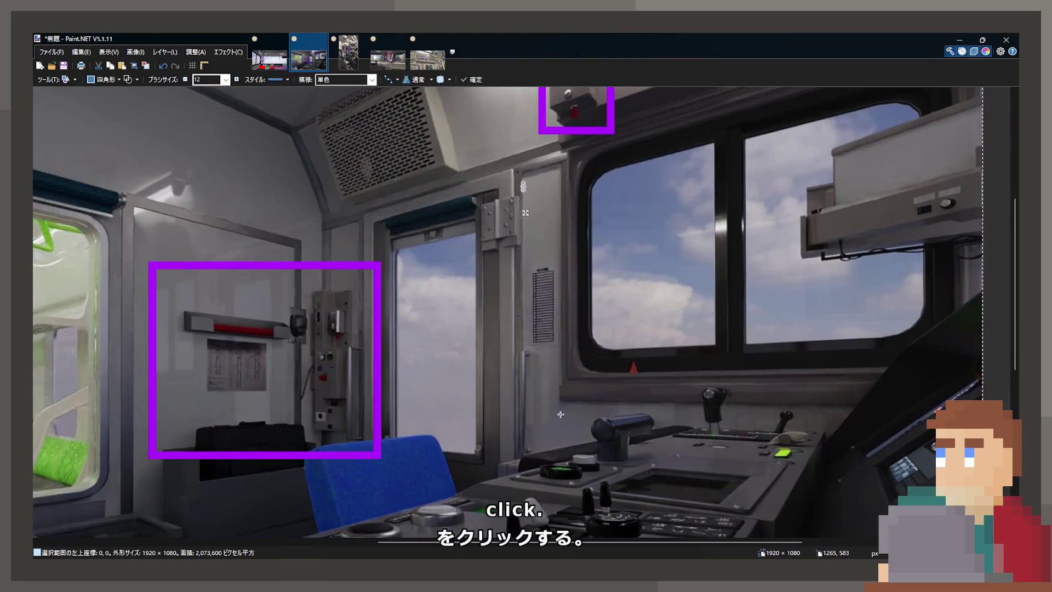
- Inspect the cab floor, discard a trial pedal outline, and bring up the red-boxed dashboard image
{"action": "scroll", "coordinate": [487, 394], "scroll_direction": "up", "scroll_amount": 3}
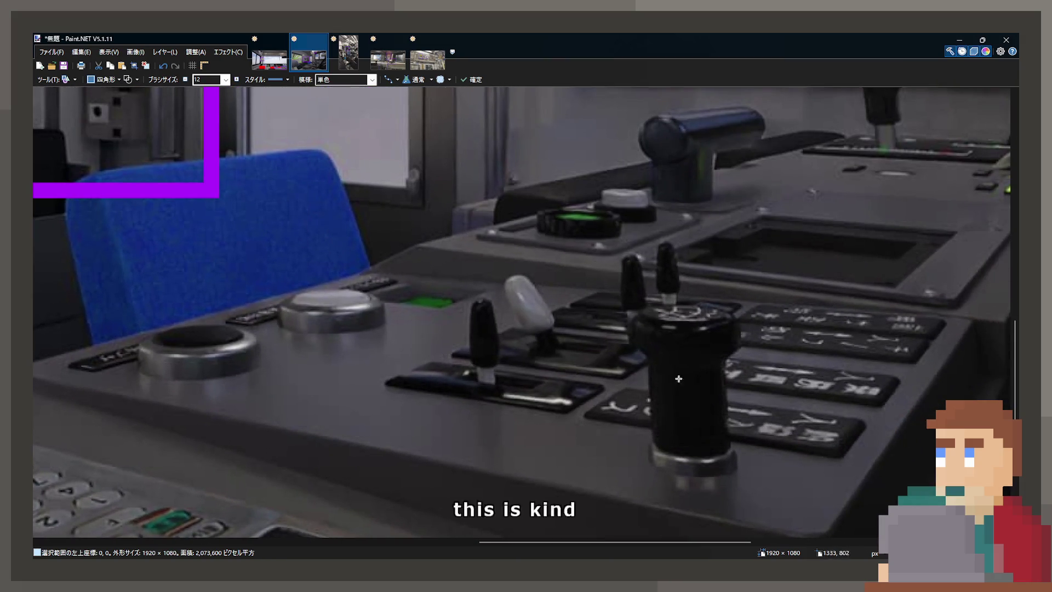
{"action": "scroll", "coordinate": [679, 379], "scroll_direction": "down", "scroll_amount": 3}
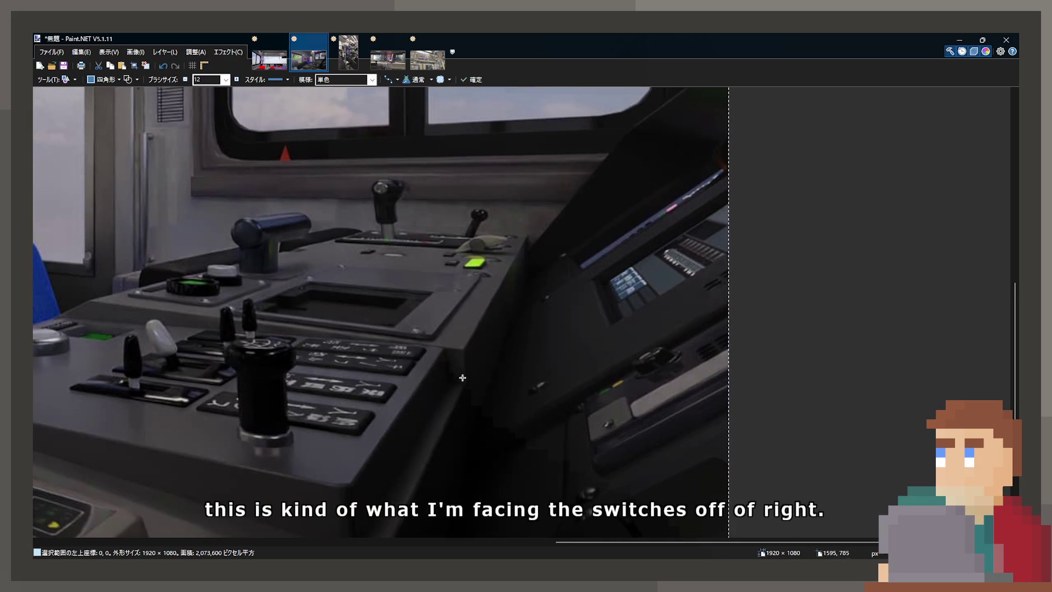
{"action": "scroll", "coordinate": [463, 377], "scroll_direction": "left", "scroll_amount": 5}
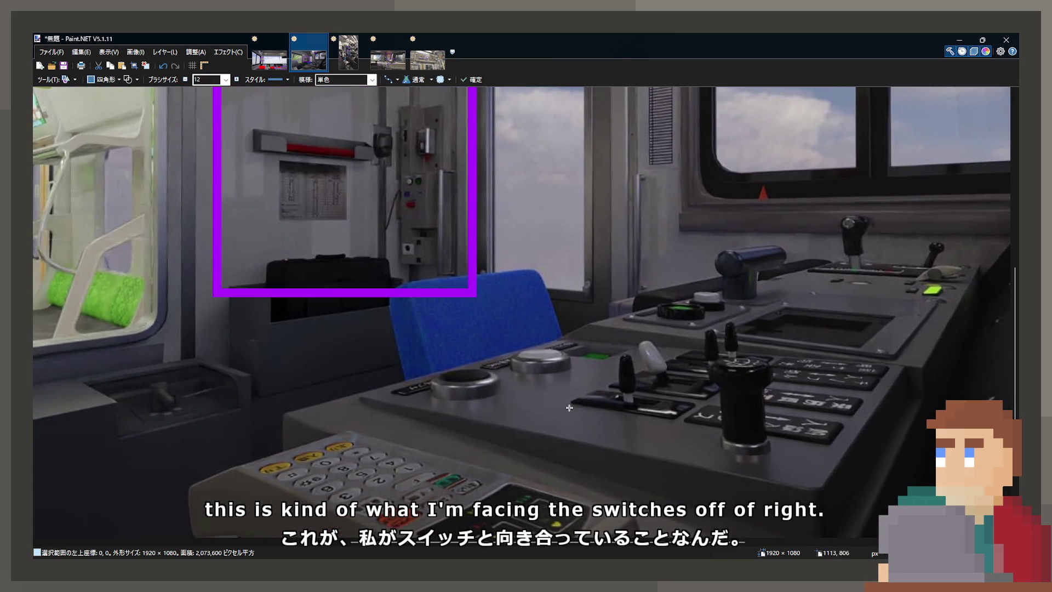
{"action": "left_click_drag", "start_coordinate": [569, 407], "coordinate": [639, 287]}
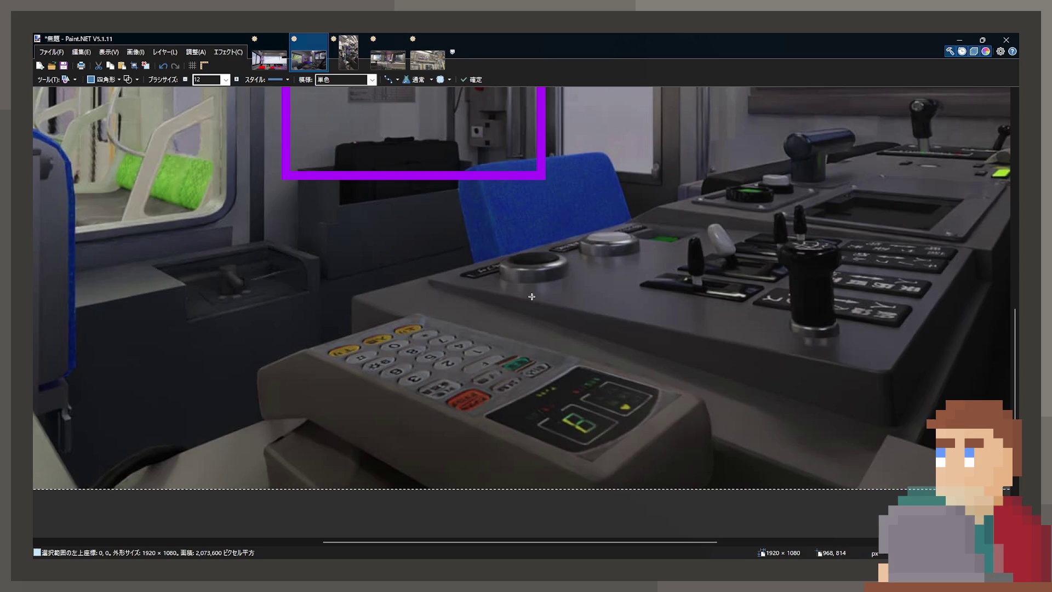
{"action": "mouse_move", "coordinate": [451, 321]}
{"action": "left_mouse_down"}
{"action": "mouse_move", "coordinate": [505, 255]}
{"action": "mouse_move", "coordinate": [489, 237]}
{"action": "mouse_move", "coordinate": [435, 305]}
{"action": "mouse_move", "coordinate": [521, 298]}
{"action": "mouse_move", "coordinate": [581, 415]}
{"action": "left_mouse_up"}
{"action": "scroll", "coordinate": [581, 415], "scroll_direction": "up", "scroll_amount": 2}
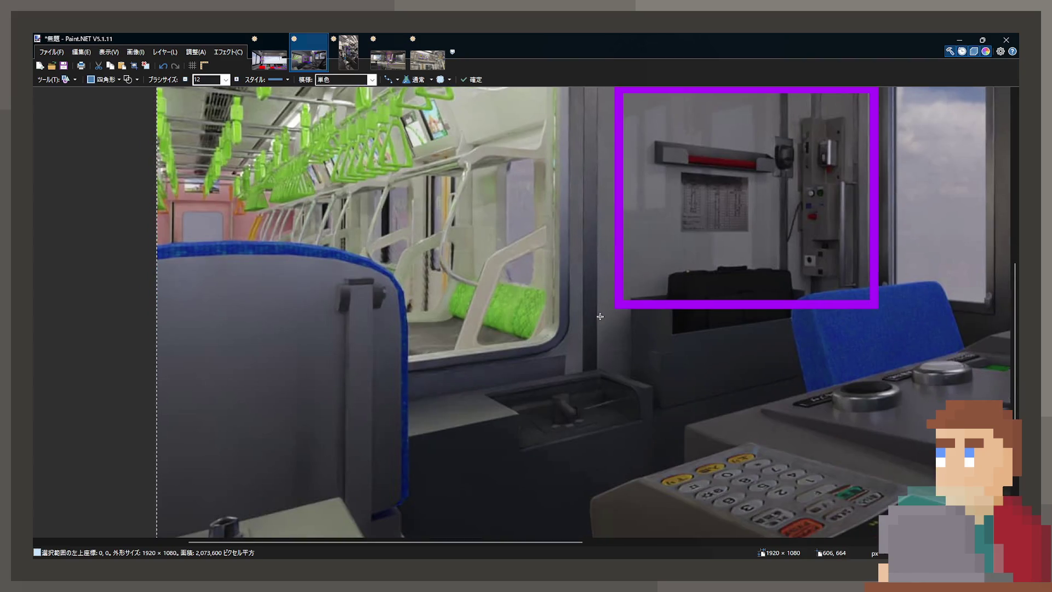
{"action": "mouse_move", "coordinate": [440, 370]}
{"action": "left_mouse_down"}
{"action": "mouse_move", "coordinate": [743, 453]}
{"action": "mouse_move", "coordinate": [774, 487]}
{"action": "left_mouse_up"}
{"action": "key", "text": "ctrl+z"}
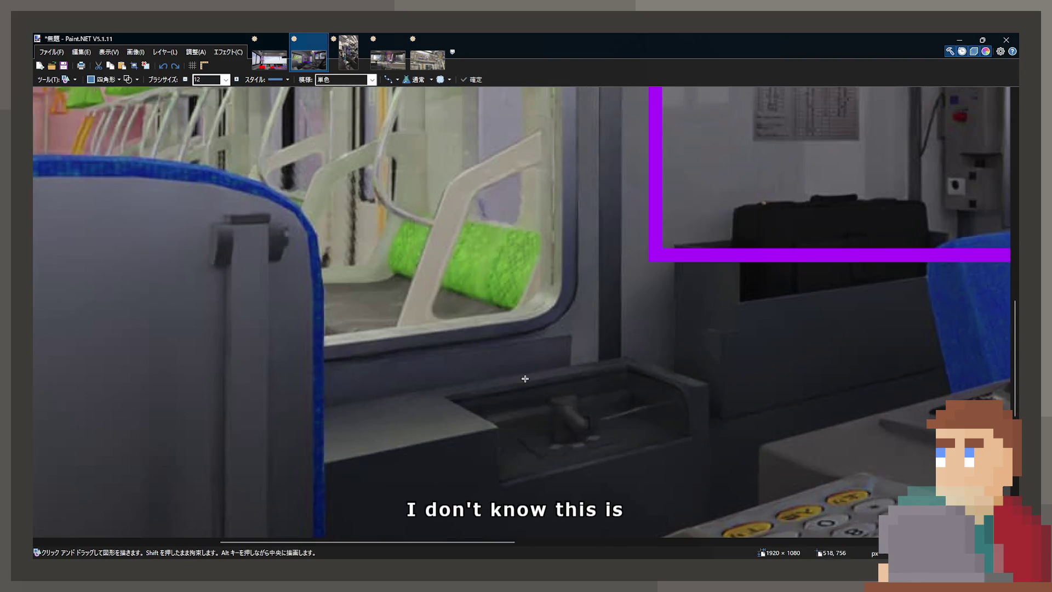
{"action": "scroll", "coordinate": [521, 375], "scroll_direction": "down", "scroll_amount": 5}
{"action": "left_click", "coordinate": [268, 60]}
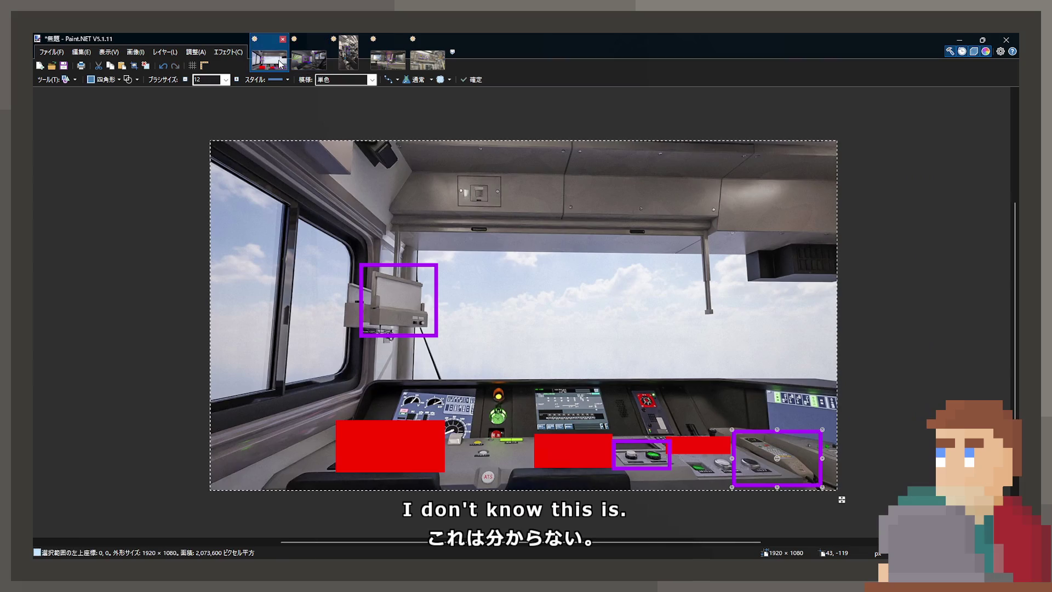
- Commit the purple box around the right-side controls of the cab photo
{"action": "scroll", "coordinate": [664, 311], "scroll_direction": "up", "scroll_amount": 2}
{"action": "scroll", "coordinate": [664, 312], "scroll_direction": "up", "scroll_amount": 2}
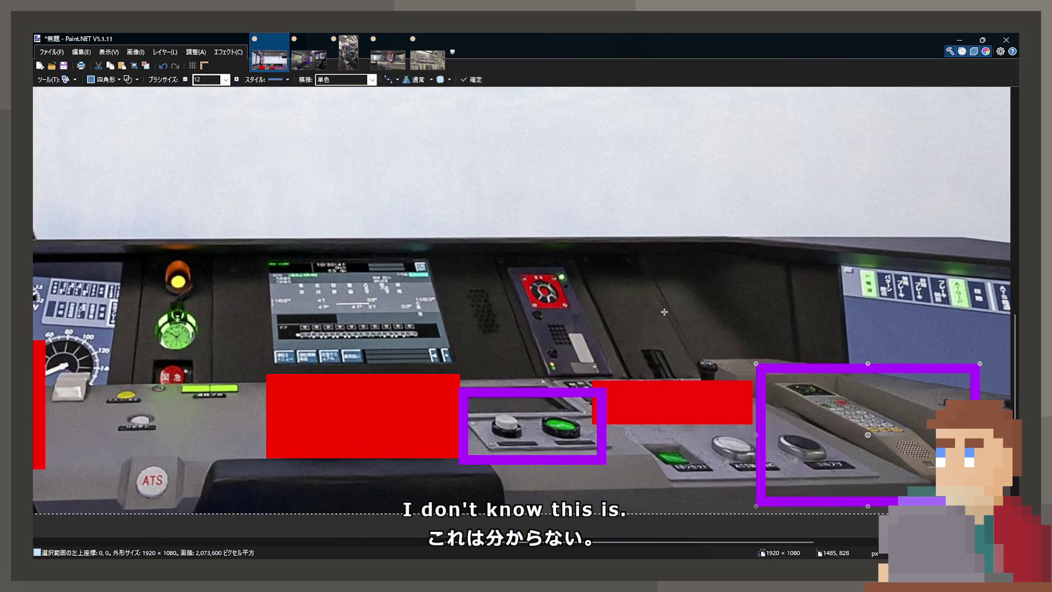
{"action": "scroll", "coordinate": [457, 240], "scroll_direction": "down", "scroll_amount": 2}
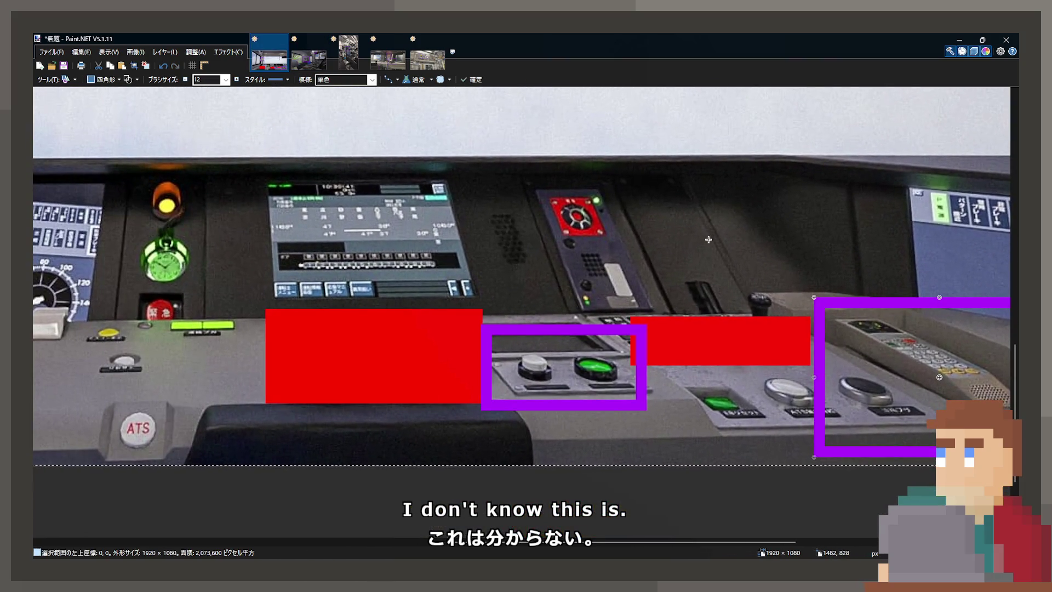
{"action": "key", "text": "Return"}
{"action": "scroll", "coordinate": [526, 357], "scroll_direction": "up", "scroll_amount": 2}
{"action": "scroll", "coordinate": [526, 357], "scroll_direction": "down", "scroll_amount": 2}
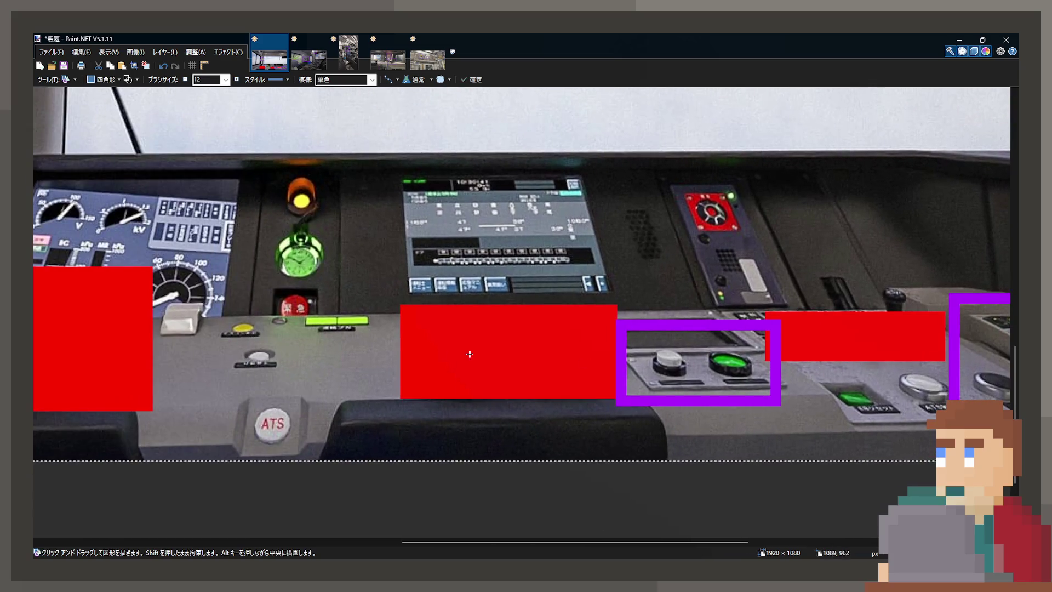
{"action": "scroll", "coordinate": [581, 355], "scroll_direction": "up", "scroll_amount": 1}
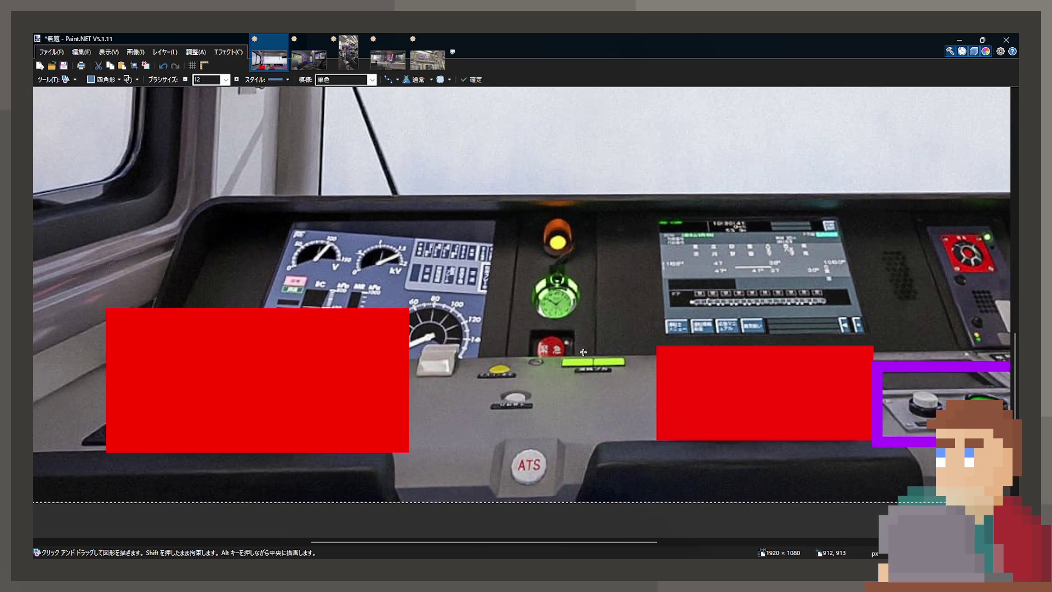
{"action": "scroll", "coordinate": [582, 317], "scroll_direction": "up", "scroll_amount": 1}
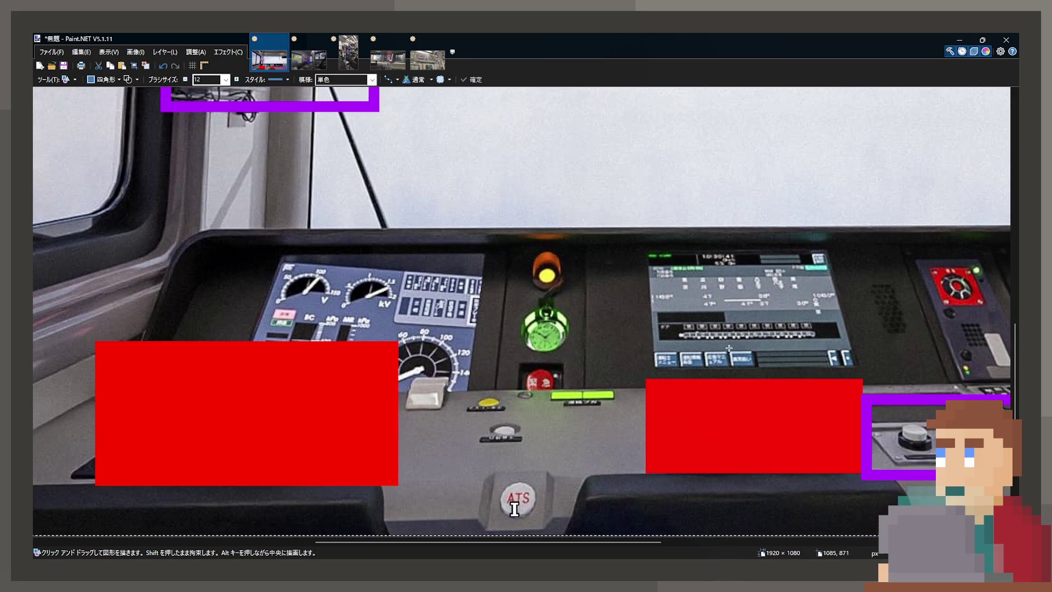
{"action": "scroll", "coordinate": [465, 273], "scroll_direction": "down", "scroll_amount": 2}
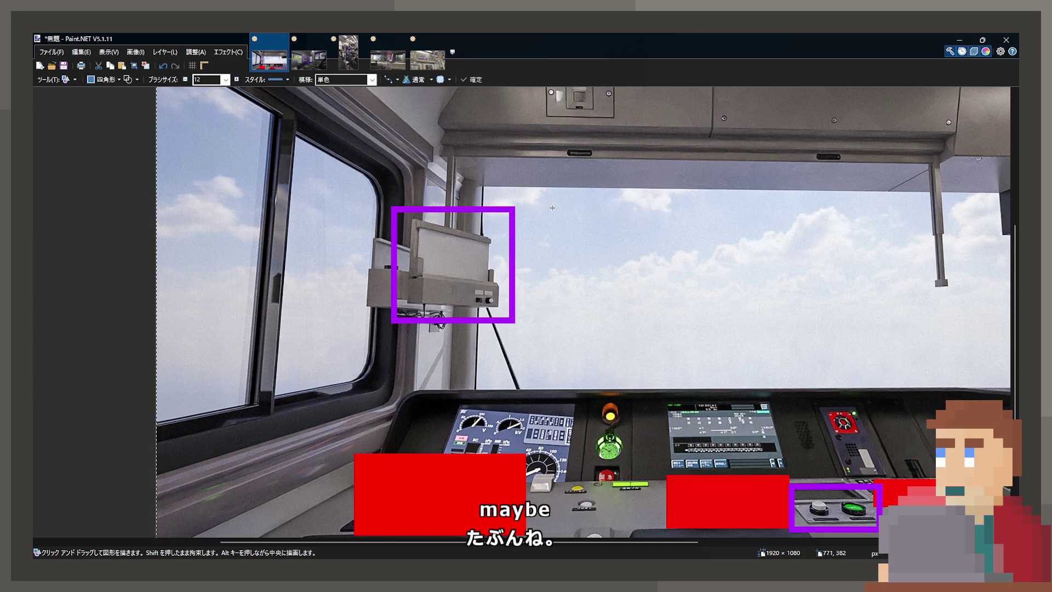
- Zoom around the boxed tablet, then create a new blank 1559 × 875 image
{"action": "scroll", "coordinate": [434, 258], "scroll_direction": "up", "scroll_amount": 2}
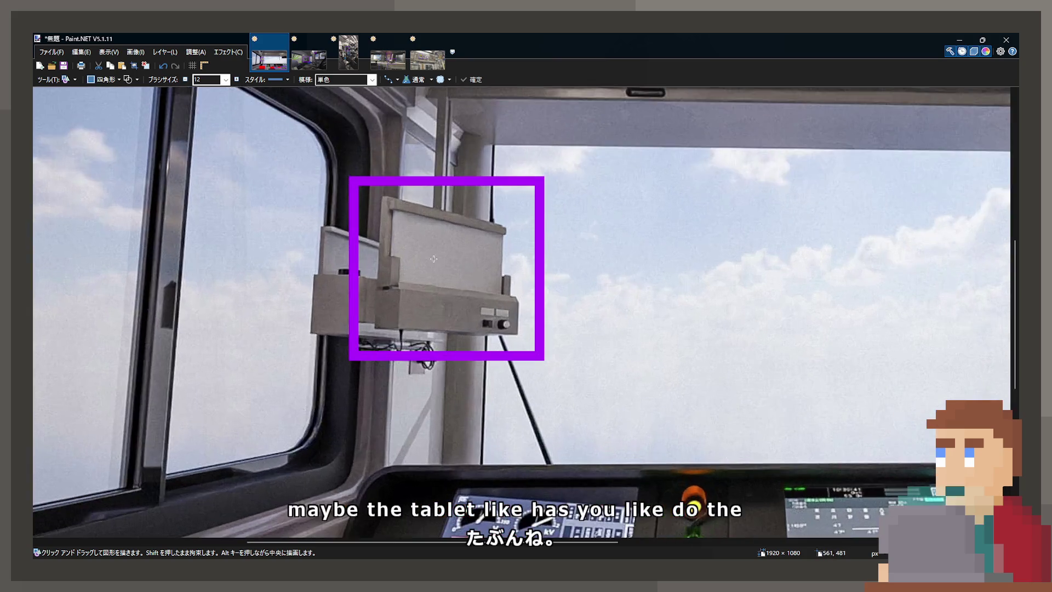
{"action": "scroll", "coordinate": [433, 259], "scroll_direction": "up", "scroll_amount": 1}
{"action": "scroll", "coordinate": [477, 298], "scroll_direction": "up", "scroll_amount": 1}
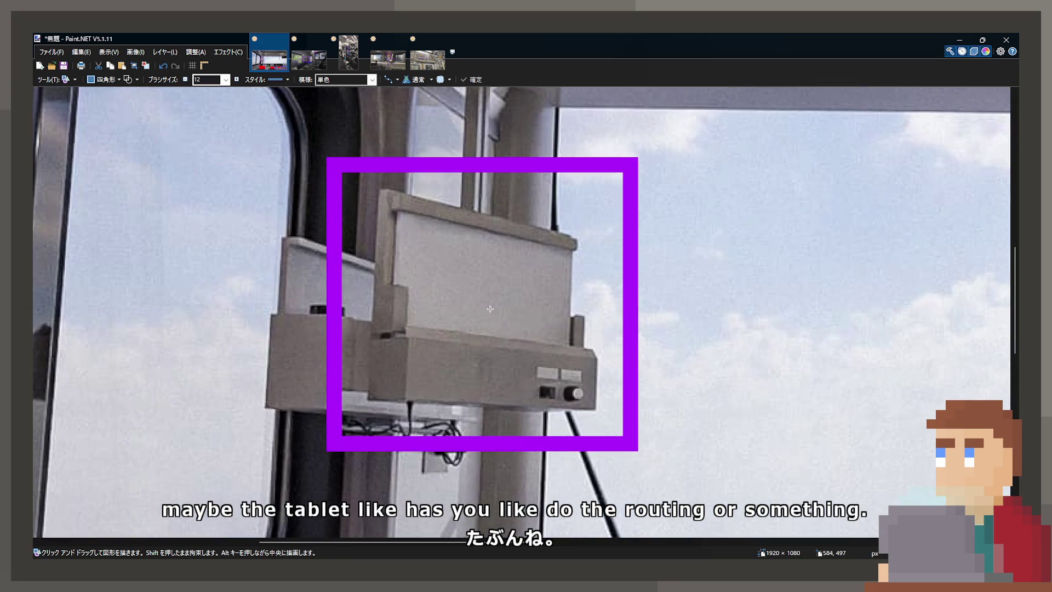
{"action": "scroll", "coordinate": [436, 279], "scroll_direction": "down", "scroll_amount": 2}
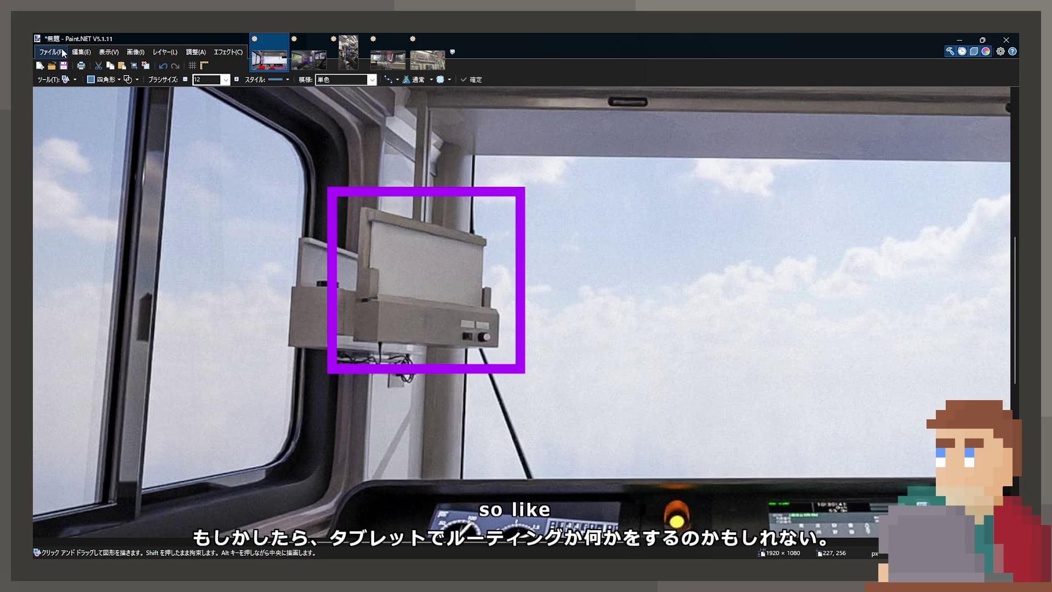
{"action": "key", "text": "ctrl+alt+v"}
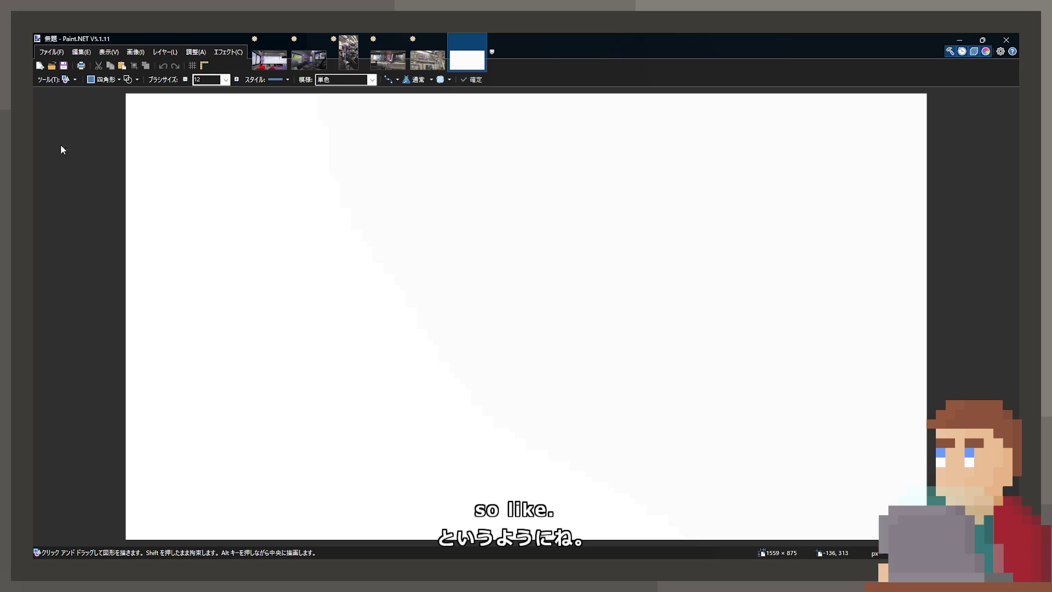
- Invert the canvas to black and draw a small green start box on the left
{"action": "key", "text": "ctrl+shift+i"}
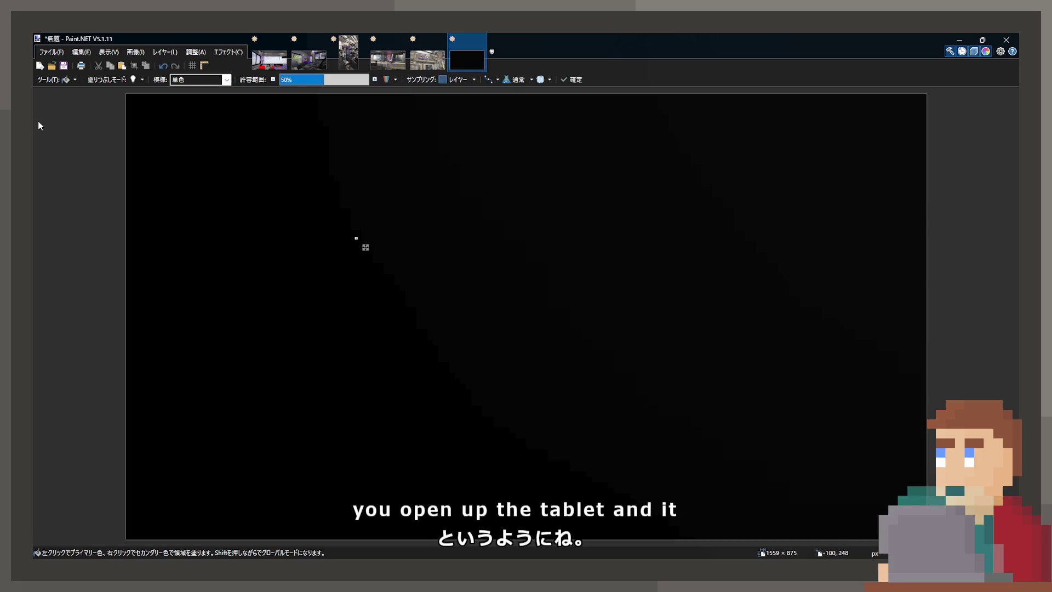
{"action": "key", "text": "s"}
{"action": "key", "text": "o"}
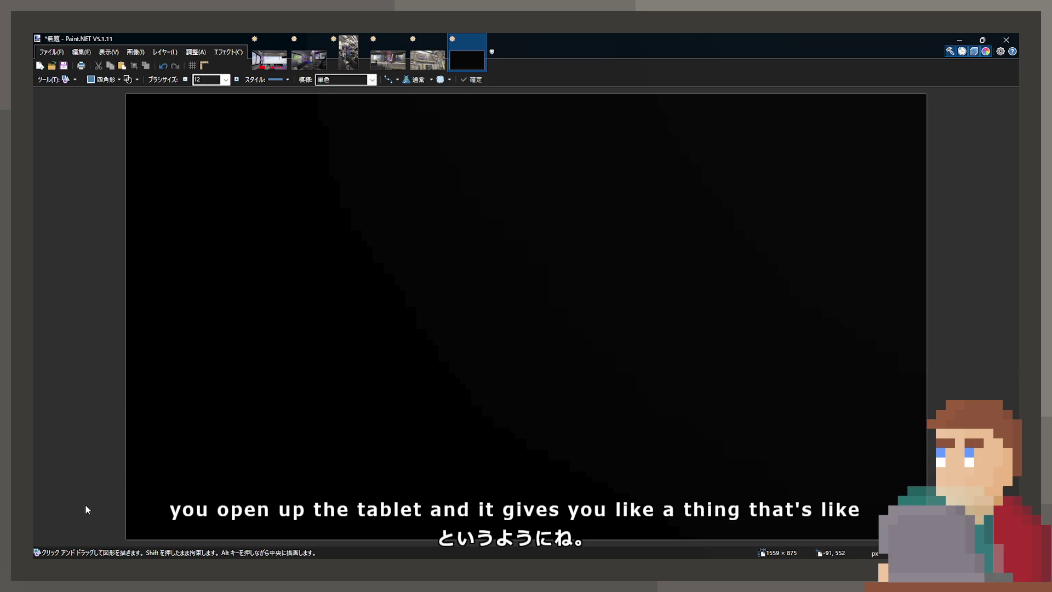
{"action": "mouse_move", "coordinate": [234, 278]}
{"action": "left_mouse_down"}
{"action": "mouse_move", "coordinate": [344, 308]}
{"action": "mouse_move", "coordinate": [240, 296]}
{"action": "left_mouse_up"}
{"action": "key", "text": "Return"}
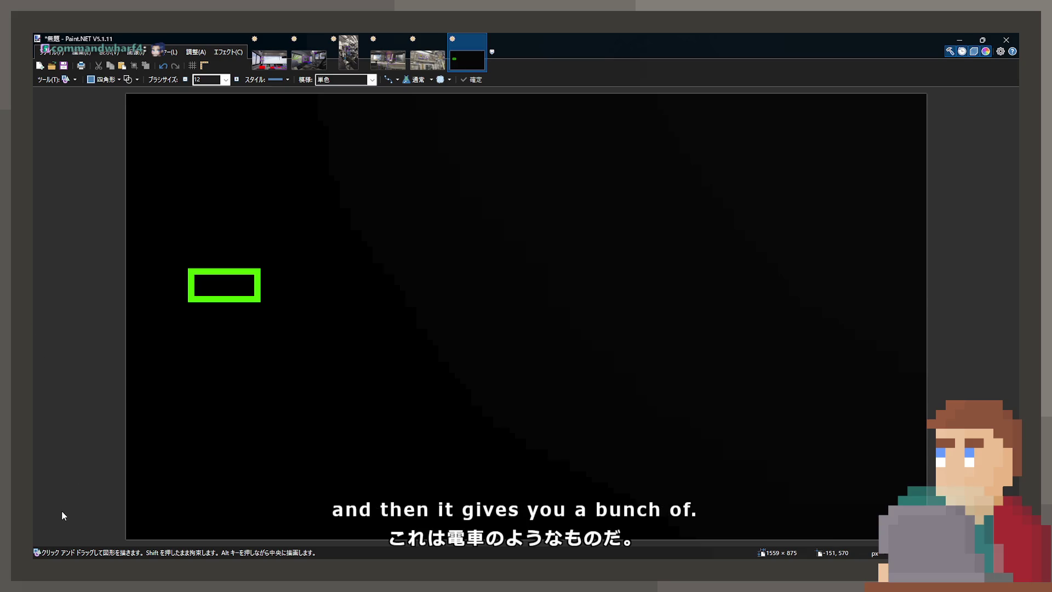
- Draw two brown curved rails from the green box, one bending up and one down
{"action": "key", "text": "o"}
{"action": "left_click_drag", "start_coordinate": [260, 284], "coordinate": [461, 222]}
{"action": "left_click_drag", "start_coordinate": [327, 264], "coordinate": [345, 280]}
{"action": "mouse_move", "coordinate": [395, 243]}
{"action": "left_mouse_down"}
{"action": "mouse_move", "coordinate": [350, 238]}
{"action": "mouse_move", "coordinate": [367, 233]}
{"action": "left_mouse_up"}
{"action": "key", "text": "Return"}
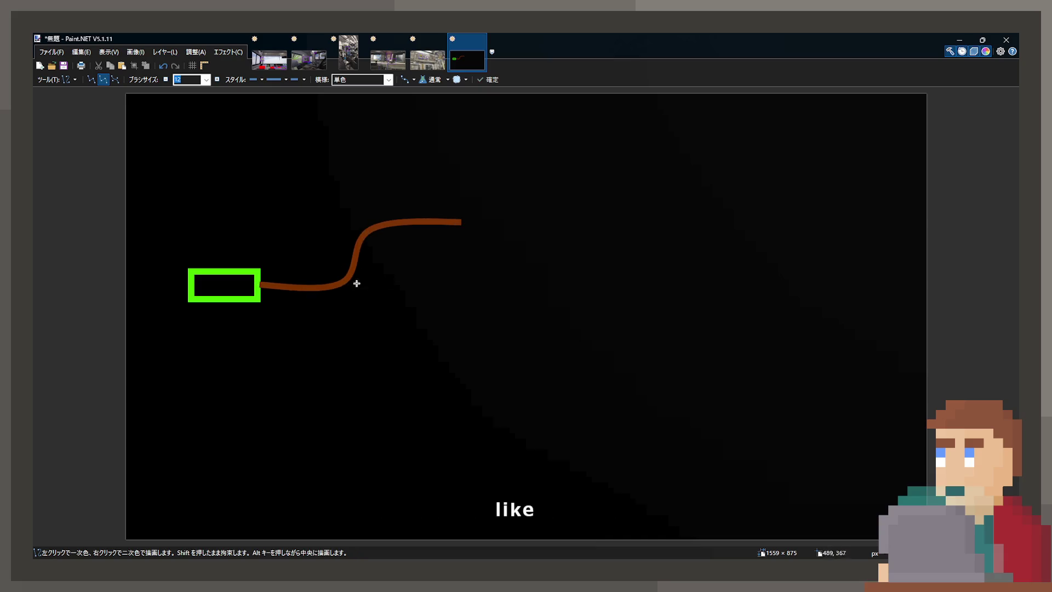
{"action": "left_click_drag", "start_coordinate": [260, 284], "coordinate": [469, 329]}
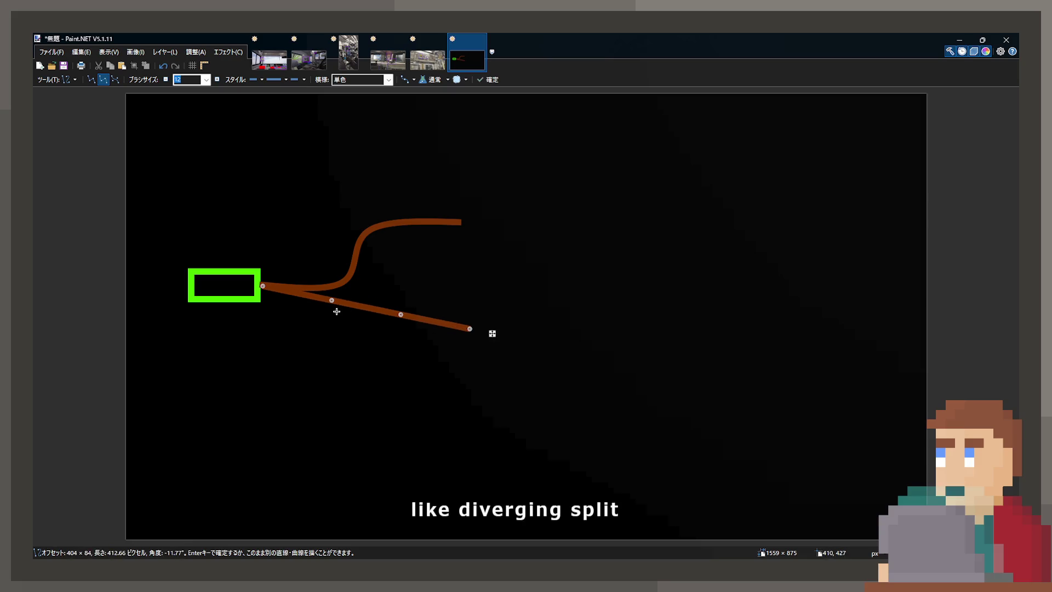
{"action": "mouse_move", "coordinate": [340, 301]}
{"action": "left_mouse_down"}
{"action": "mouse_move", "coordinate": [359, 294]}
{"action": "mouse_move", "coordinate": [382, 333]}
{"action": "left_mouse_up"}
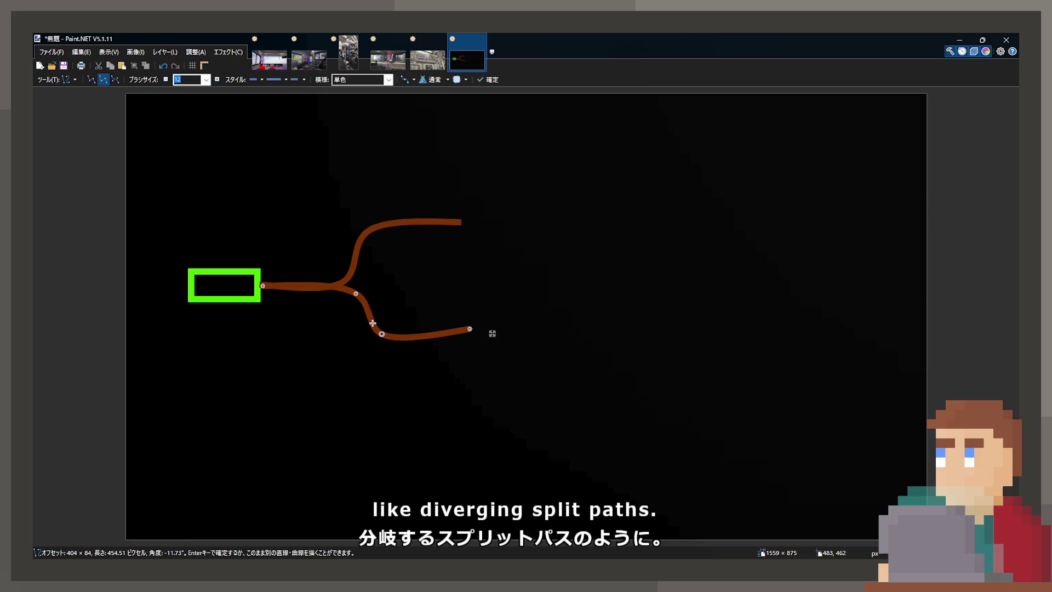
{"action": "left_click_drag", "start_coordinate": [356, 295], "coordinate": [352, 298]}
{"action": "left_click_drag", "start_coordinate": [382, 335], "coordinate": [374, 342]}
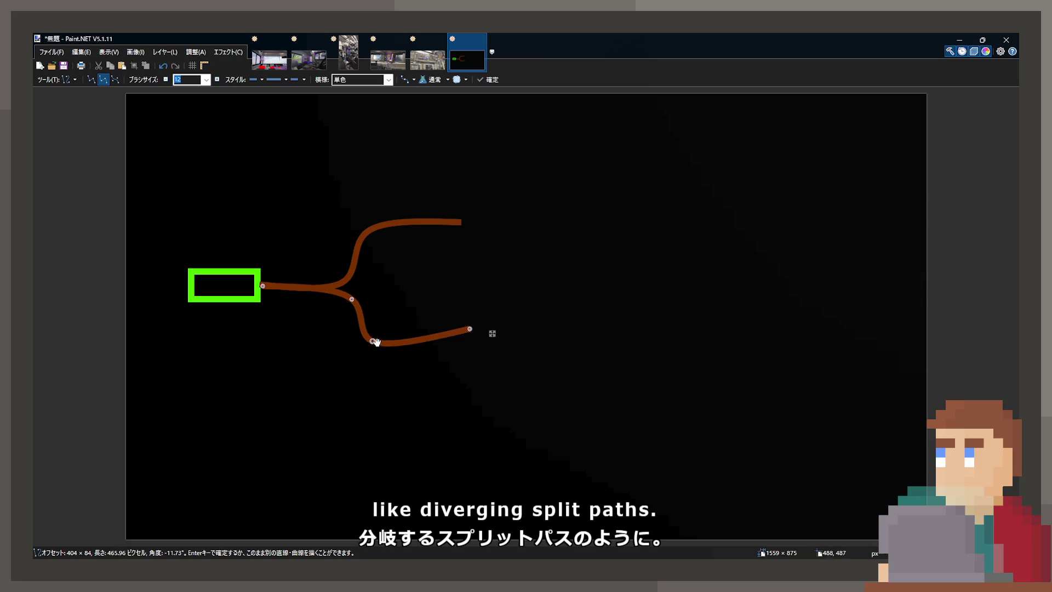
{"action": "left_click_drag", "start_coordinate": [467, 330], "coordinate": [460, 346]}
{"action": "key", "text": "Return"}
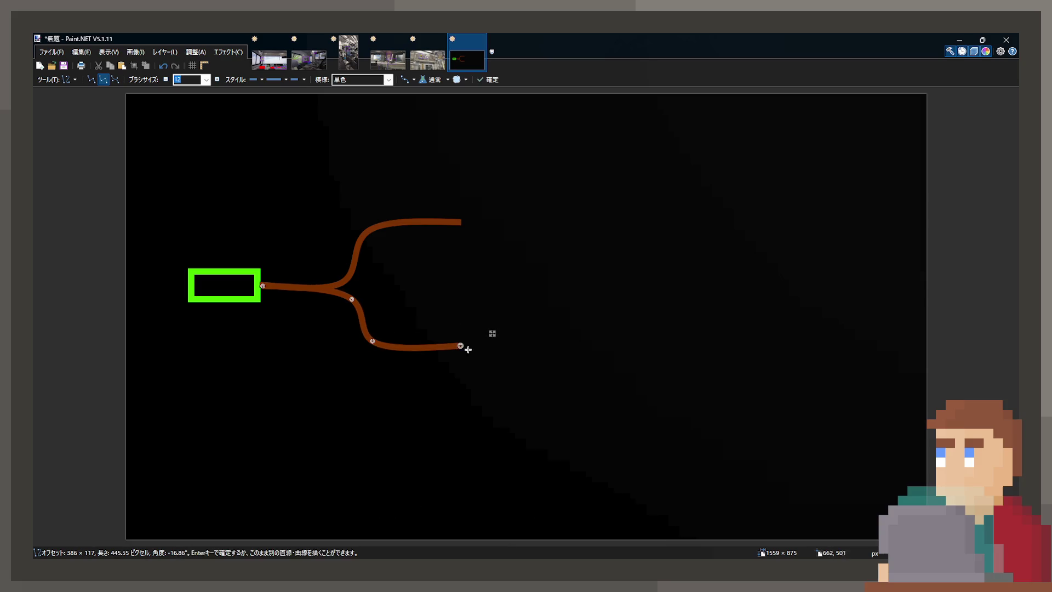
- Split the upper rail into two curves, one rising and one descending
{"action": "left_click_drag", "start_coordinate": [442, 222], "coordinate": [570, 143]}
{"action": "mouse_move", "coordinate": [527, 170]}
{"action": "left_mouse_down"}
{"action": "mouse_move", "coordinate": [536, 175]}
{"action": "mouse_move", "coordinate": [525, 156]}
{"action": "left_mouse_up"}
{"action": "mouse_move", "coordinate": [481, 196]}
{"action": "left_mouse_down"}
{"action": "mouse_move", "coordinate": [483, 214]}
{"action": "mouse_move", "coordinate": [578, 302]}
{"action": "left_mouse_up"}
{"action": "key", "text": "Return"}
{"action": "left_click_drag", "start_coordinate": [495, 250], "coordinate": [502, 235]}
{"action": "mouse_move", "coordinate": [537, 277]}
{"action": "left_mouse_down"}
{"action": "mouse_move", "coordinate": [531, 291]}
{"action": "mouse_move", "coordinate": [578, 301]}
{"action": "left_mouse_up"}
{"action": "key", "text": "Return"}
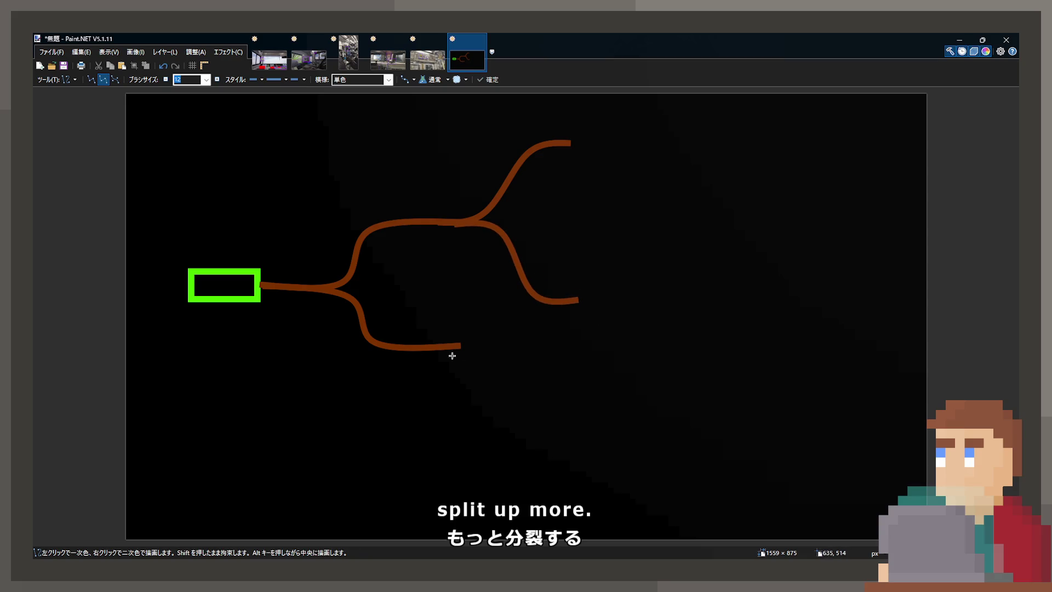
- Add a downward S-curve rail off the end of the lower branch
{"action": "mouse_move", "coordinate": [459, 348]}
{"action": "left_mouse_down"}
{"action": "mouse_move", "coordinate": [533, 314]}
{"action": "mouse_move", "coordinate": [567, 317]}
{"action": "mouse_move", "coordinate": [530, 320]}
{"action": "mouse_move", "coordinate": [497, 343]}
{"action": "mouse_move", "coordinate": [544, 380]}
{"action": "left_mouse_up"}
{"action": "left_click", "coordinate": [536, 348]}
{"action": "key", "text": "ctrl+z"}
{"action": "key", "text": "ctrl+z"}
{"action": "left_click_drag", "start_coordinate": [460, 347], "coordinate": [574, 388]}
{"action": "mouse_move", "coordinate": [497, 360]}
{"action": "left_mouse_down"}
{"action": "mouse_move", "coordinate": [500, 352]}
{"action": "mouse_move", "coordinate": [524, 387]}
{"action": "left_mouse_up"}
{"action": "left_click_drag", "start_coordinate": [503, 352], "coordinate": [505, 356]}
{"action": "left_click_drag", "start_coordinate": [574, 390], "coordinate": [567, 393]}
{"action": "key", "text": "Return"}
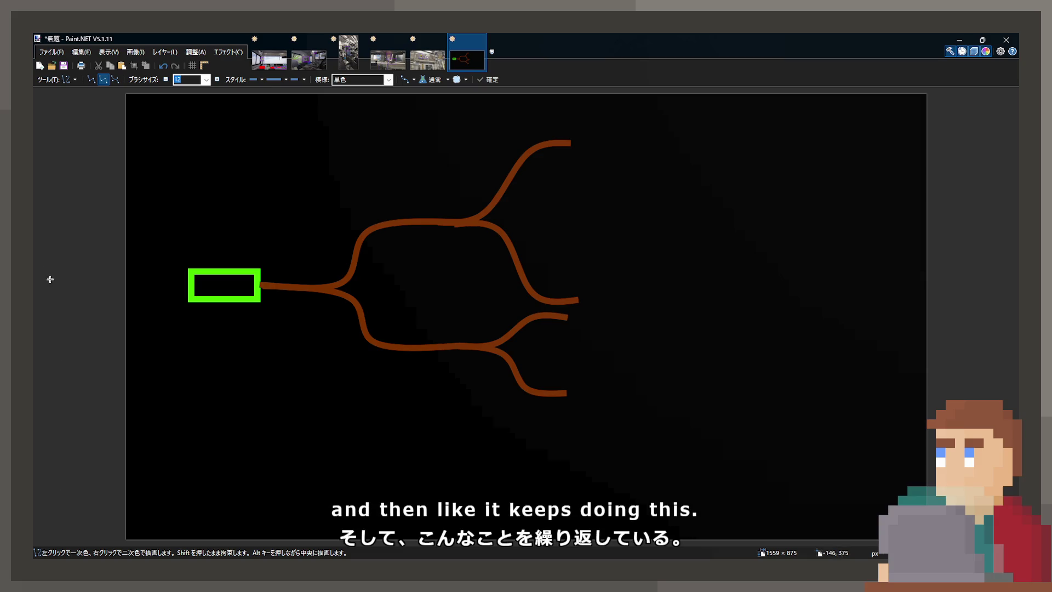
- Draw red boxes at the top, middle and bottom rail ends
{"action": "key", "text": "o"}
{"action": "left_click_drag", "start_coordinate": [572, 124], "coordinate": [619, 162]}
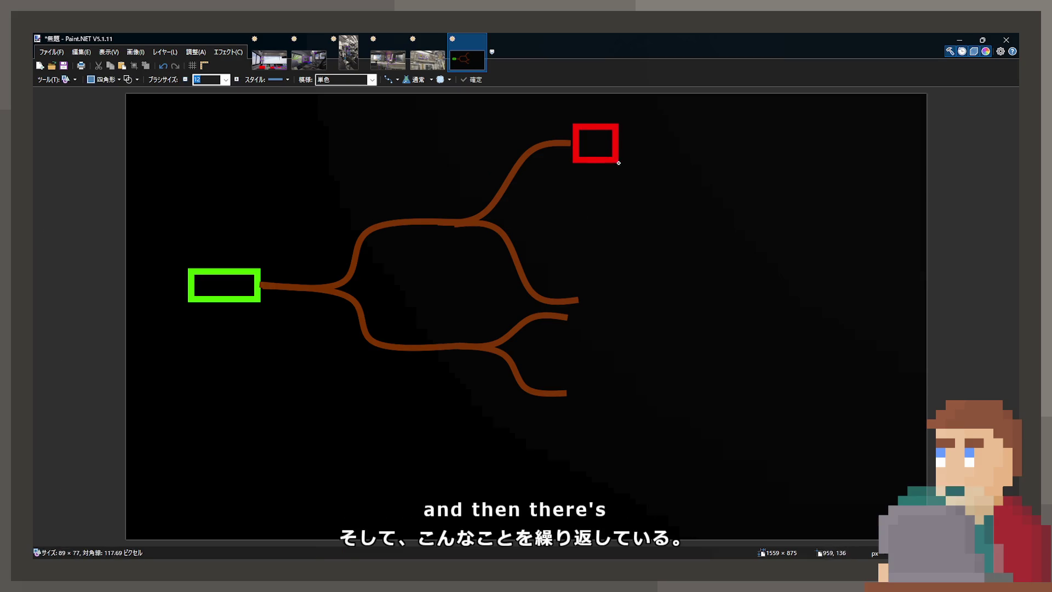
{"action": "left_click_drag", "start_coordinate": [579, 261], "coordinate": [623, 302]}
{"action": "key", "text": "Return"}
{"action": "mouse_move", "coordinate": [574, 384]}
{"action": "left_mouse_down"}
{"action": "mouse_move", "coordinate": [647, 433]}
{"action": "mouse_move", "coordinate": [623, 432]}
{"action": "left_mouse_up"}
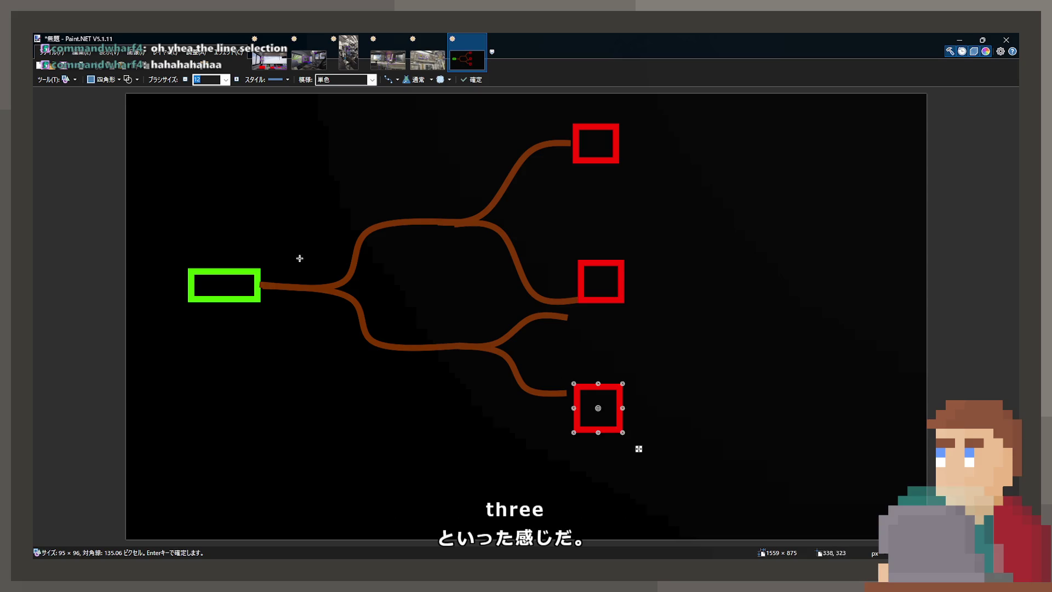
{"action": "left_click", "coordinate": [75, 503]}
{"action": "key", "text": "ctrl+z"}
{"action": "key", "text": "Return"}
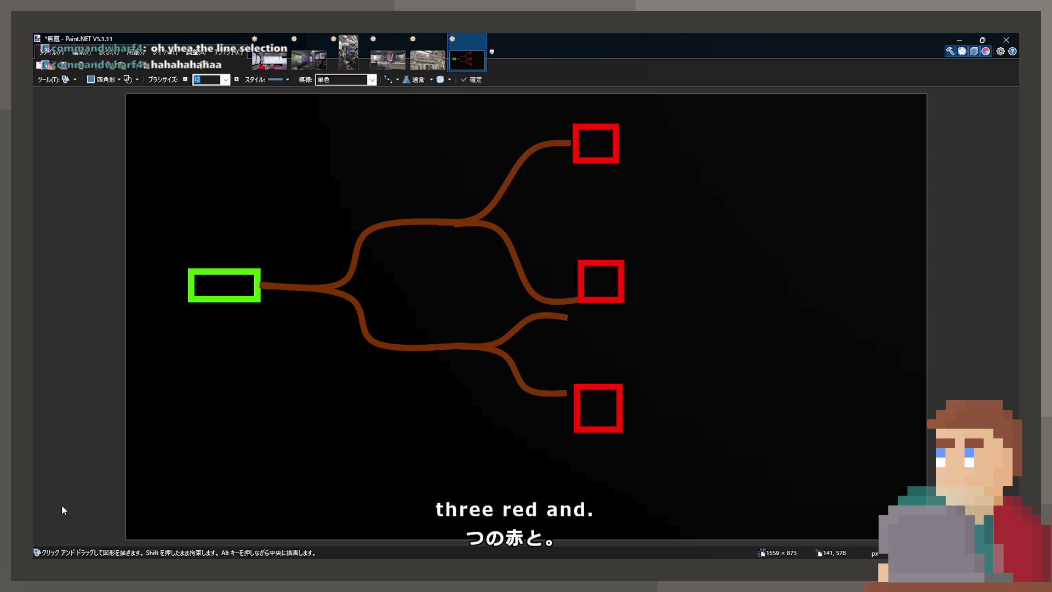
- Add a yellow-green box at the remaining end and fill the top box orange
{"action": "left_click_drag", "start_coordinate": [572, 306], "coordinate": [619, 352]}
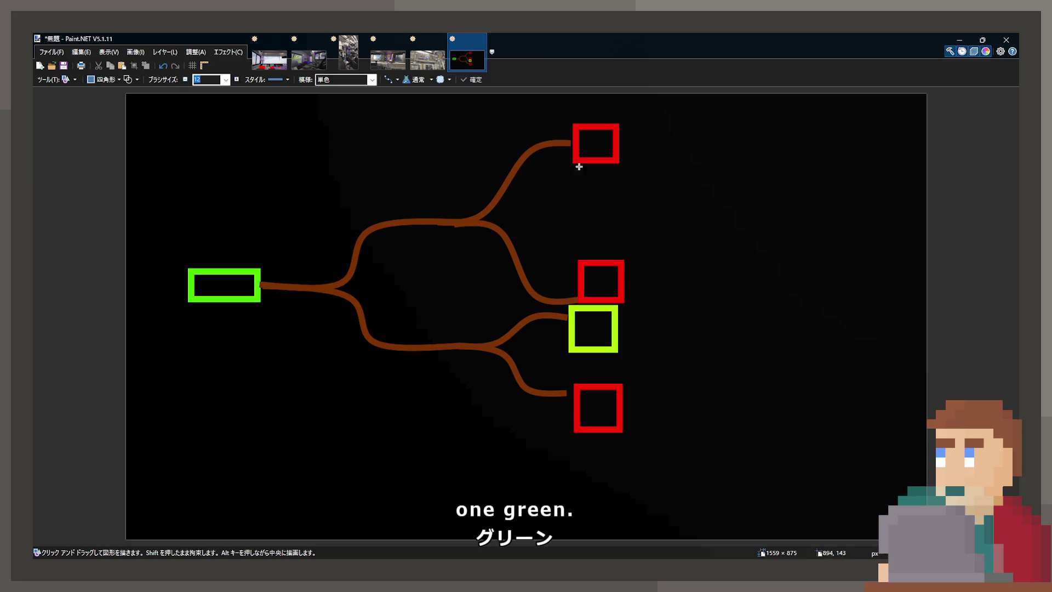
{"action": "key", "text": "f"}
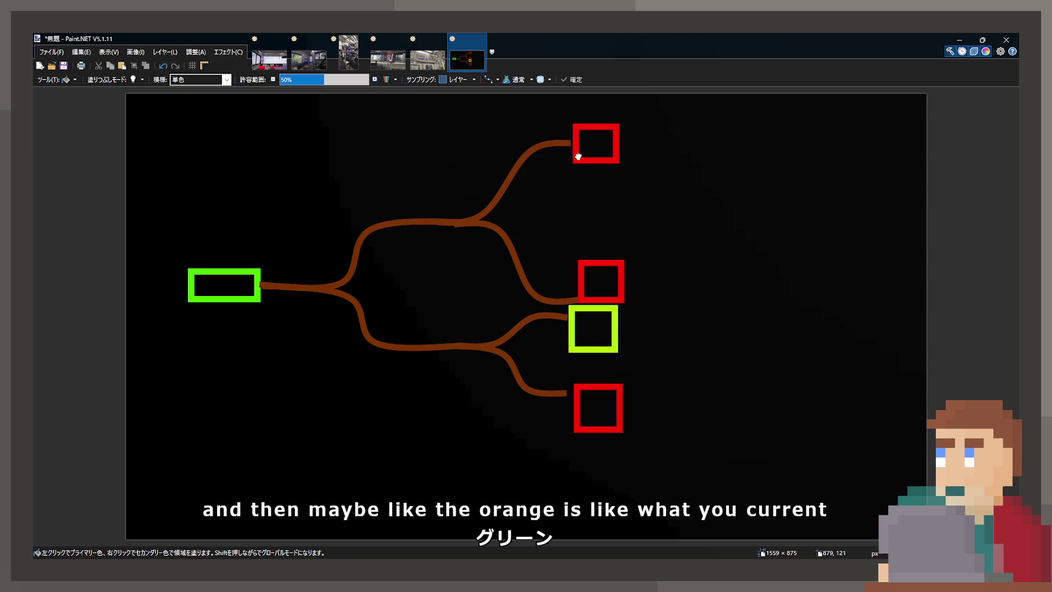
{"action": "left_click", "coordinate": [579, 157]}
{"action": "key", "text": "s"}
{"action": "key", "text": "s"}
{"action": "key", "text": "s"}
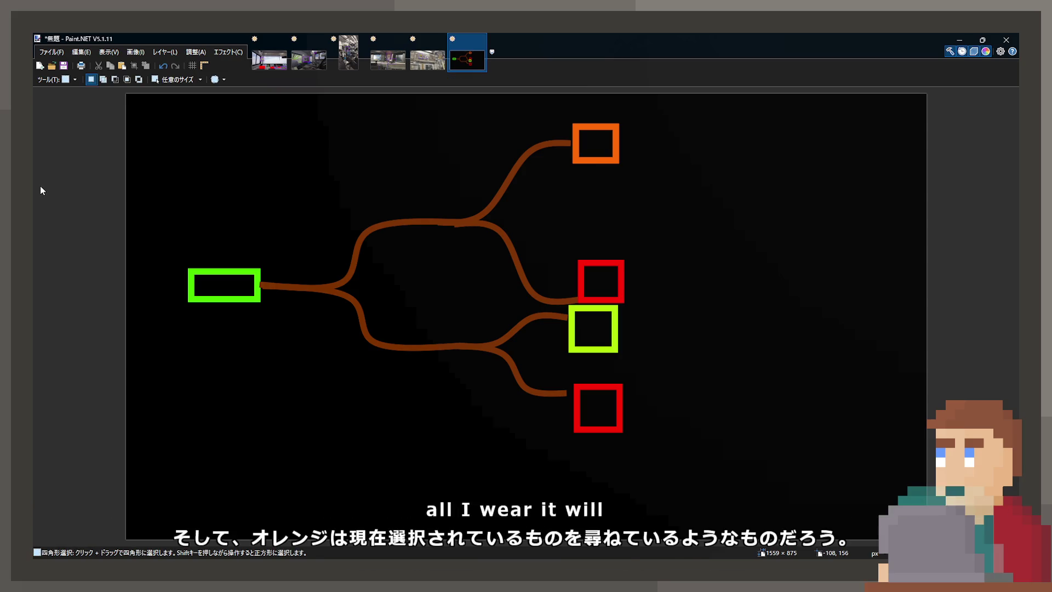
{"action": "key", "text": "b"}
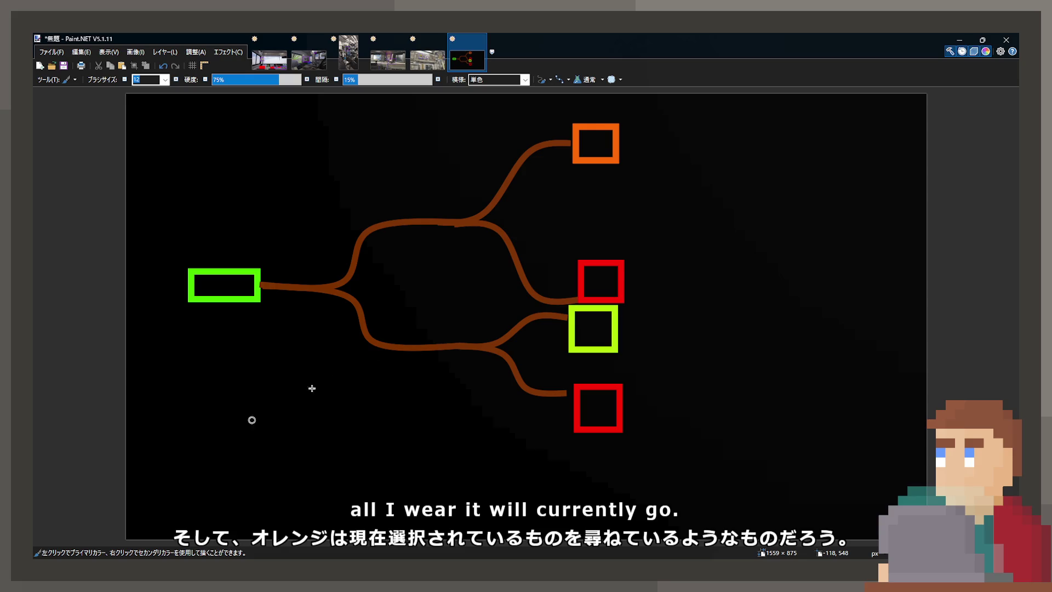
- Paint red and yellow-green switch-light dots at the first, upper and lower junctions
{"action": "left_click", "coordinate": [366, 273]}
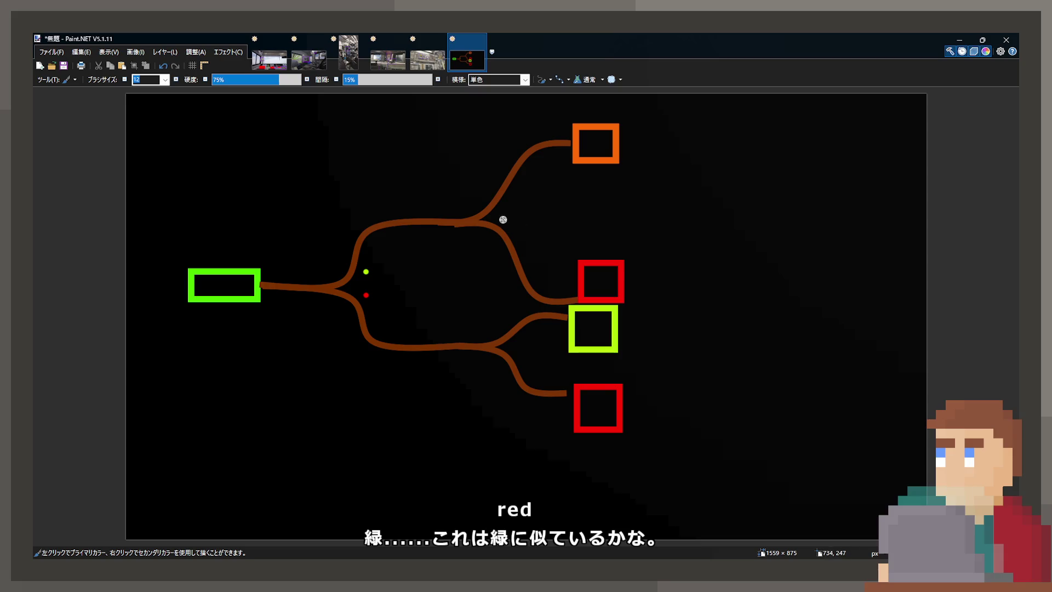
{"action": "left_click", "coordinate": [515, 229]}
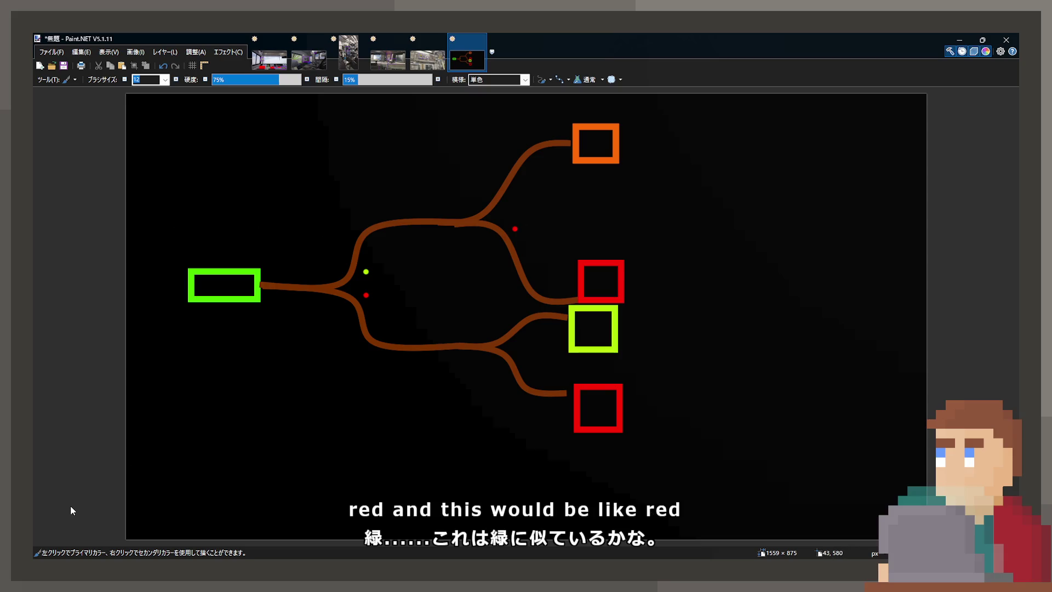
{"action": "left_click", "coordinate": [515, 199]}
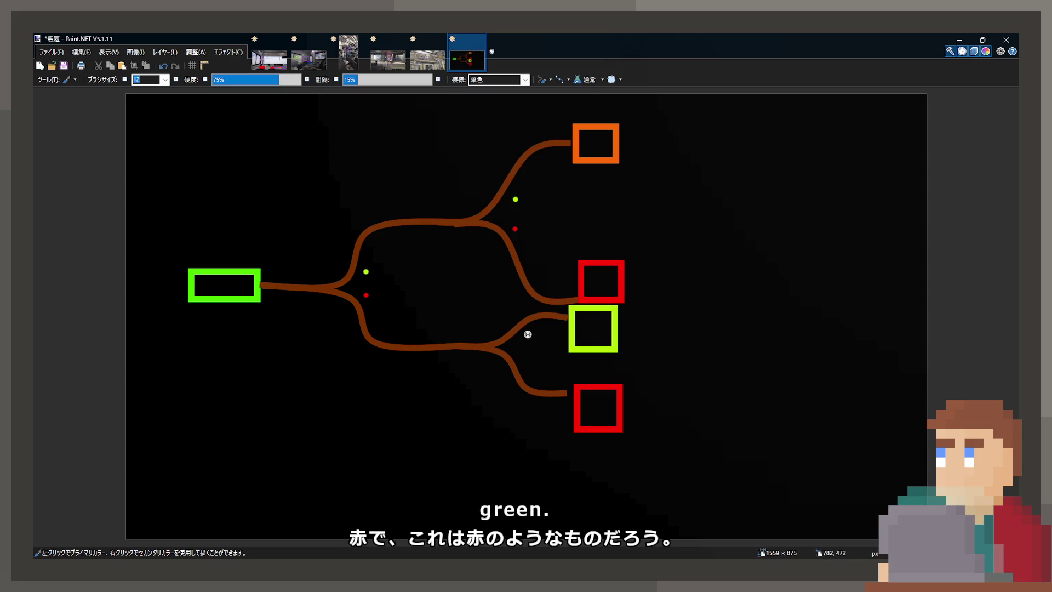
{"action": "left_click", "coordinate": [523, 361]}
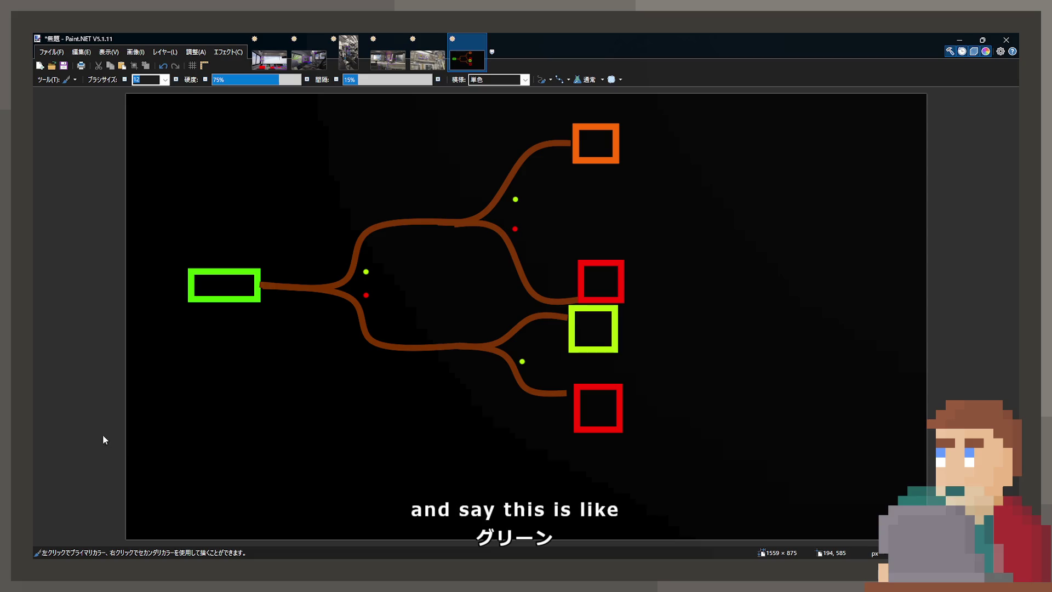
{"action": "right_click", "coordinate": [519, 337]}
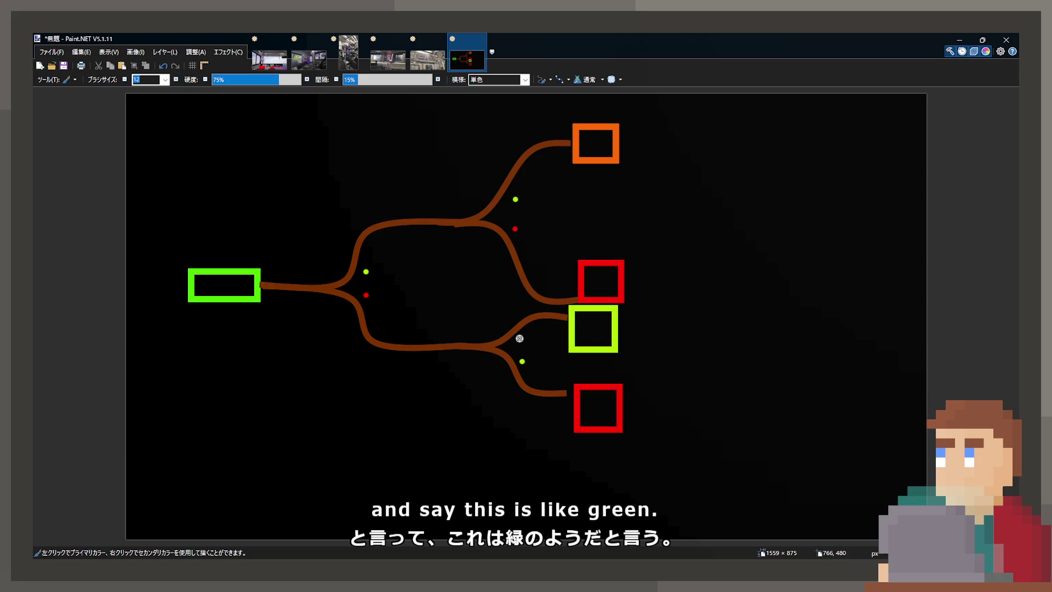
{"action": "scroll", "coordinate": [532, 304], "scroll_direction": "up", "scroll_amount": 1}
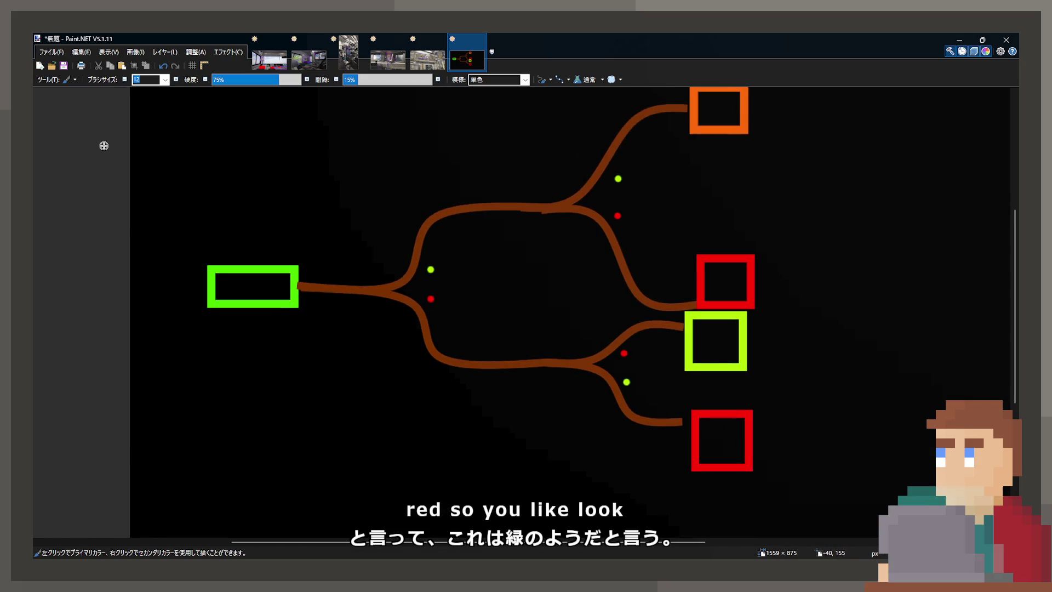
- Box the first fork with an outline-only, dotted rectangle of width 8
{"action": "key", "text": "s"}
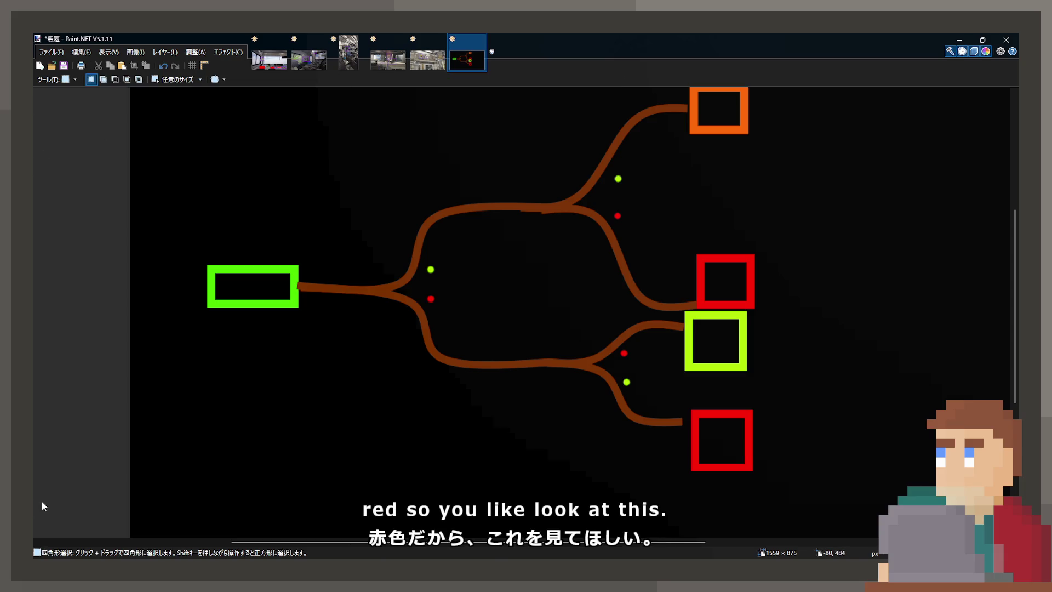
{"action": "key", "text": "o"}
{"action": "left_click_drag", "start_coordinate": [368, 241], "coordinate": [461, 336]}
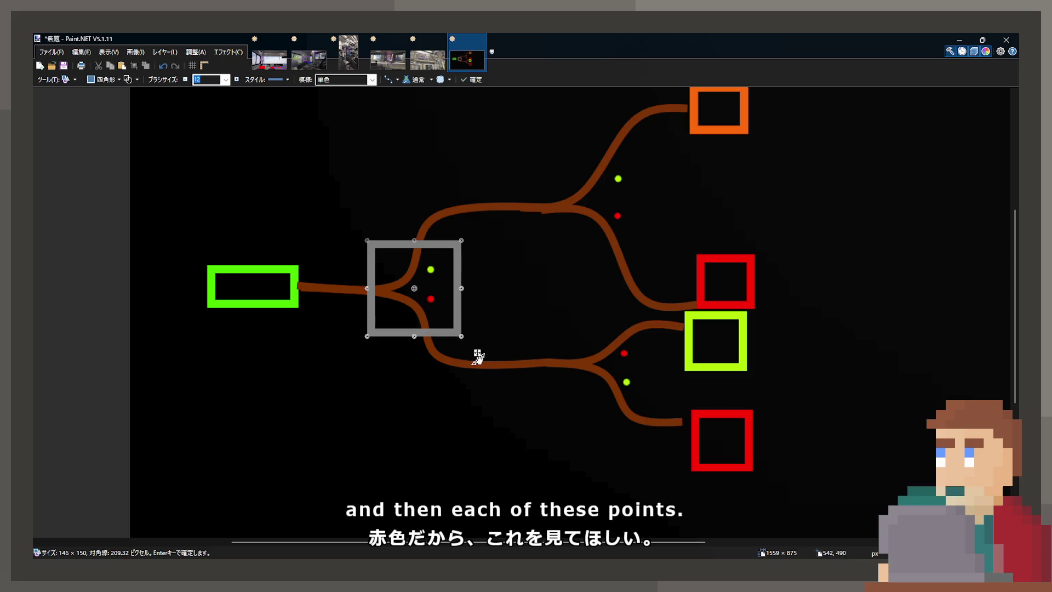
{"action": "left_click", "coordinate": [130, 80]}
{"action": "left_click", "coordinate": [130, 81]}
{"action": "left_click", "coordinate": [130, 80]}
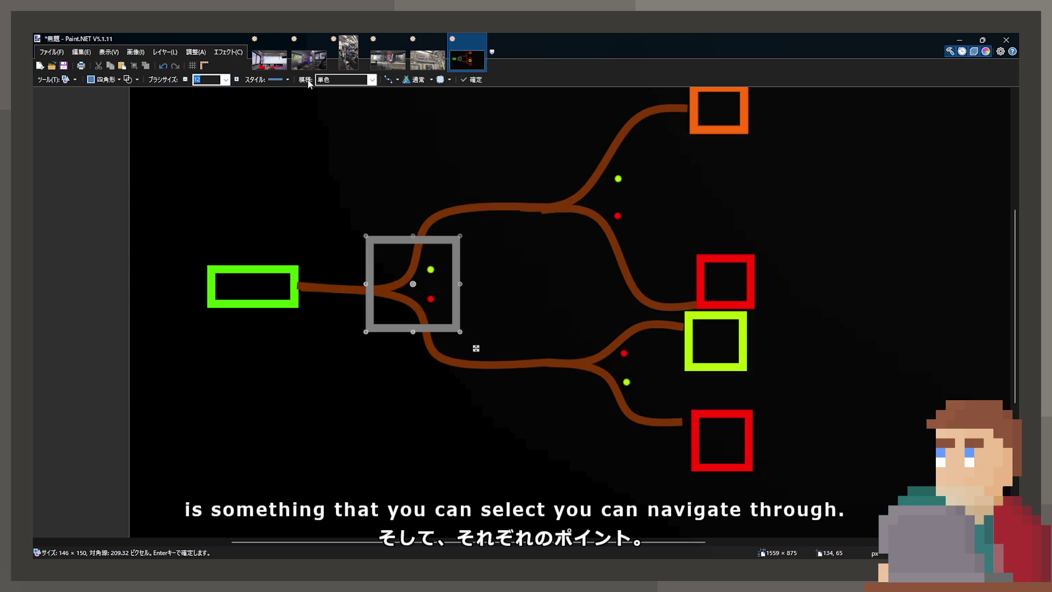
{"action": "left_click", "coordinate": [291, 80]}
{"action": "left_click", "coordinate": [296, 112]}
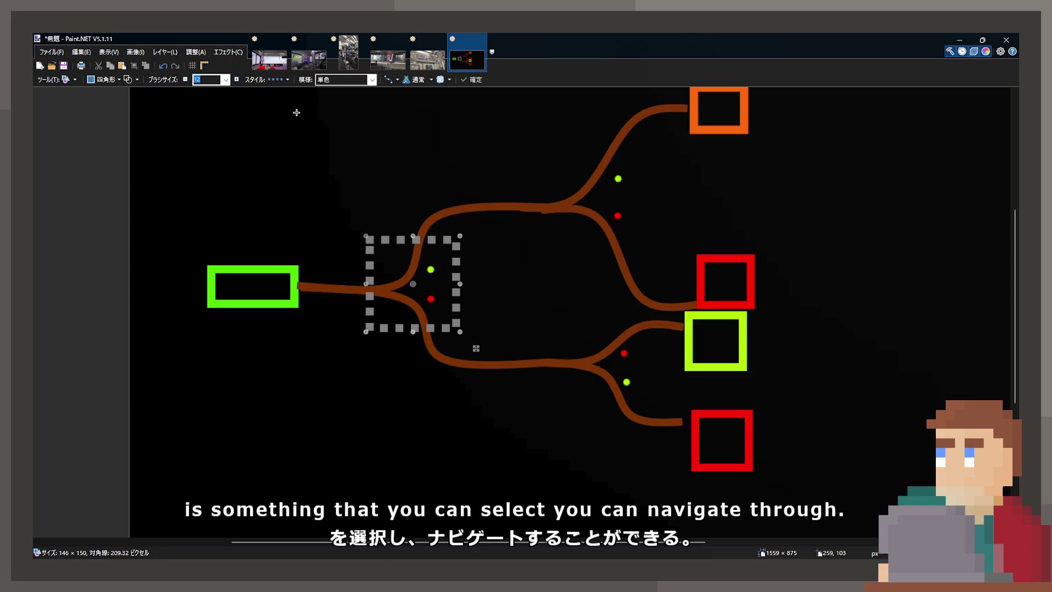
{"action": "left_click", "coordinate": [187, 80]}
{"action": "left_click", "coordinate": [187, 80]}
{"action": "left_click", "coordinate": [186, 80]}
{"action": "left_click", "coordinate": [187, 80]}
{"action": "key", "text": "Return"}
- Add a dotted box around the lower junction and a cyan one around the upper junction
{"action": "scroll", "coordinate": [555, 347], "scroll_direction": "up", "scroll_amount": 1}
{"action": "scroll", "coordinate": [556, 348], "scroll_direction": "right", "scroll_amount": 1}
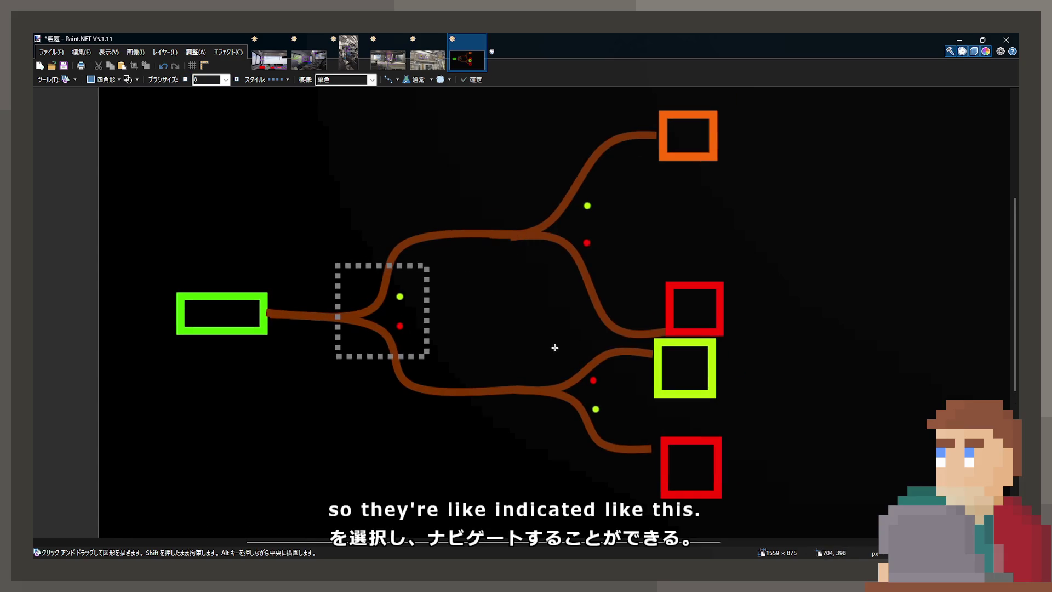
{"action": "left_click_drag", "start_coordinate": [517, 347], "coordinate": [635, 447]}
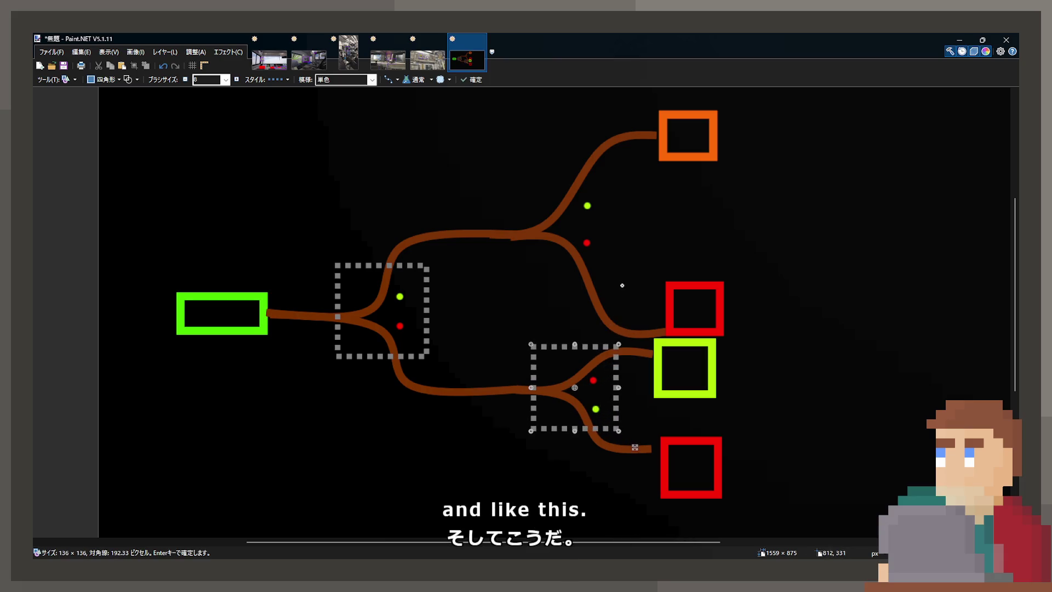
{"action": "key", "text": "Return"}
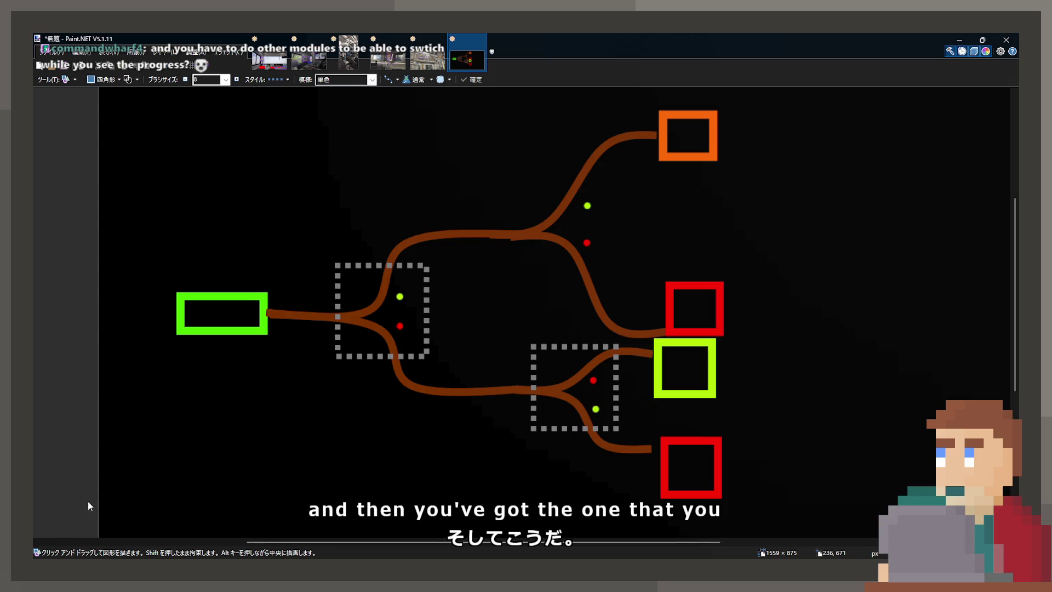
{"action": "left_click_drag", "start_coordinate": [524, 179], "coordinate": [625, 288]}
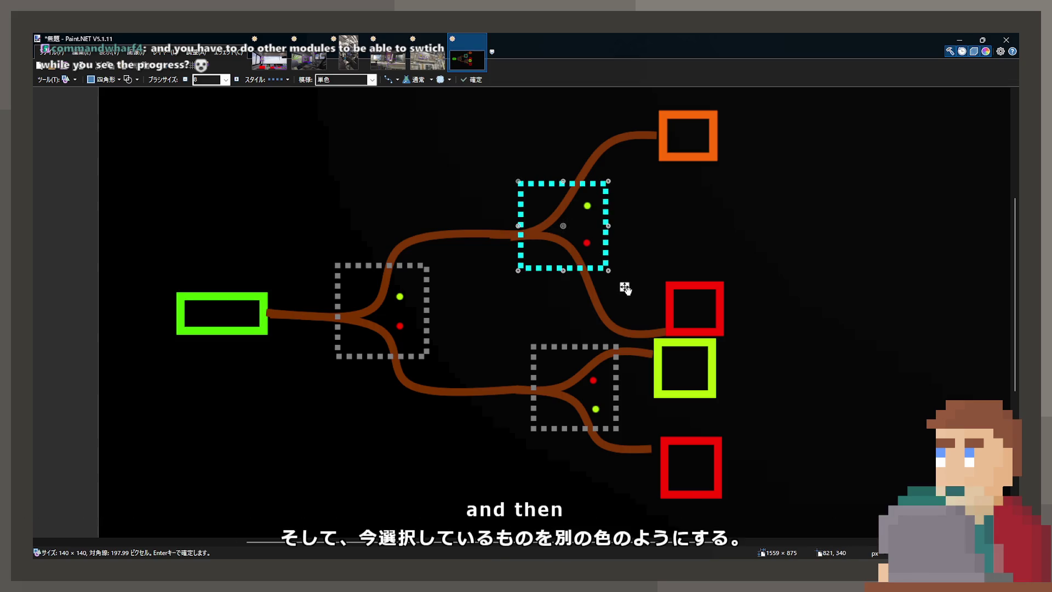
{"action": "scroll", "coordinate": [603, 292], "scroll_direction": "up", "scroll_amount": 1}
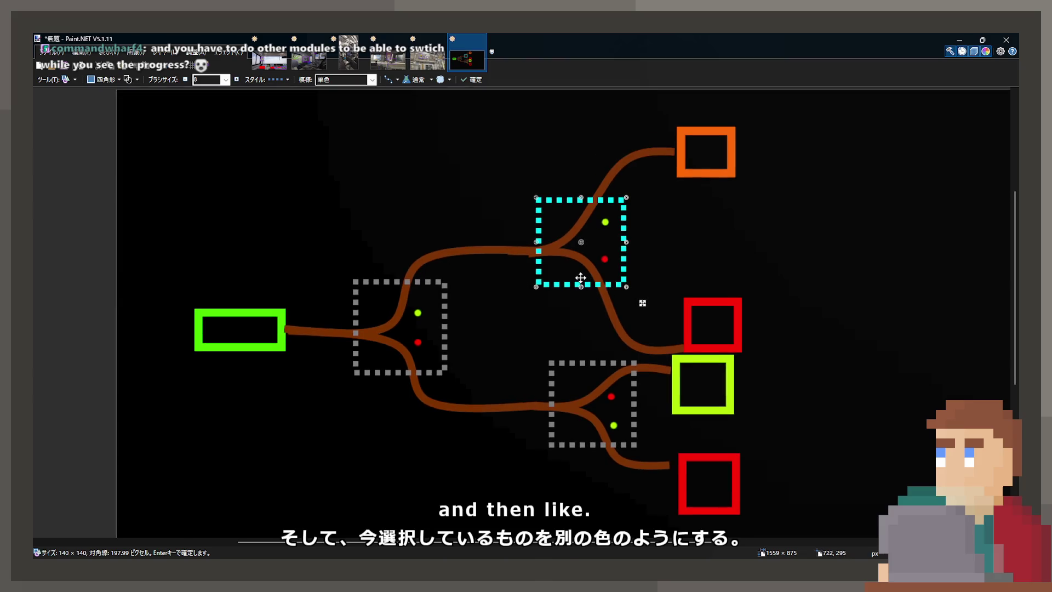
{"action": "scroll", "coordinate": [570, 280], "scroll_direction": "down", "scroll_amount": 2}
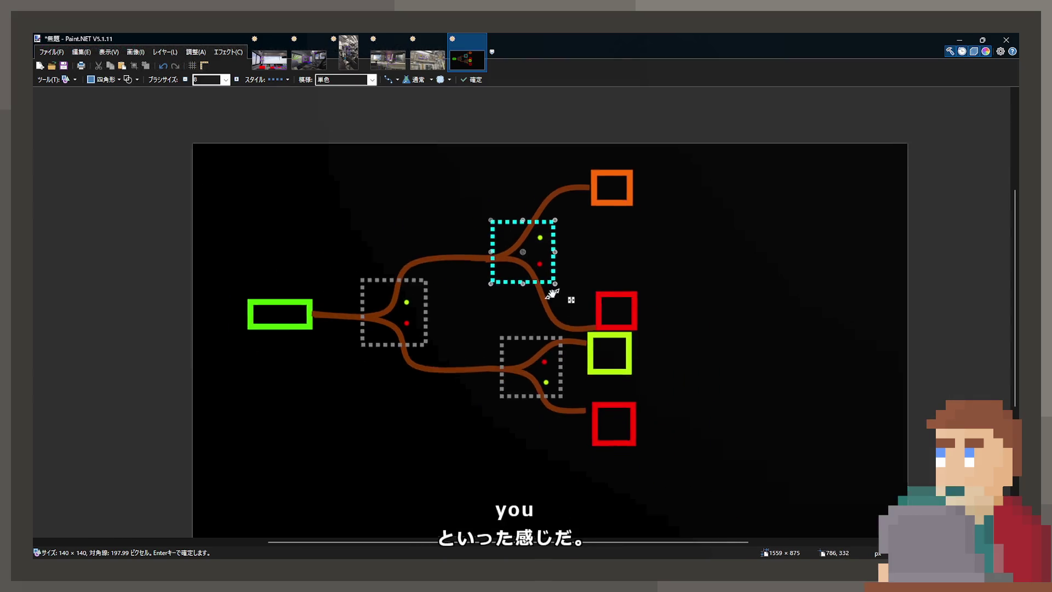
{"action": "scroll", "coordinate": [552, 295], "scroll_direction": "up", "scroll_amount": 2}
{"action": "scroll", "coordinate": [548, 265], "scroll_direction": "down", "scroll_amount": 2}
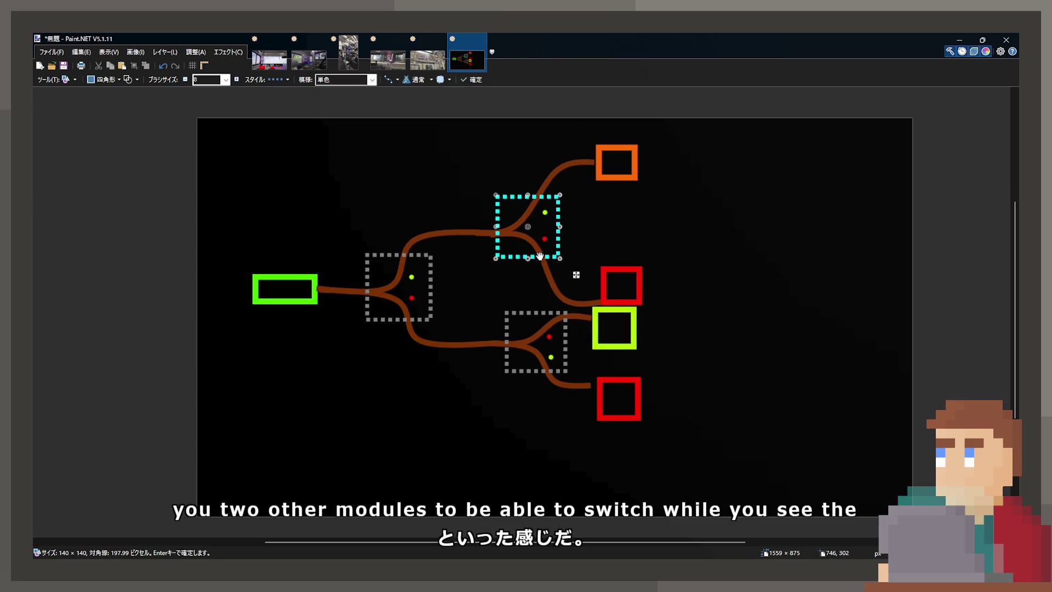
- Crop the image to the upper-left 1102×741 area
{"action": "key", "text": "s"}
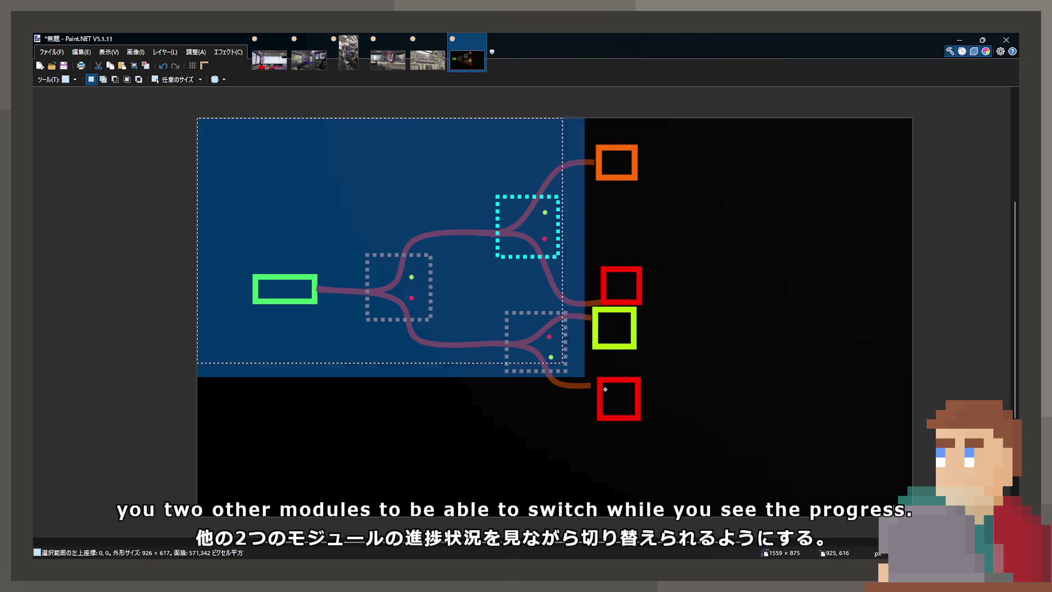
{"action": "left_click_drag", "start_coordinate": [703, 455], "coordinate": [144, 102]}
{"action": "key", "text": "ctrl+shift+x"}
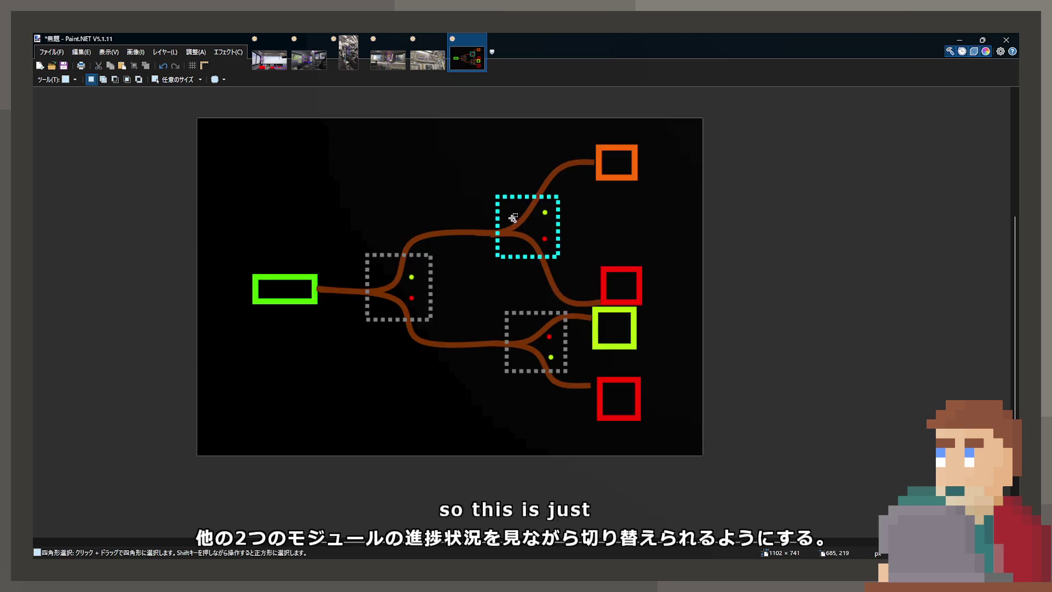
{"action": "scroll", "coordinate": [584, 230], "scroll_direction": "up", "scroll_amount": 2}
{"action": "scroll", "coordinate": [585, 230], "scroll_direction": "down", "scroll_amount": 1}
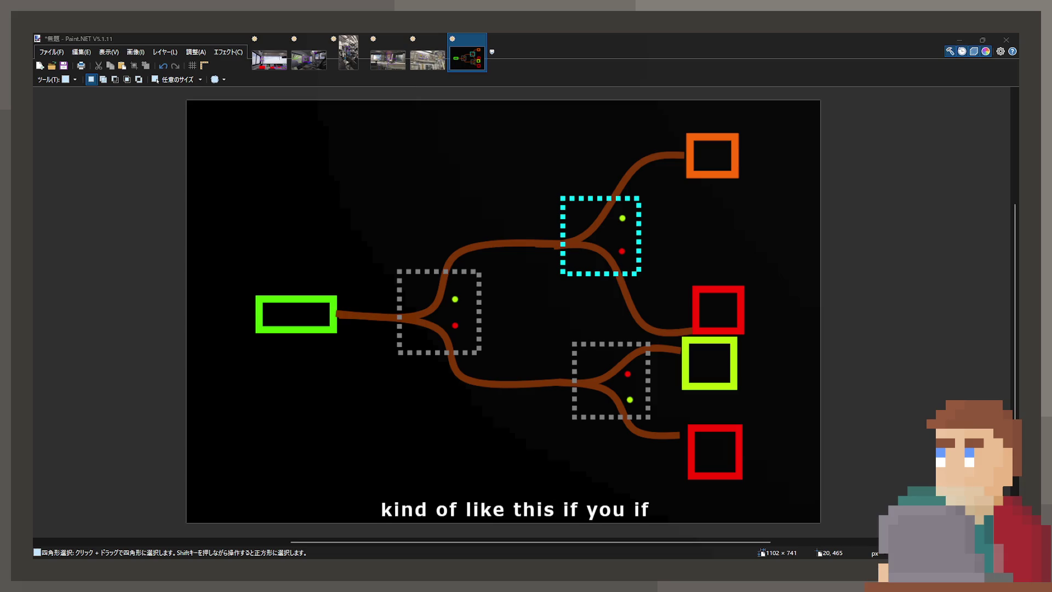
- Paste the map screenshot as a new image, compare it, and go back to the junction diagram
{"action": "left_click", "coordinate": [34, 115]}
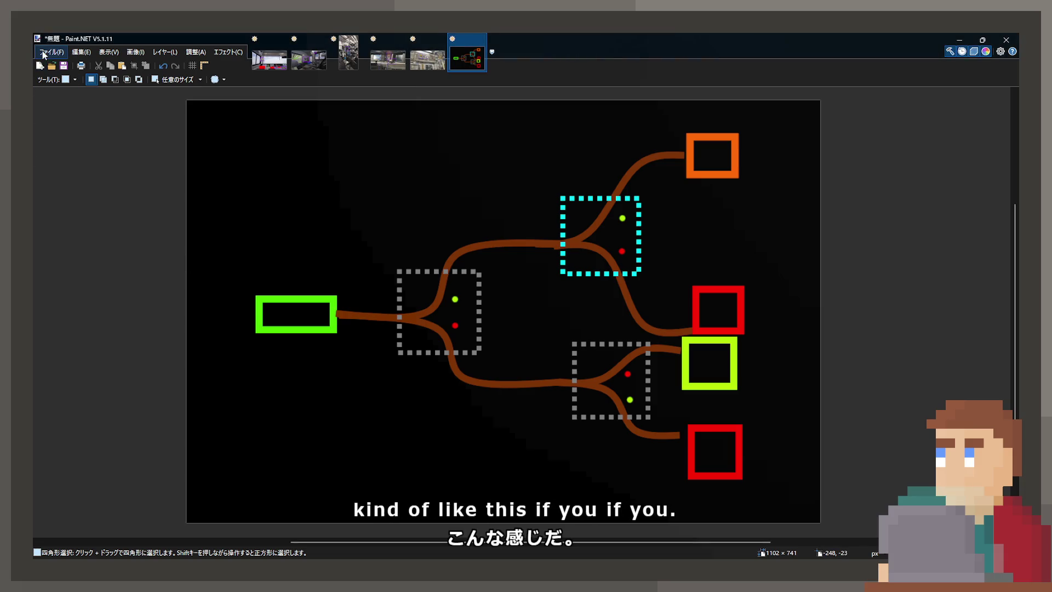
{"action": "key", "text": "ctrl+alt+v"}
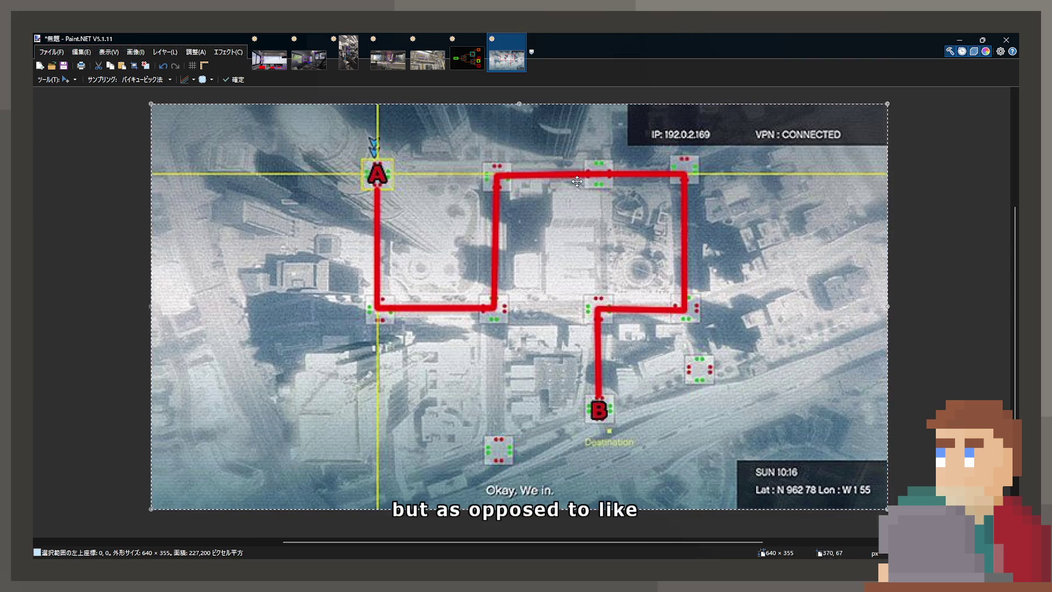
{"action": "left_click", "coordinate": [476, 65]}
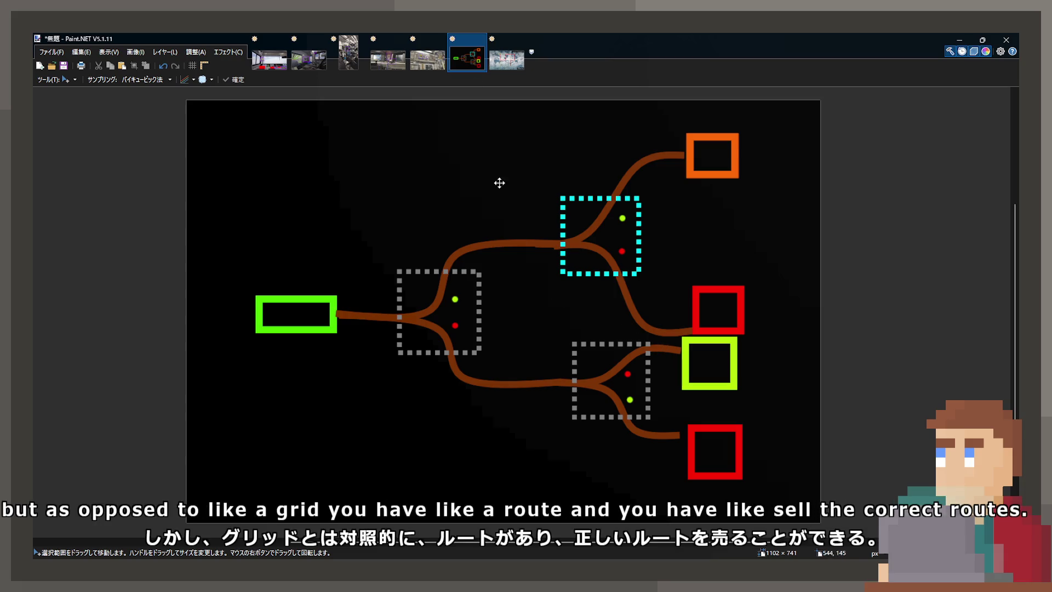
{"action": "left_click", "coordinate": [507, 60]}
{"action": "left_click", "coordinate": [462, 60]}
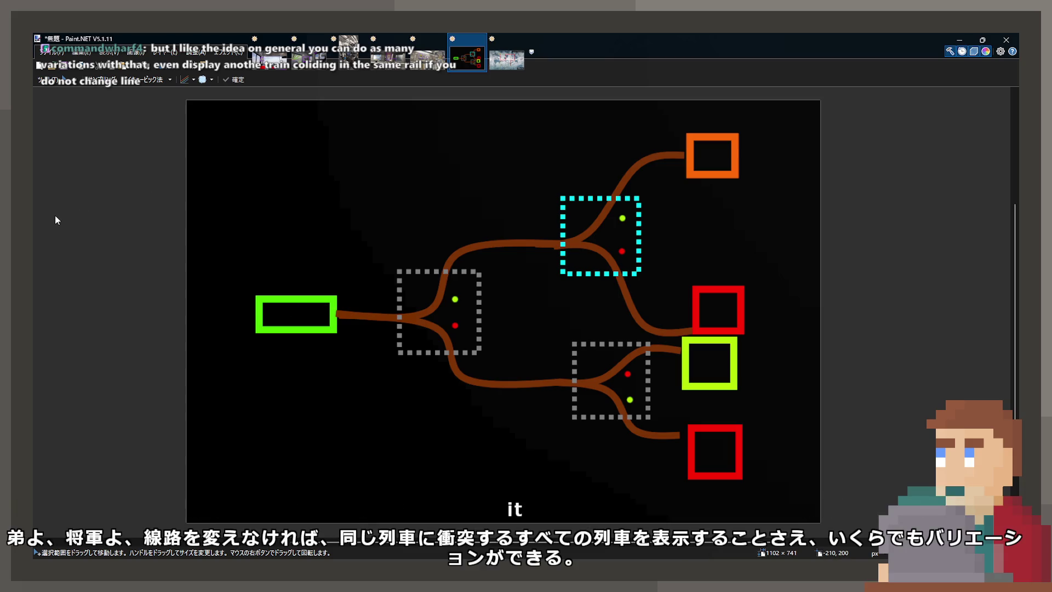
- Trace a yellow-green dotted curve along the upper rails, through the cyan junction, to the orange box
{"action": "key", "text": "o"}
{"action": "left_click_drag", "start_coordinate": [337, 316], "coordinate": [568, 243]}
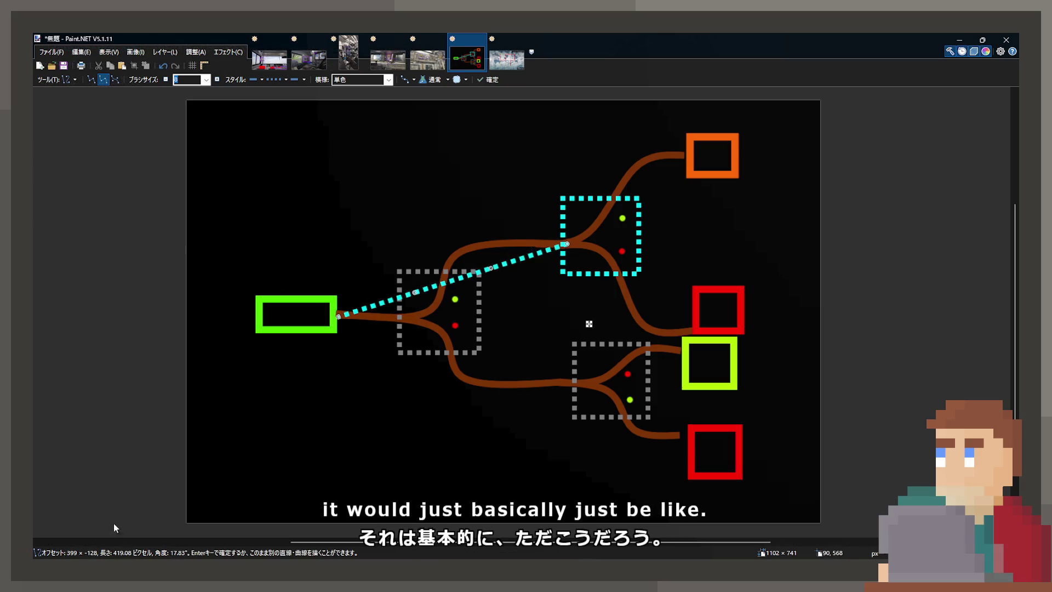
{"action": "key", "text": "x"}
{"action": "left_click_drag", "start_coordinate": [412, 293], "coordinate": [417, 314]}
{"action": "left_click_drag", "start_coordinate": [491, 268], "coordinate": [455, 254]}
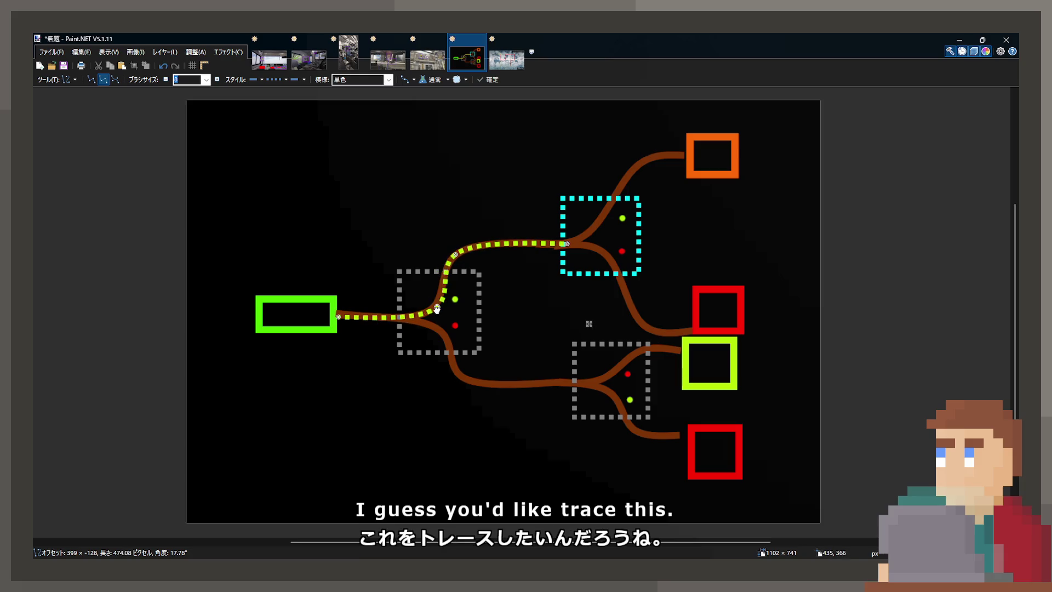
{"action": "left_click_drag", "start_coordinate": [418, 314], "coordinate": [432, 308]}
{"action": "left_click_drag", "start_coordinate": [567, 244], "coordinate": [684, 155]}
{"action": "left_click_drag", "start_coordinate": [630, 189], "coordinate": [638, 165]}
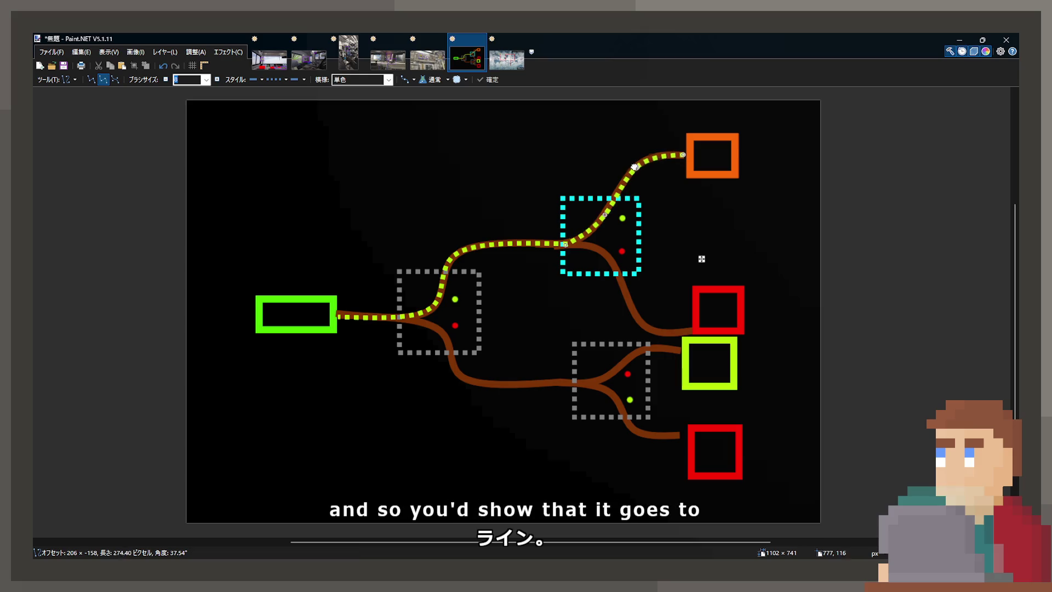
{"action": "left_click_drag", "start_coordinate": [610, 218], "coordinate": [608, 221]}
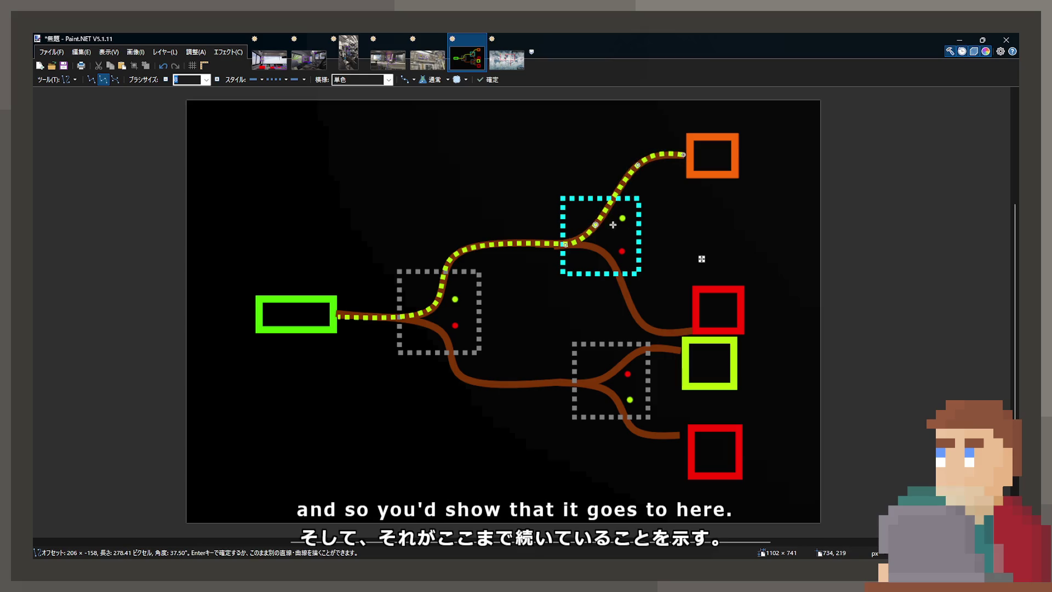
{"action": "key", "text": "Return"}
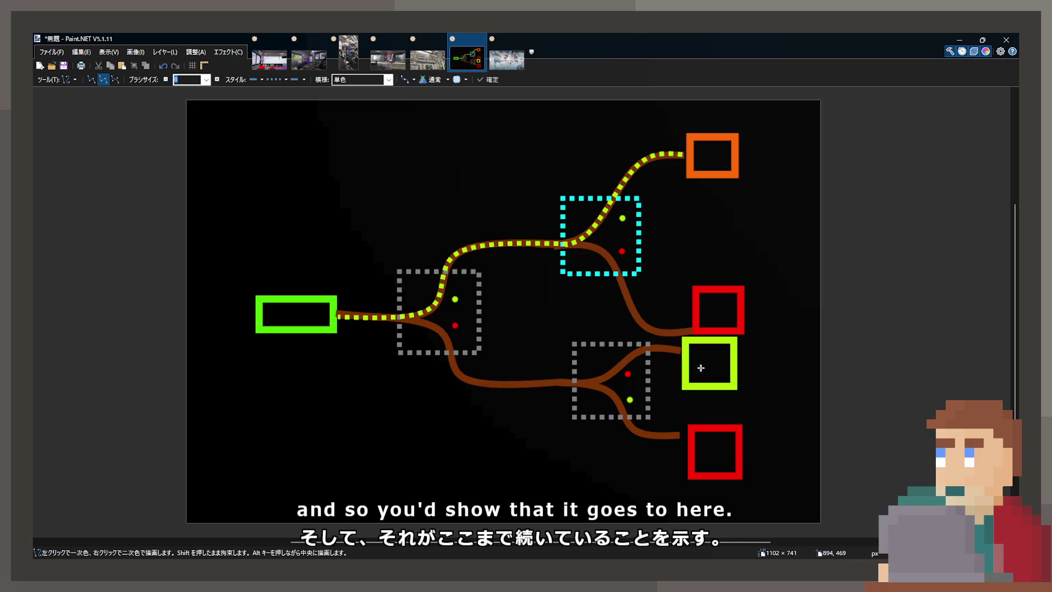
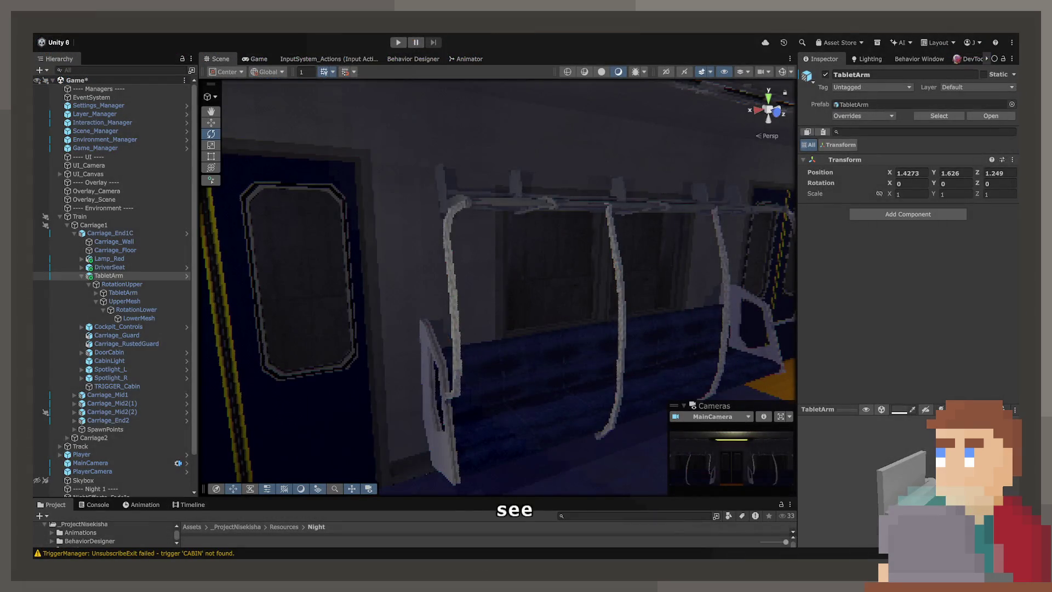
- Collapse TabletArm and Carriage_End1C in the Hierarchy and inspect Display_Canvas
{"action": "mouse_move", "coordinate": [383, 307]}
{"action": "left_mouse_down"}
{"action": "mouse_move", "coordinate": [331, 322]}
{"action": "mouse_move", "coordinate": [437, 343]}
{"action": "mouse_move", "coordinate": [709, 360]}
{"action": "mouse_move", "coordinate": [791, 343]}
{"action": "mouse_move", "coordinate": [578, 317]}
{"action": "mouse_move", "coordinate": [203, 325]}
{"action": "left_mouse_up"}
{"action": "left_click", "coordinate": [80, 276]}
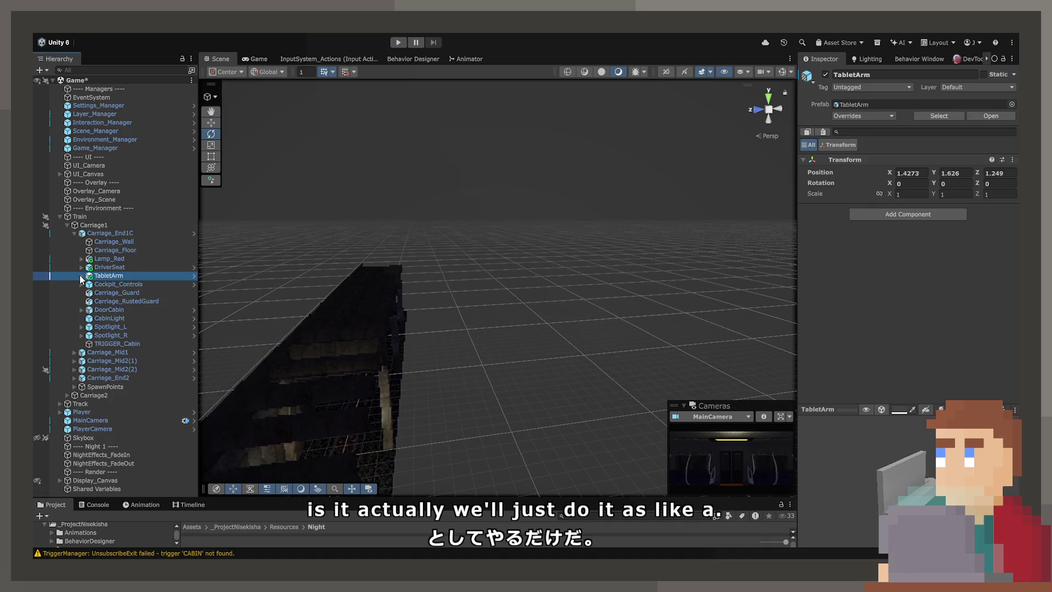
{"action": "left_click", "coordinate": [74, 233]}
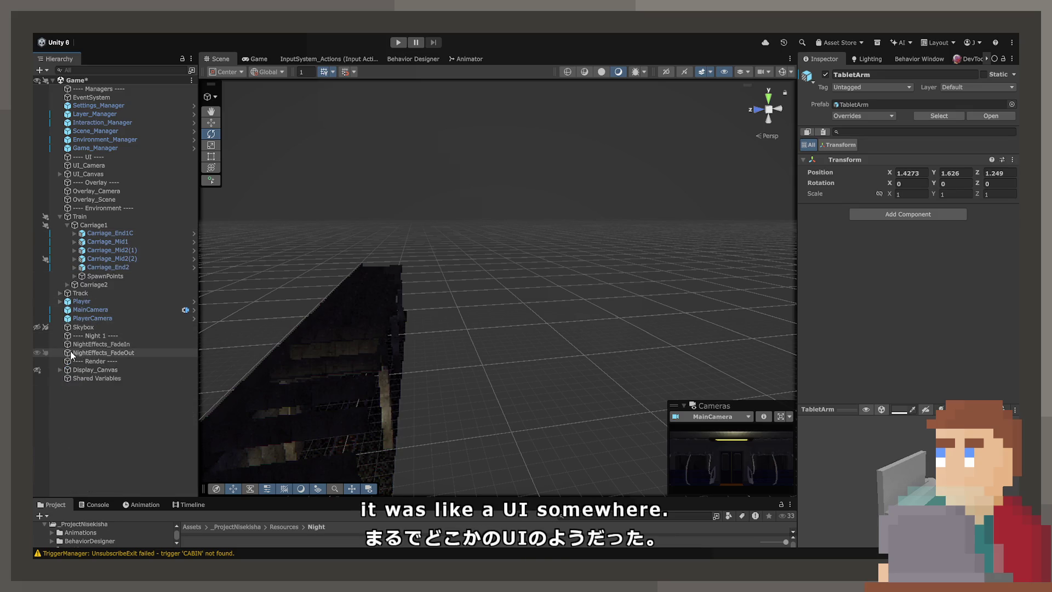
{"action": "left_click", "coordinate": [83, 371]}
- Enlarge the Project assets panel and deselect Display_Canvas
{"action": "mouse_move", "coordinate": [482, 351]}
{"action": "left_mouse_down"}
{"action": "mouse_move", "coordinate": [532, 394]}
{"action": "mouse_move", "coordinate": [393, 359]}
{"action": "mouse_move", "coordinate": [394, 272]}
{"action": "mouse_move", "coordinate": [651, 279]}
{"action": "mouse_move", "coordinate": [638, 270]}
{"action": "mouse_move", "coordinate": [866, 242]}
{"action": "mouse_move", "coordinate": [917, 256]}
{"action": "left_mouse_up"}
{"action": "left_click_drag", "start_coordinate": [728, 265], "coordinate": [542, 299]}
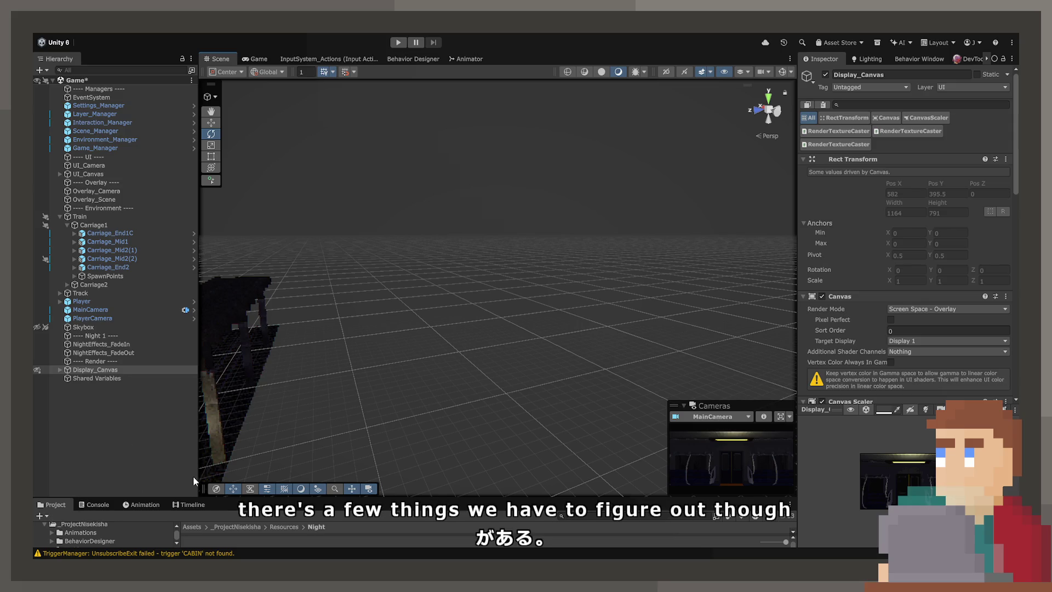
{"action": "left_click_drag", "start_coordinate": [195, 493], "coordinate": [189, 405]}
{"action": "scroll", "coordinate": [85, 509], "scroll_direction": "down", "scroll_amount": 7}
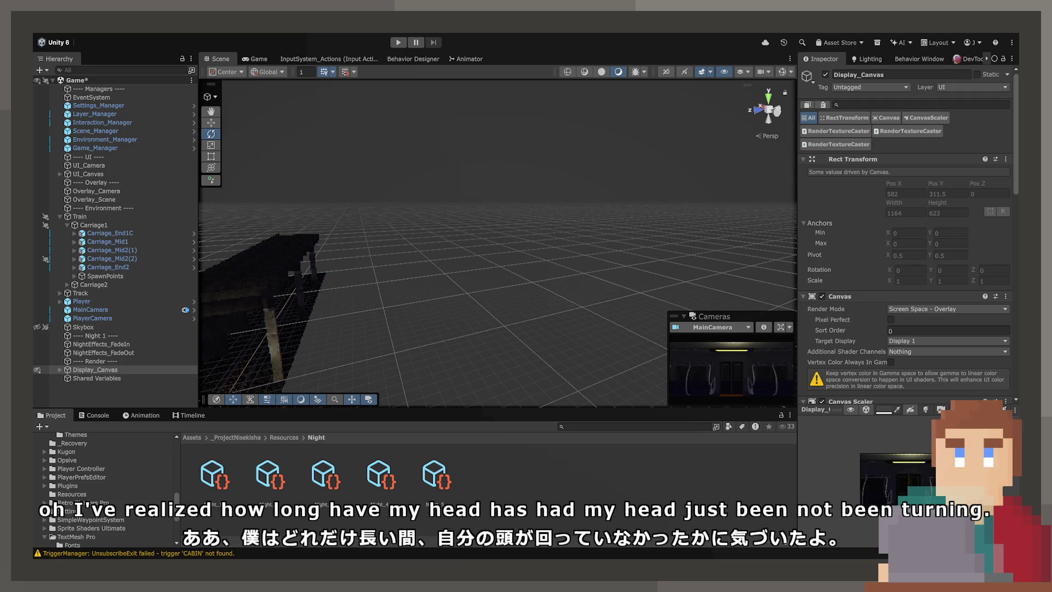
{"action": "left_click", "coordinate": [709, 525]}
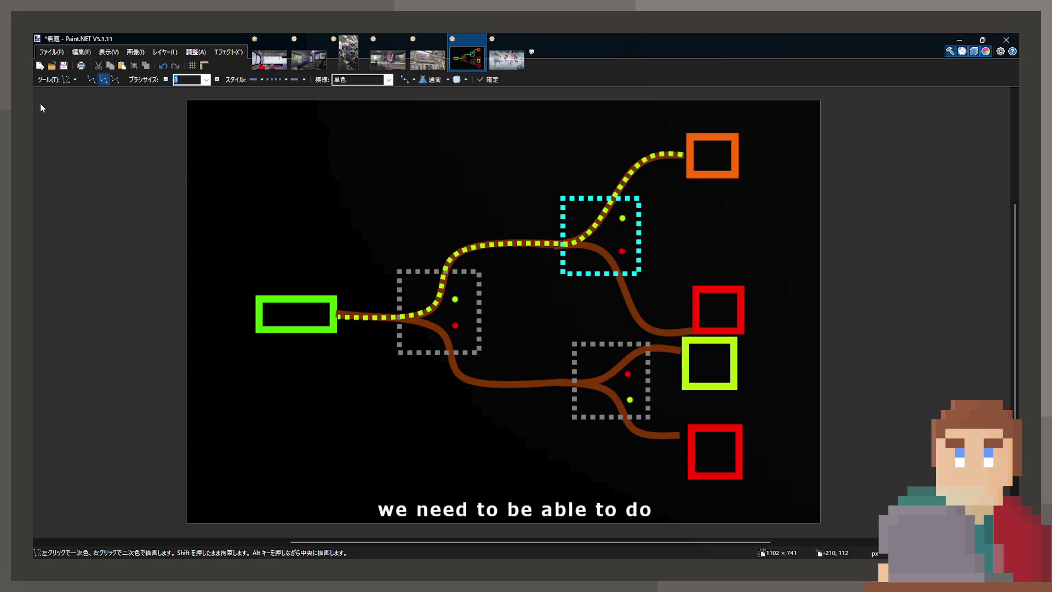
{"action": "key", "text": "s"}
{"action": "left_click_drag", "start_coordinate": [214, 272], "coordinate": [357, 360]}
{"action": "left_click", "coordinate": [357, 378]}
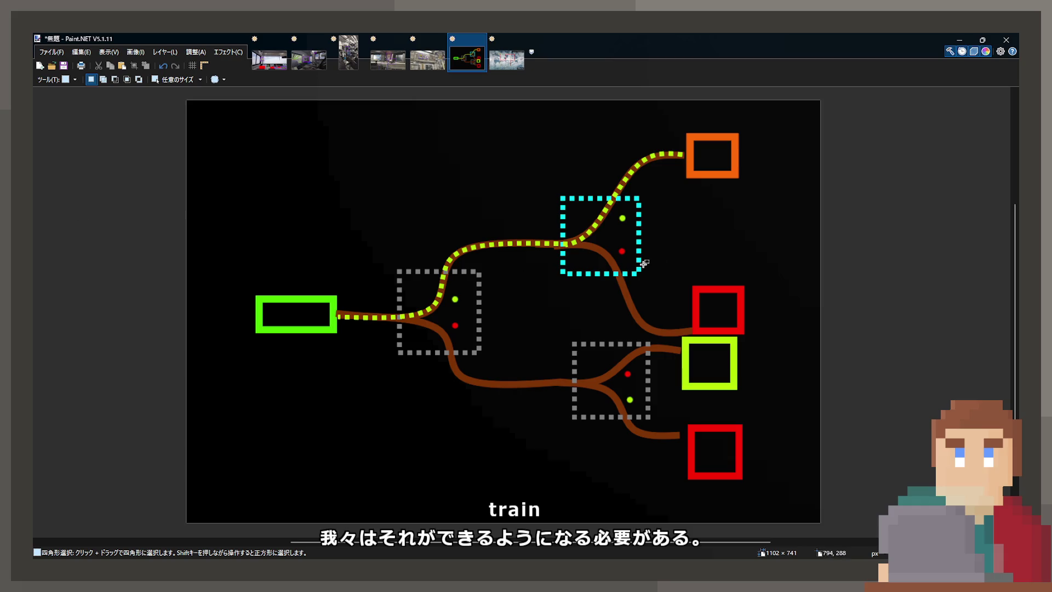
{"action": "left_click_drag", "start_coordinate": [678, 132], "coordinate": [767, 195]}
{"action": "left_click", "coordinate": [779, 199]}
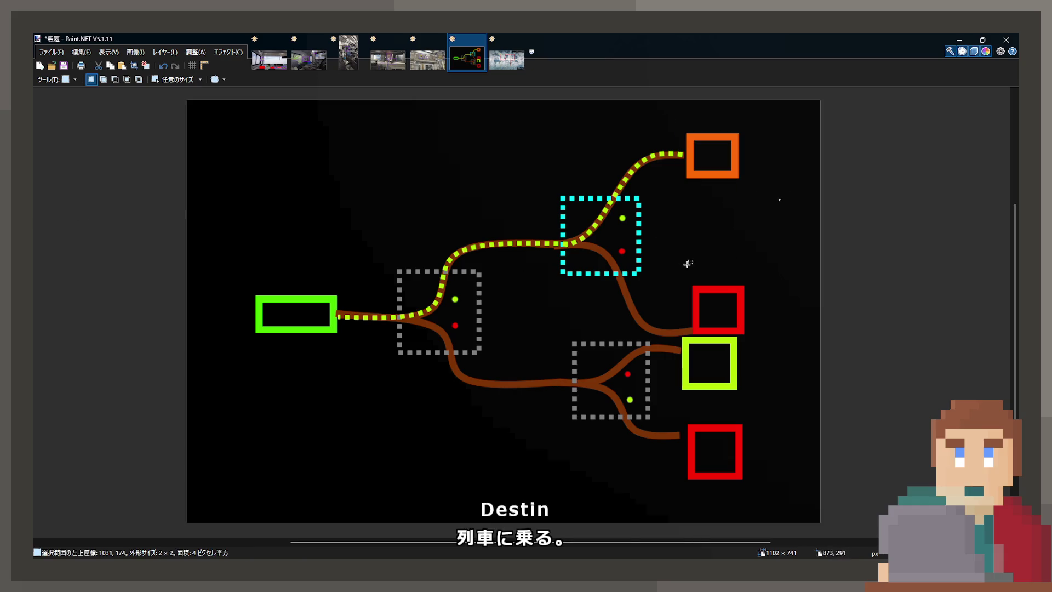
{"action": "left_click_drag", "start_coordinate": [504, 244], "coordinate": [600, 257]}
{"action": "left_click", "coordinate": [556, 206]}
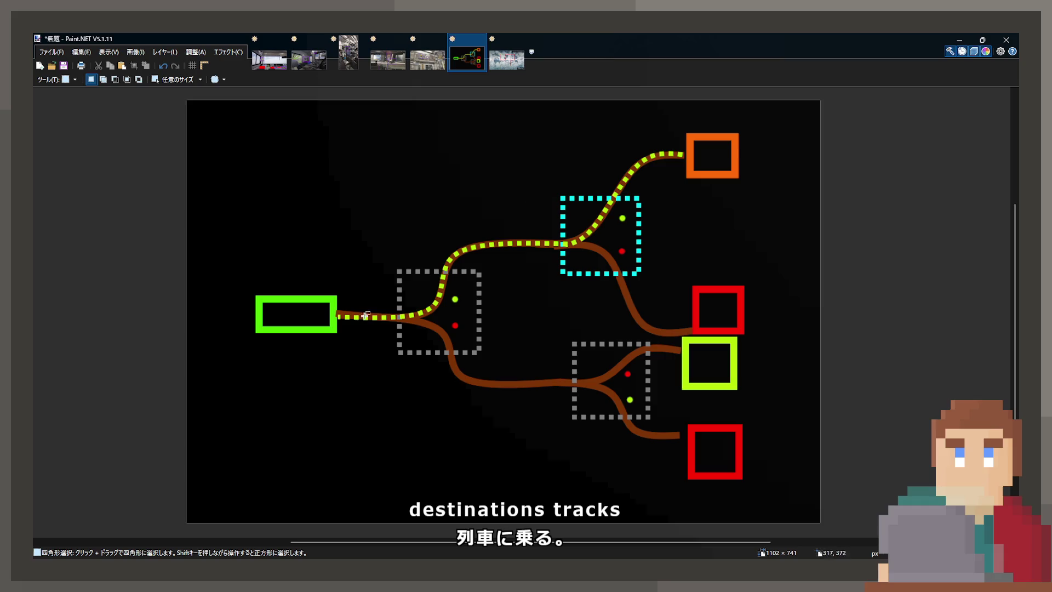
{"action": "left_click_drag", "start_coordinate": [553, 189], "coordinate": [628, 258]}
{"action": "left_click", "coordinate": [689, 252]}
{"action": "left_click_drag", "start_coordinate": [610, 202], "coordinate": [649, 265]}
{"action": "left_click", "coordinate": [702, 250]}
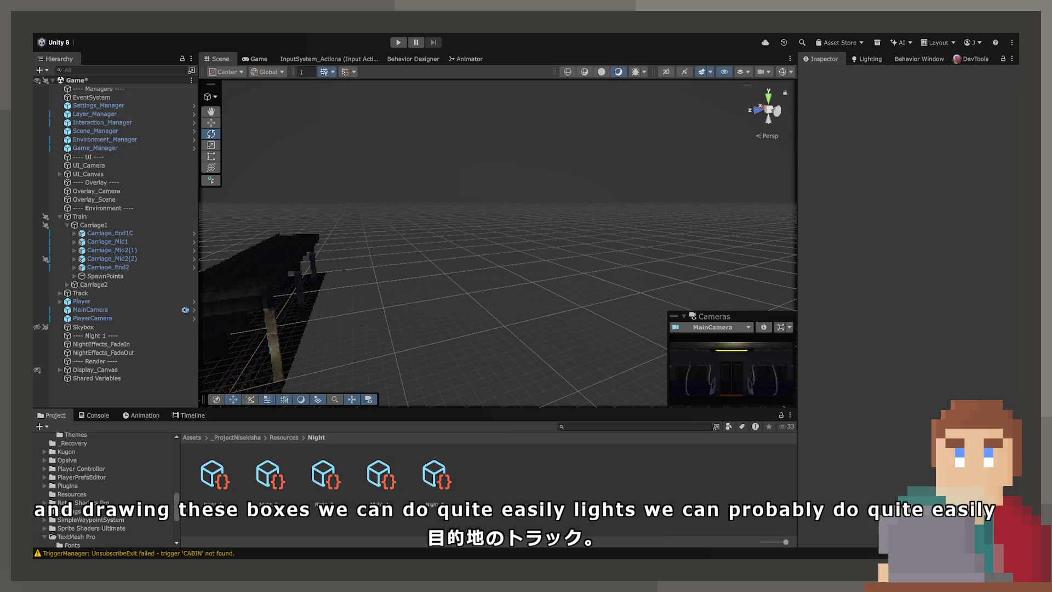
{"action": "key", "text": "w"}
{"action": "left_click_drag", "start_coordinate": [538, 291], "coordinate": [287, 285]}
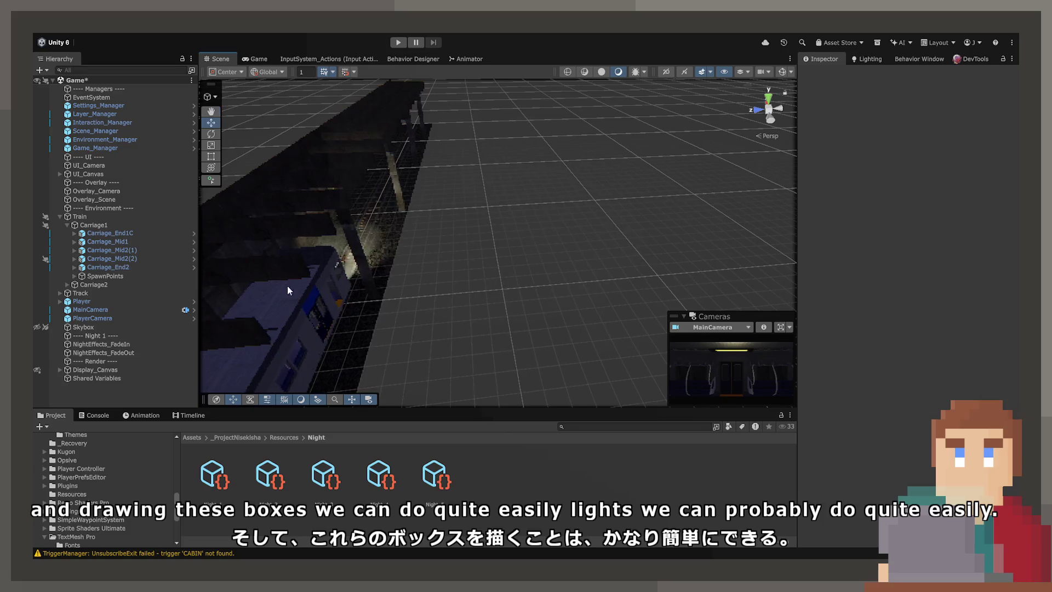
- Rename '---- Night 1 ----' to '---- Effects ----' and save the scene
{"action": "left_click", "coordinate": [102, 335]}
{"action": "key", "text": "F2"}
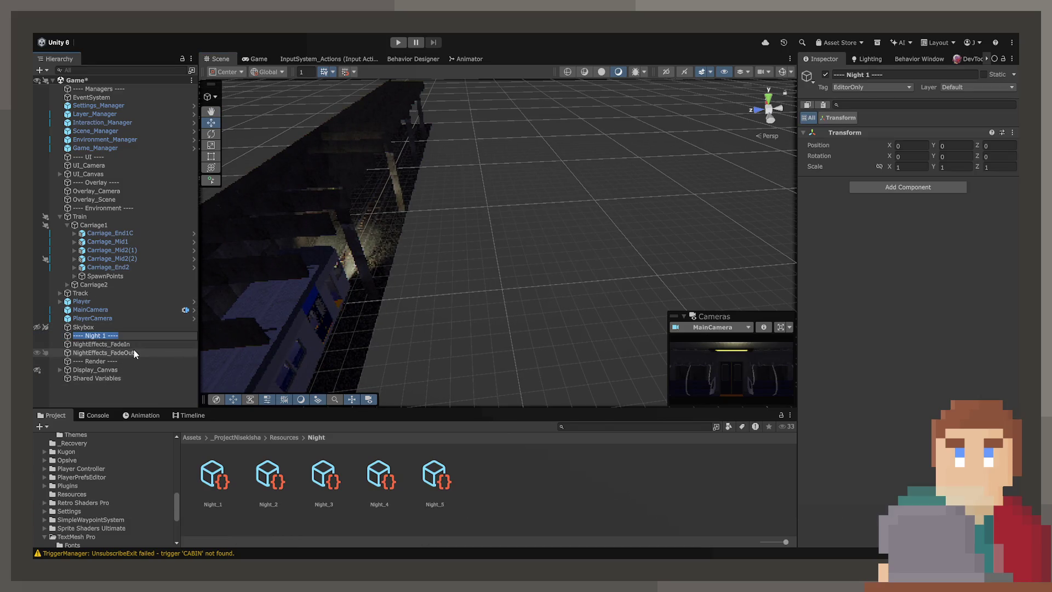
{"action": "key", "text": "End"}
{"action": "key", "text": "BackSpace"}
{"action": "key", "text": "BackSpace"}
{"action": "key", "text": "BackSpace"}
{"action": "type", "text": "Effects"}
{"action": "key", "text": "Return"}
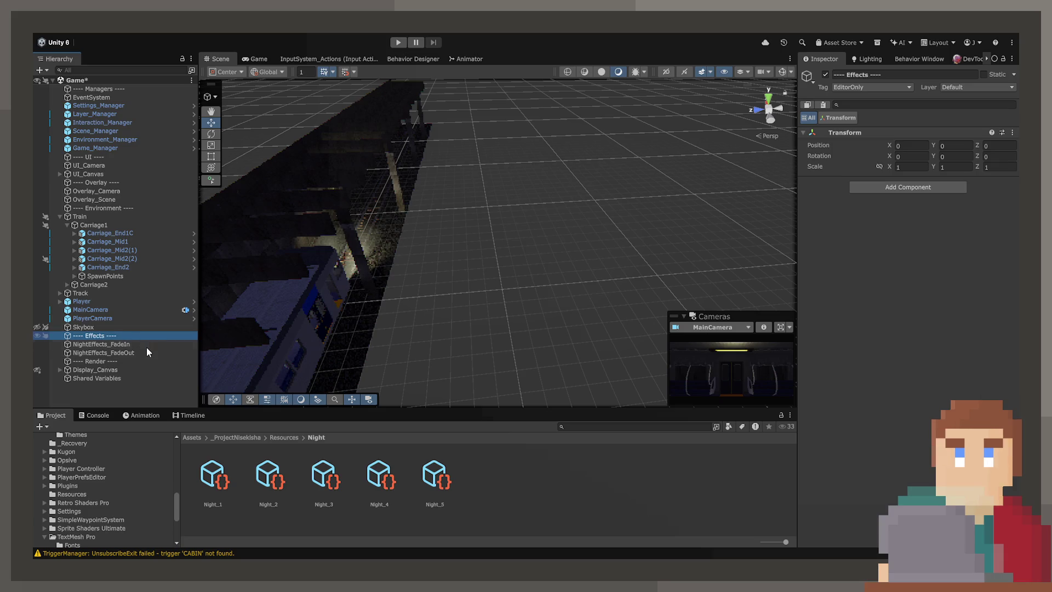
{"action": "left_click", "coordinate": [146, 345]}
{"action": "key", "text": "ctrl+s"}
- Add a new Canvas and set its Render Mode to World Space
{"action": "left_click", "coordinate": [131, 390]}
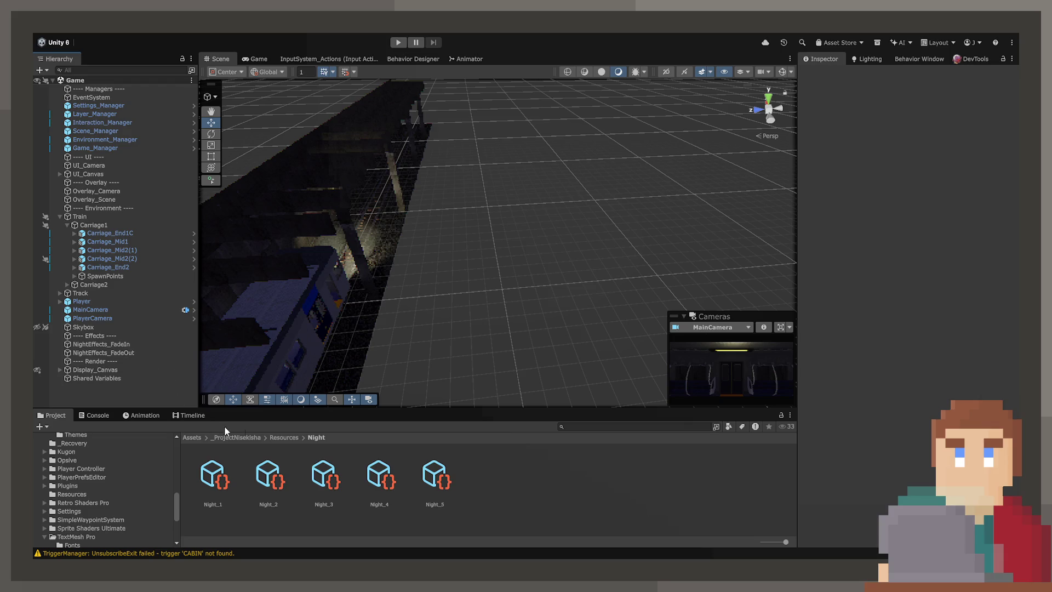
{"action": "key", "text": "ctrl+v"}
{"action": "left_click", "coordinate": [957, 304]}
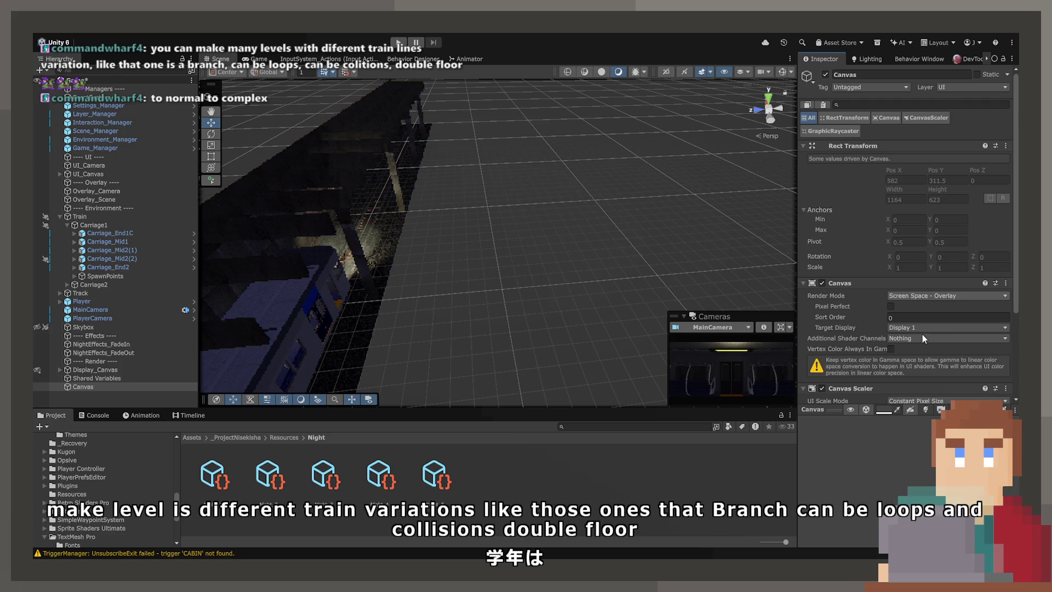
{"action": "key", "text": "ctrl+z"}
{"action": "left_click_drag", "start_coordinate": [504, 330], "coordinate": [562, 334], "text": "alt"}
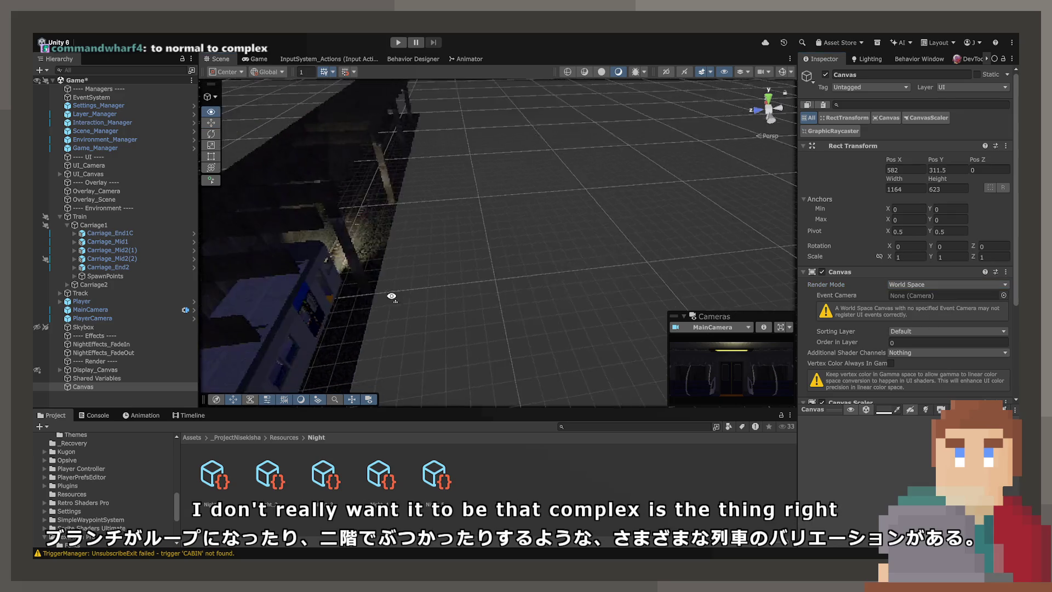
{"action": "key", "text": "f"}
- Set the Canvas position to 0, 0, -10
{"action": "left_click", "coordinate": [956, 171]}
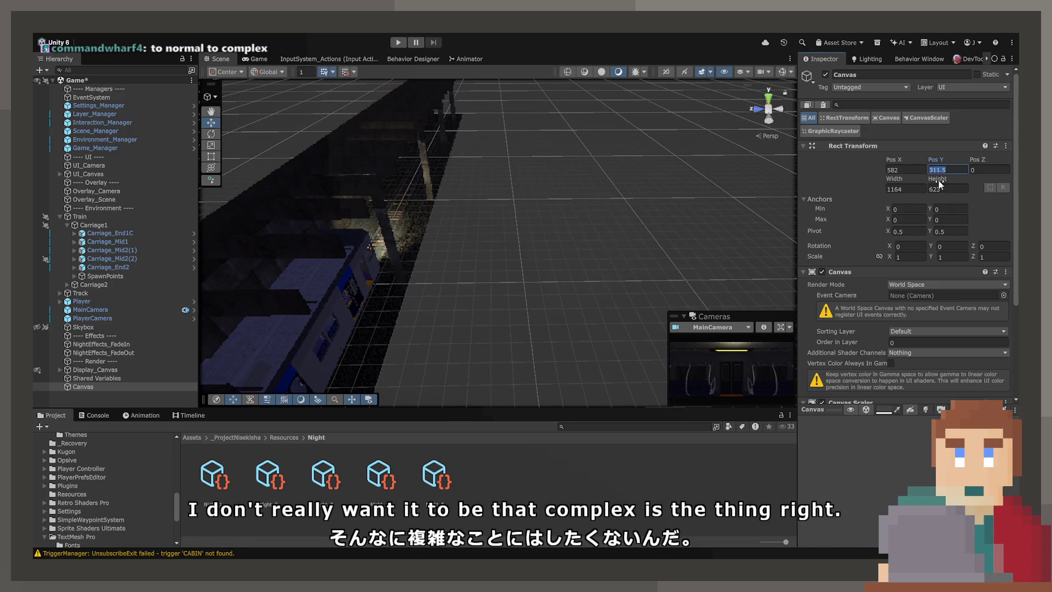
{"action": "type", "text": "0"}
{"action": "key", "text": "shift+Tab"}
{"action": "type", "text": "0"}
{"action": "key", "text": "Return"}
{"action": "mouse_move", "coordinate": [594, 207]}
{"action": "left_mouse_down", "text": "alt"}
{"action": "mouse_move", "coordinate": [445, 219]}
{"action": "mouse_move", "coordinate": [512, 369]}
{"action": "mouse_move", "coordinate": [681, 393]}
{"action": "mouse_move", "coordinate": [627, 363]}
{"action": "mouse_move", "coordinate": [629, 275]}
{"action": "mouse_move", "coordinate": [986, 168]}
{"action": "left_mouse_up", "text": "alt"}
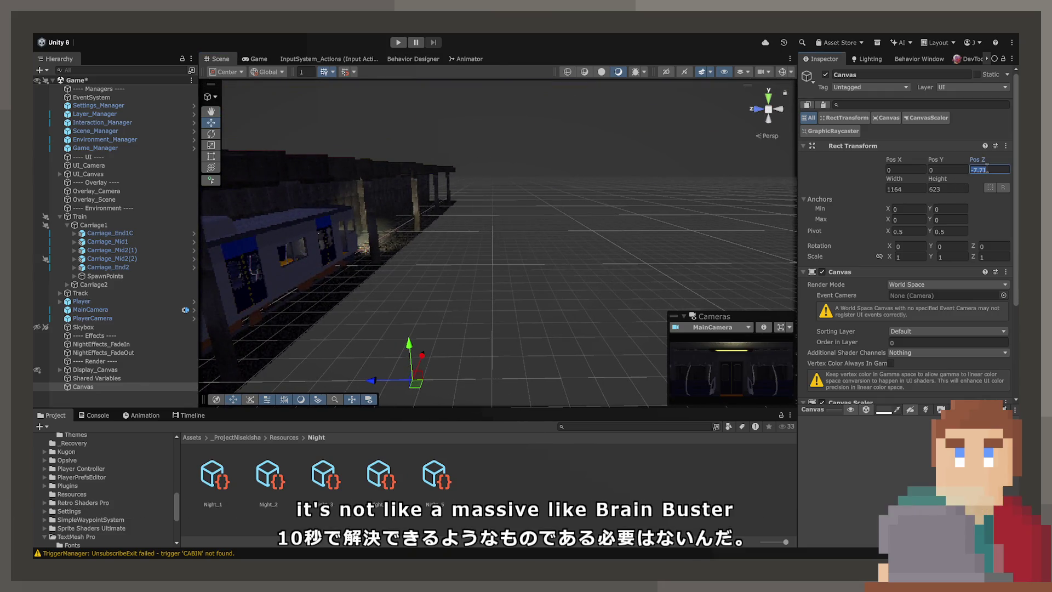
{"action": "type", "text": "-10"}
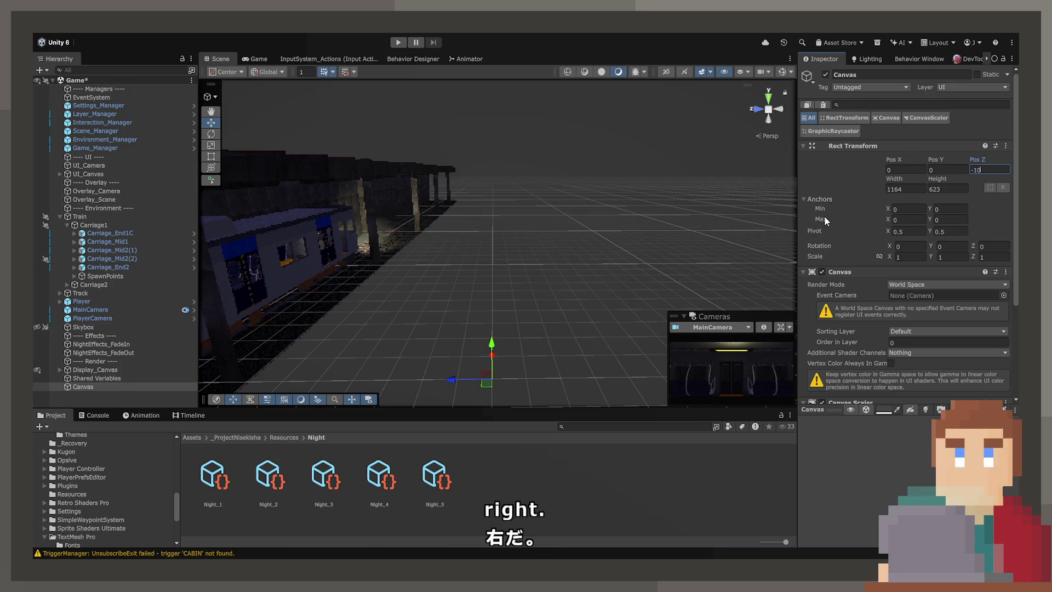
{"action": "left_click", "coordinate": [919, 198]}
- Set the Canvas width to 1000 and height to 500
{"action": "left_click", "coordinate": [913, 194]}
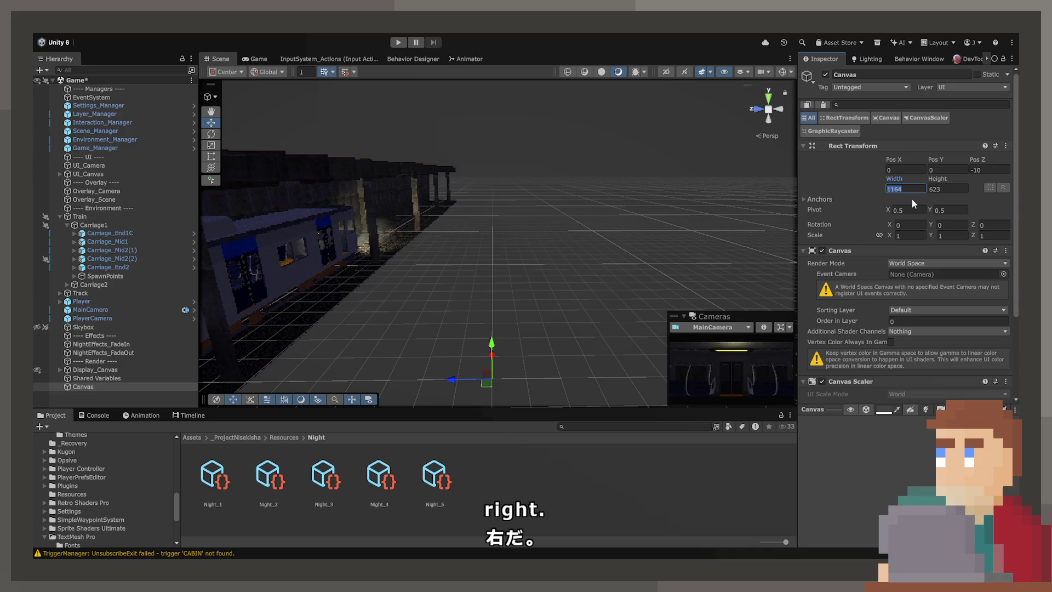
{"action": "type", "text": "1000"}
{"action": "key", "text": "Tab"}
{"action": "type", "text": "5"}
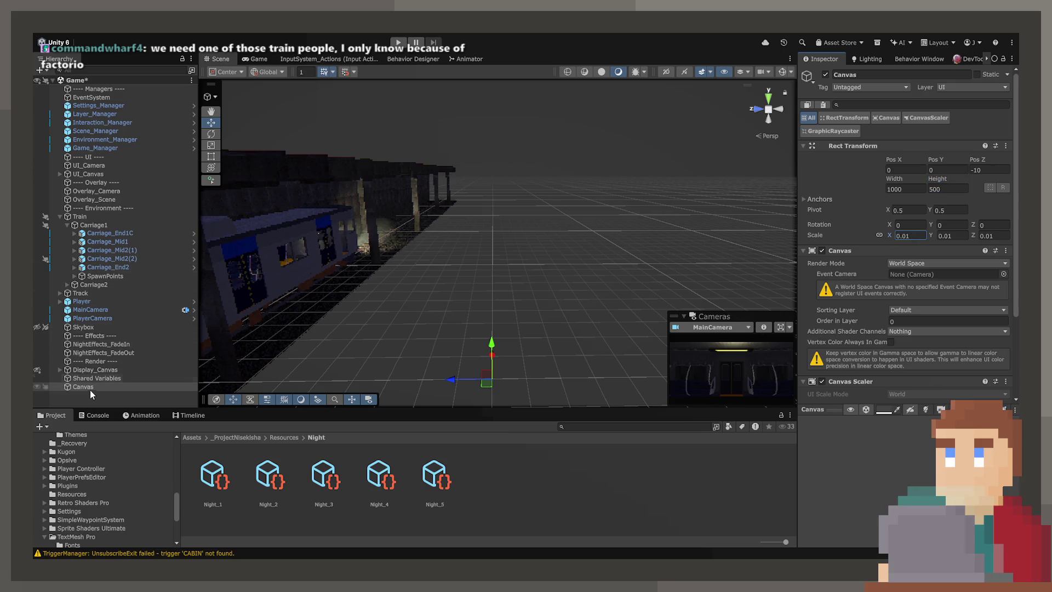
- Enable Gizmos, frame the Canvas, and add a near-black RawImage under it
{"action": "left_click_drag", "start_coordinate": [384, 285], "coordinate": [526, 282]}
{"action": "left_click", "coordinate": [782, 73]}
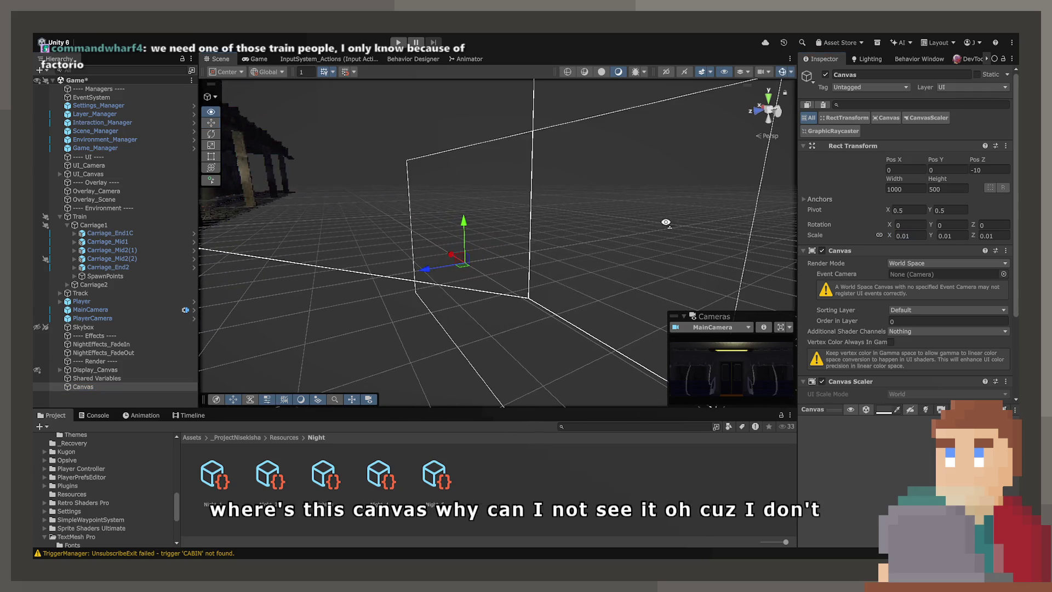
{"action": "key", "text": "f"}
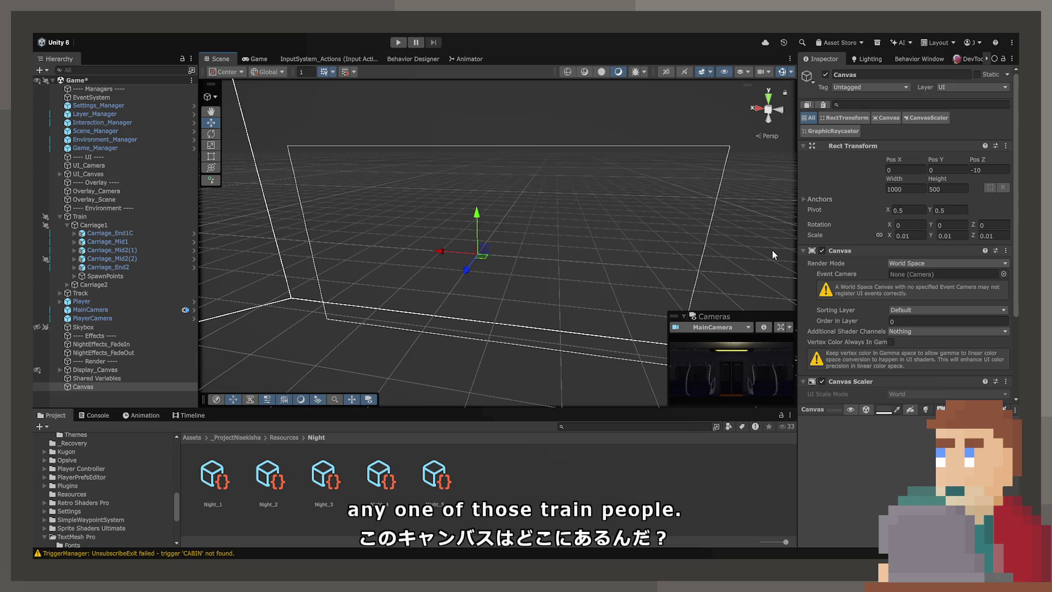
{"action": "mouse_move", "coordinate": [274, 308]}
{"action": "left_mouse_down"}
{"action": "mouse_move", "coordinate": [433, 210]}
{"action": "mouse_move", "coordinate": [428, 197]}
{"action": "mouse_move", "coordinate": [228, 322]}
{"action": "left_mouse_up"}
{"action": "left_click", "coordinate": [94, 387]}
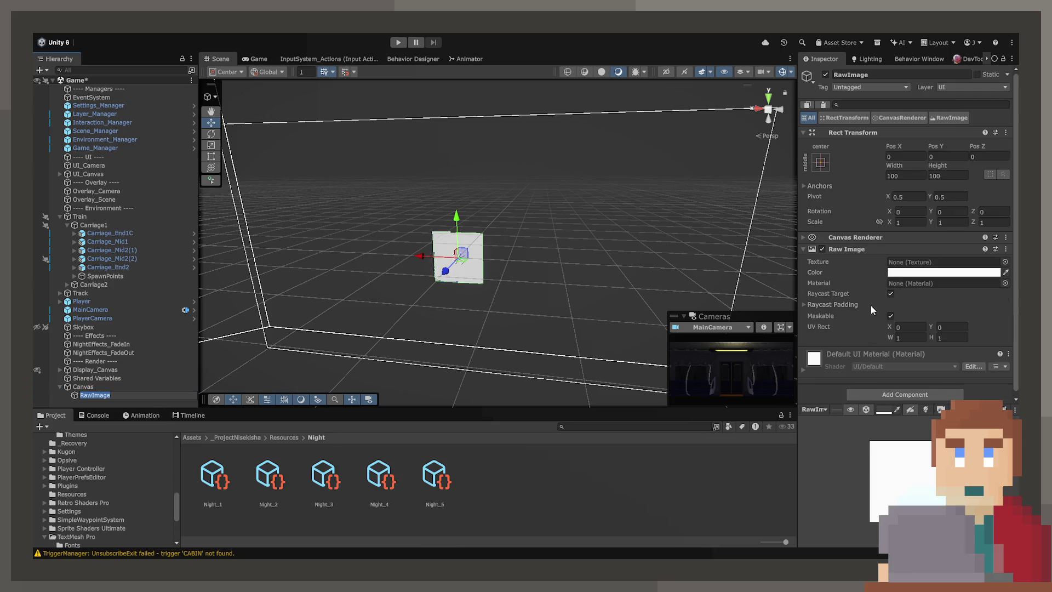
{"action": "left_click", "coordinate": [1006, 272]}
{"action": "left_click", "coordinate": [778, 274]}
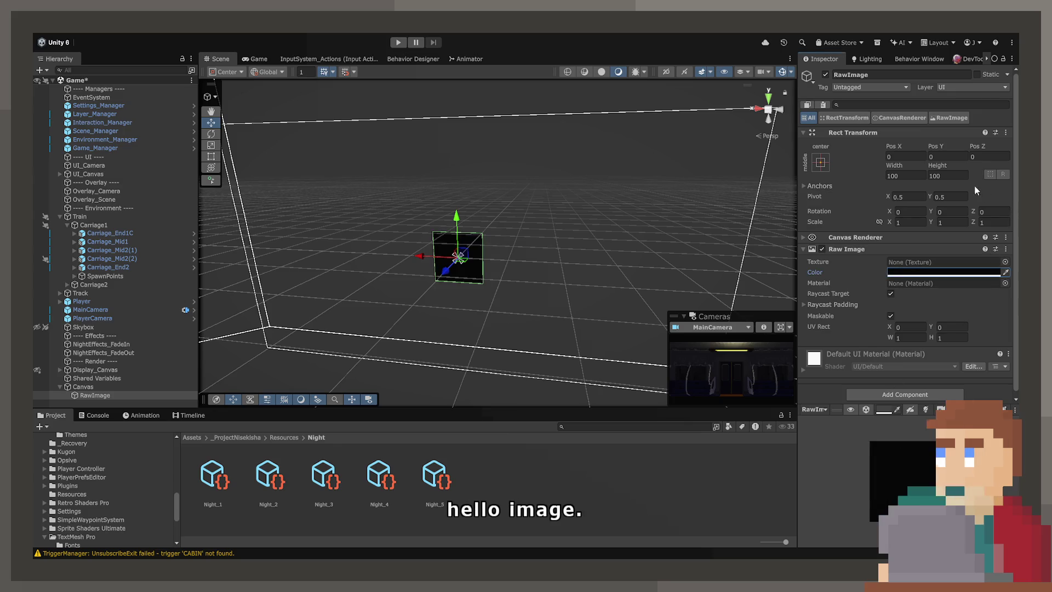
- Inspect the cockpit's SwitchSet, Indicators and Background_Top display colour
{"action": "mouse_move", "coordinate": [777, 274]}
{"action": "left_mouse_down"}
{"action": "mouse_move", "coordinate": [426, 277]}
{"action": "mouse_move", "coordinate": [482, 219]}
{"action": "mouse_move", "coordinate": [381, 216]}
{"action": "mouse_move", "coordinate": [379, 244]}
{"action": "mouse_move", "coordinate": [421, 254]}
{"action": "mouse_move", "coordinate": [505, 247]}
{"action": "left_mouse_up"}
{"action": "left_click", "coordinate": [528, 234]}
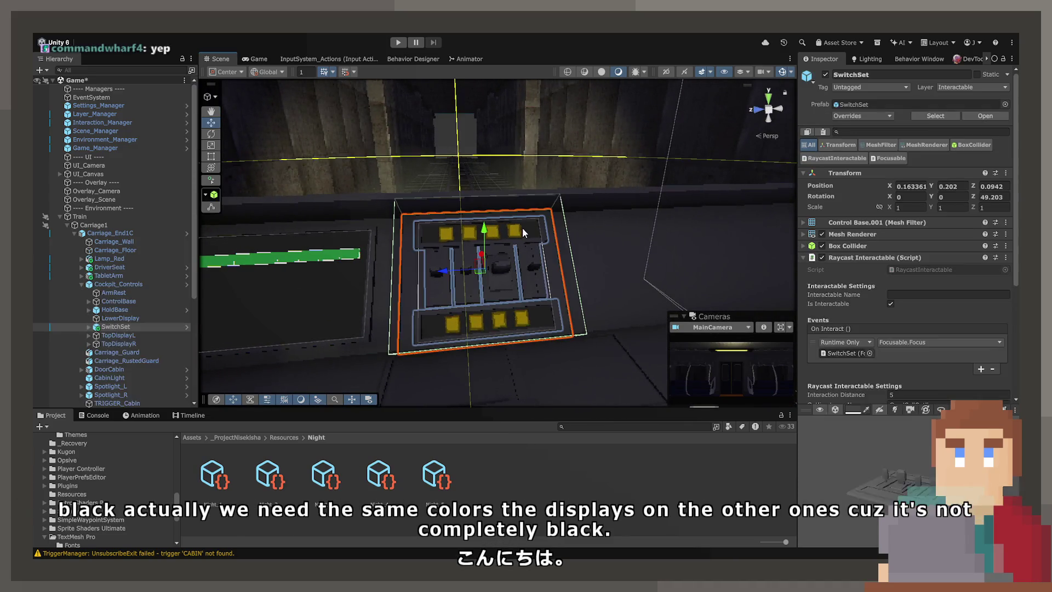
{"action": "left_click", "coordinate": [529, 233]}
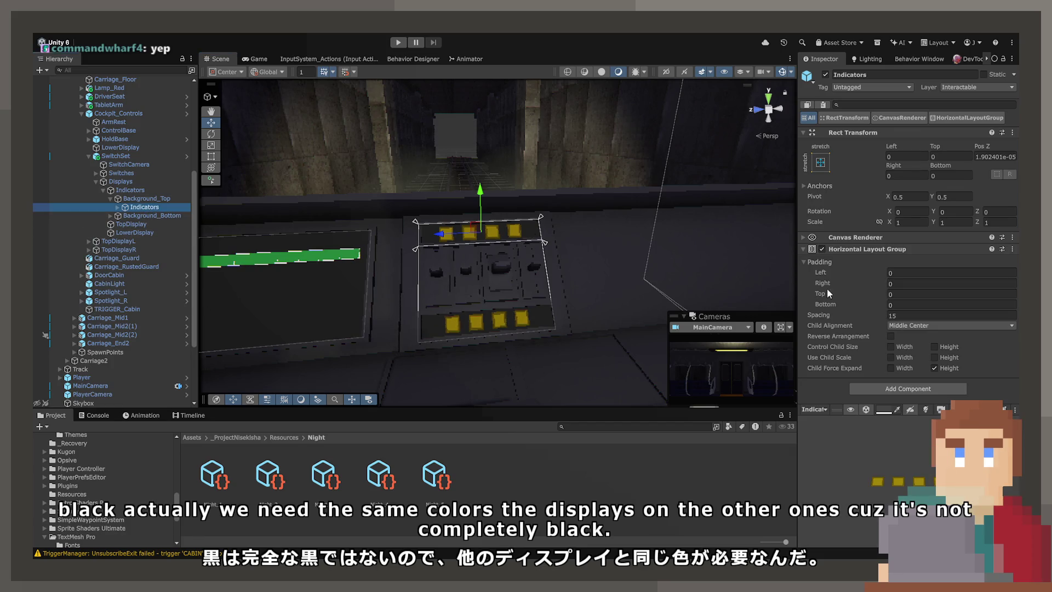
{"action": "left_click", "coordinate": [154, 199]}
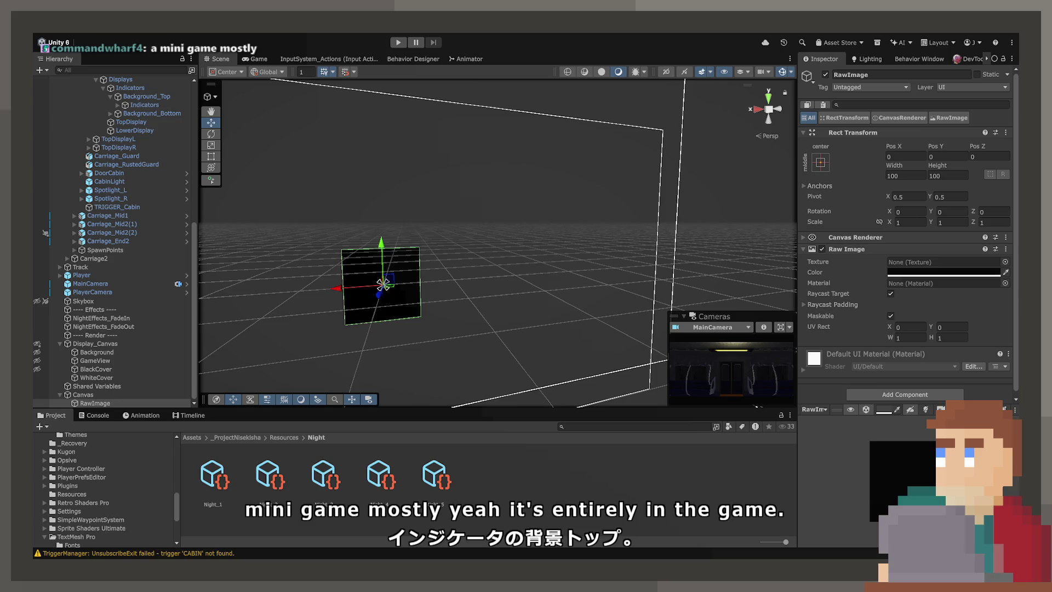
- Stretch the RawImage across the Canvas with Left, Top, Right and Bottom all 0
{"action": "left_click", "coordinate": [821, 162]}
{"action": "left_click", "coordinate": [932, 320]}
{"action": "left_click", "coordinate": [922, 160]}
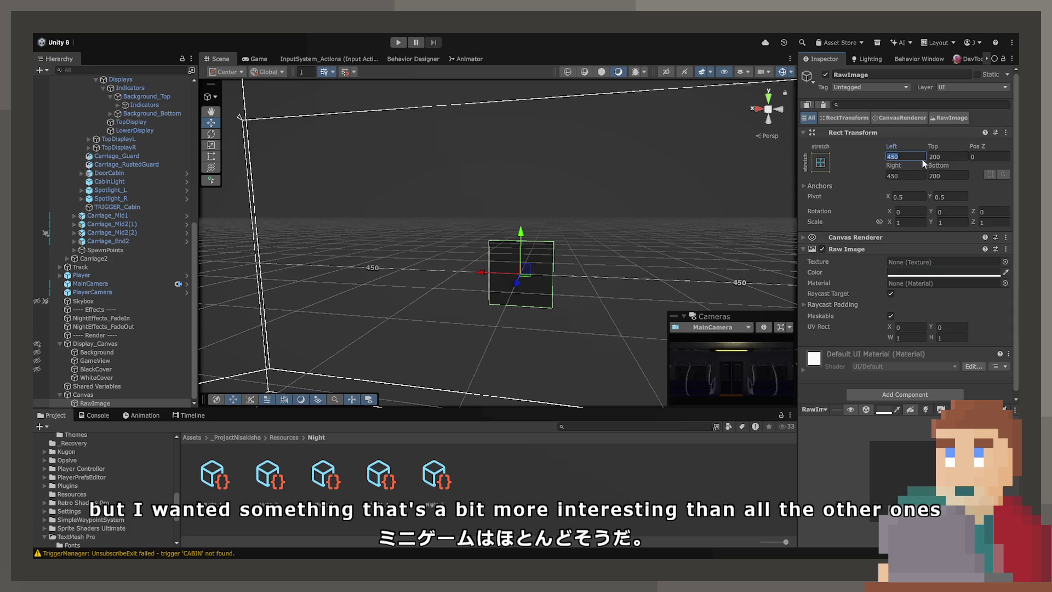
{"action": "type", "text": "0"}
{"action": "key", "text": "Tab"}
{"action": "type", "text": "0"}
{"action": "key", "text": "Tab"}
{"action": "key", "text": "Tab"}
{"action": "type", "text": "0"}
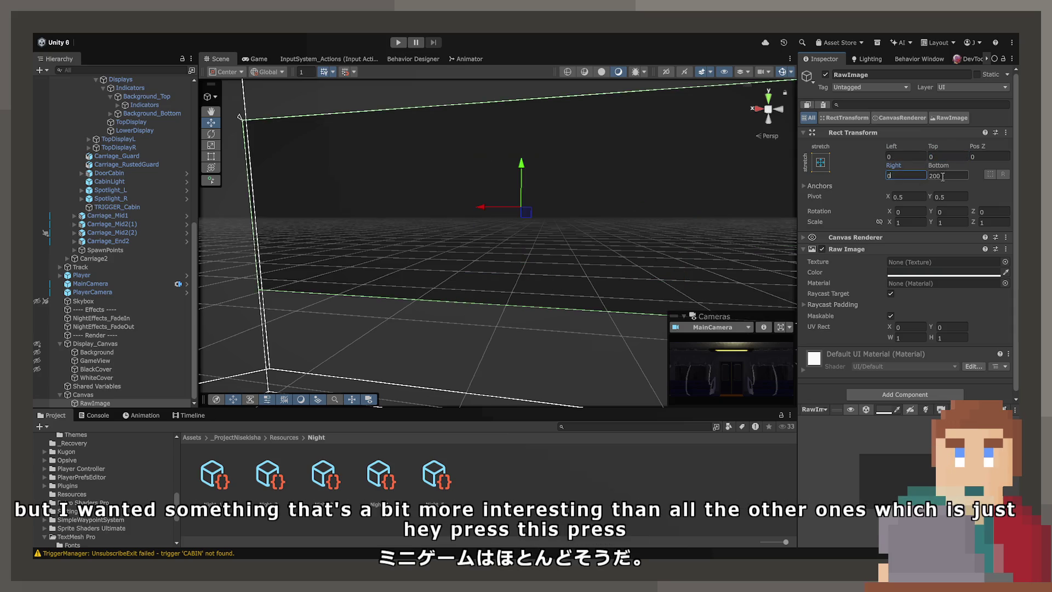
{"action": "key", "text": "Tab"}
{"action": "type", "text": "0"}
{"action": "key", "text": "Return"}
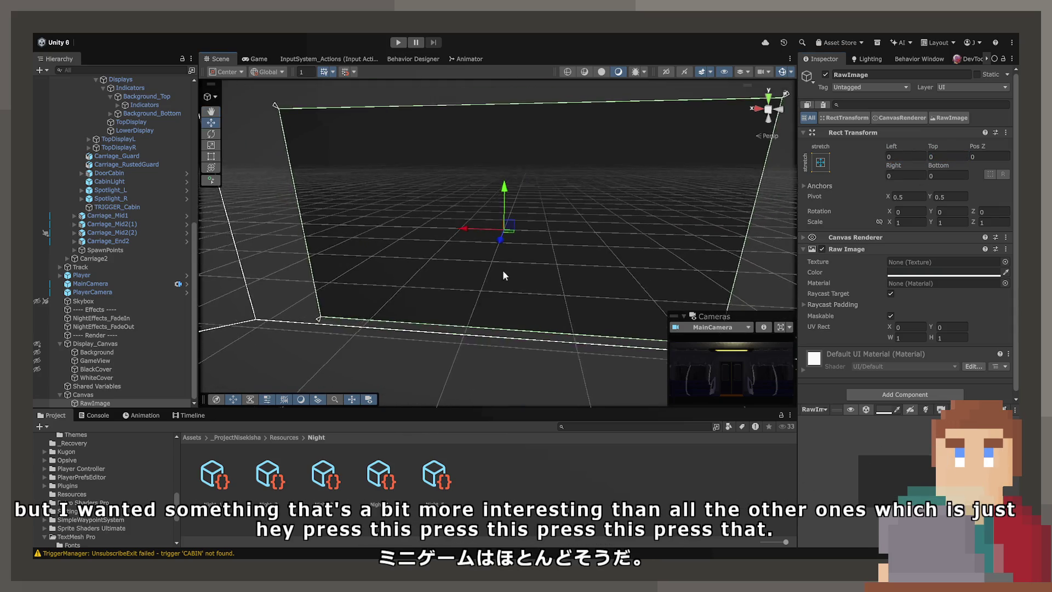
- Rename it Background, frame it, and add a child RawImage with Ctrl+Shift+R
{"action": "left_click", "coordinate": [100, 404]}
{"action": "type", "text": "Background"}
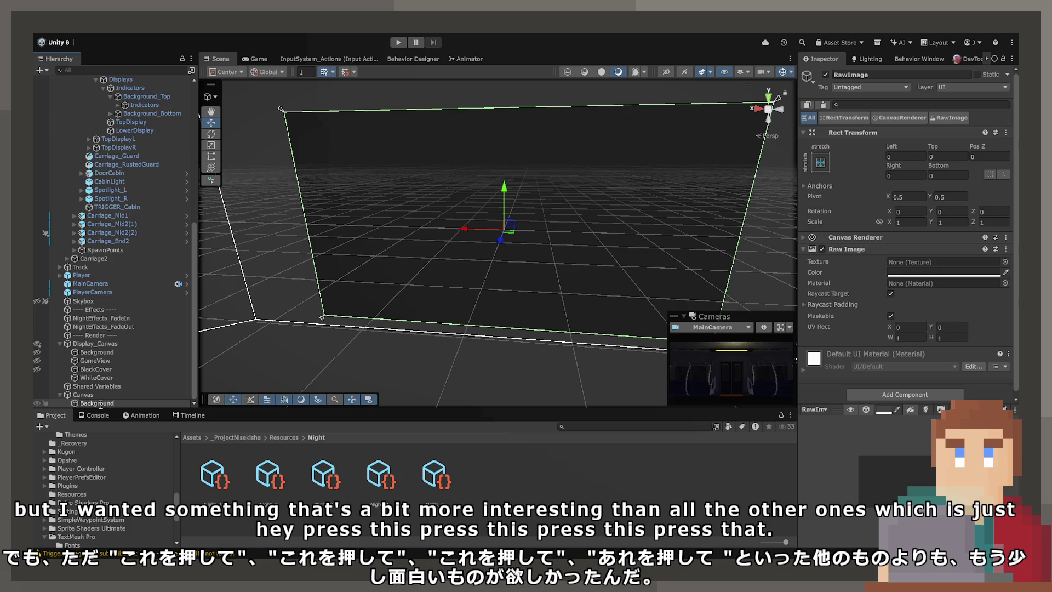
{"action": "key", "text": "Return"}
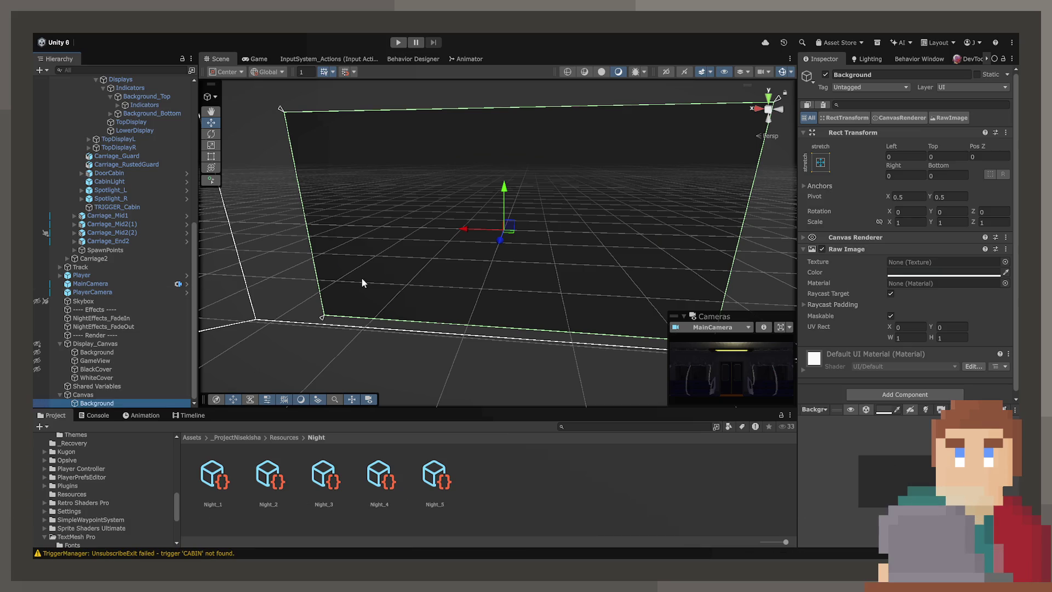
{"action": "key", "text": "f"}
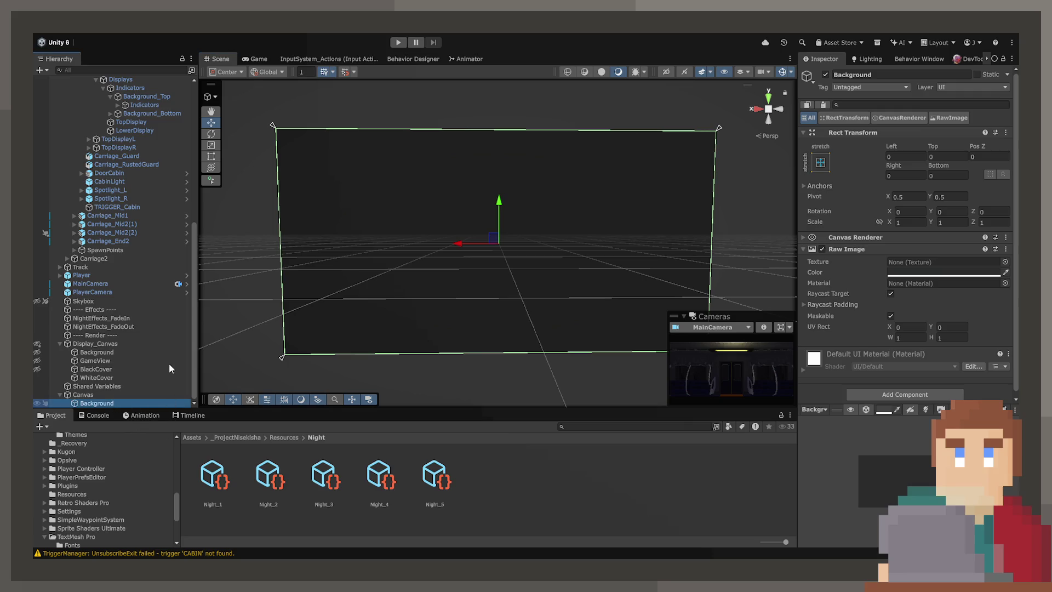
{"action": "key", "text": "ctrl+shift+r"}
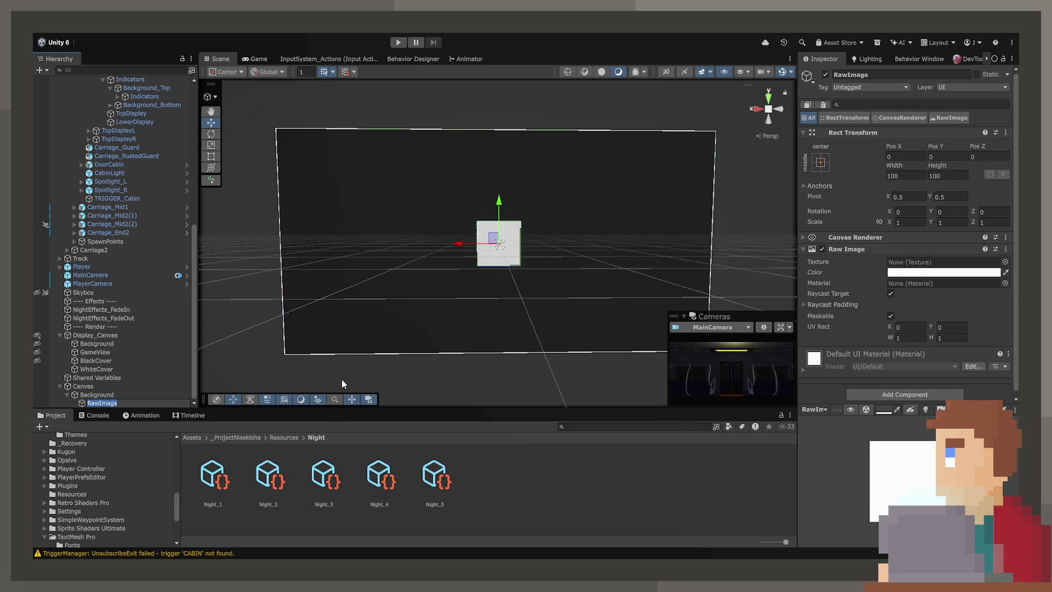
- Rename the image Train, assign the Train texture at native size, and scale it to 0.1
{"action": "type", "text": "Train"}
{"action": "key", "text": "Return"}
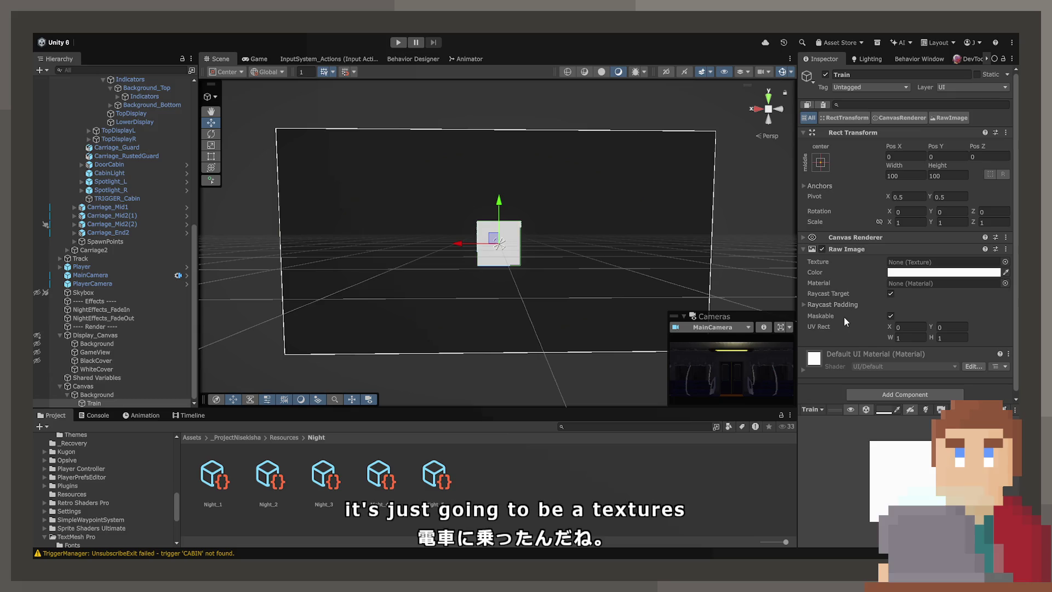
{"action": "left_click_drag", "start_coordinate": [721, 285], "coordinate": [932, 262]}
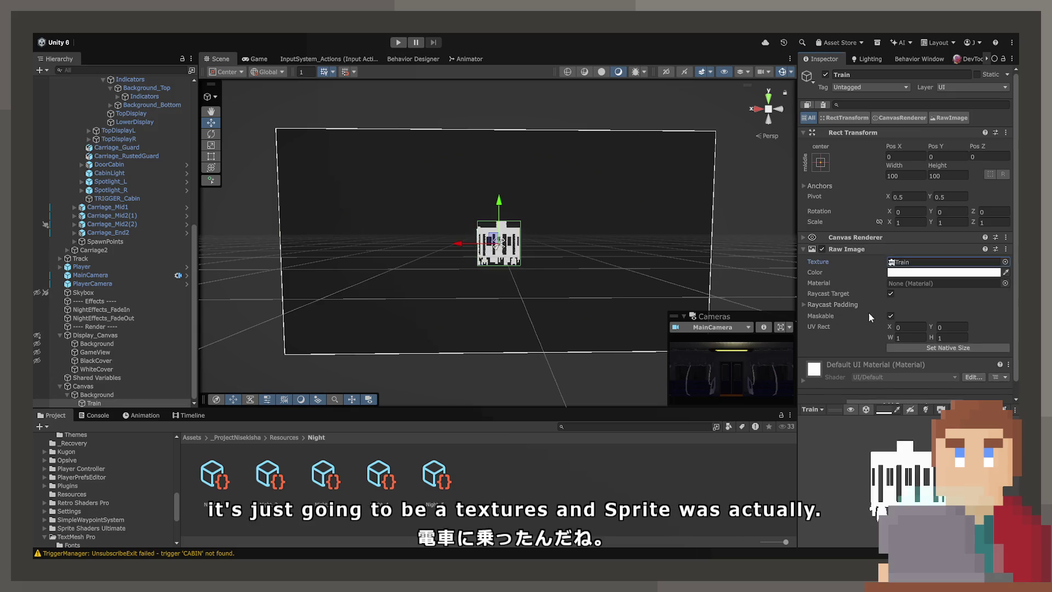
{"action": "left_click", "coordinate": [926, 349]}
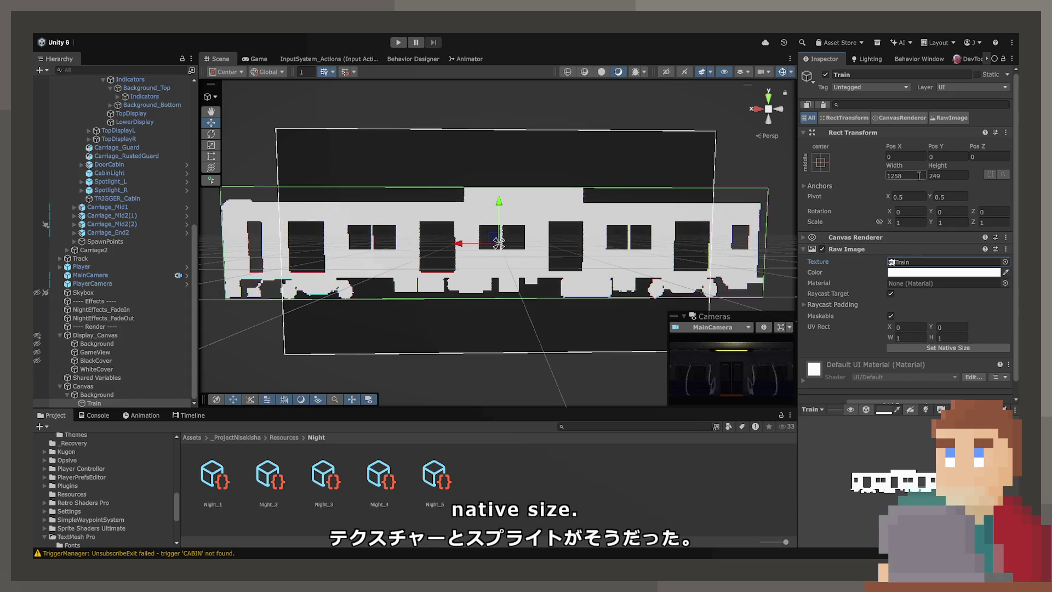
{"action": "double_click", "coordinate": [910, 223]}
{"action": "type", "text": "0.2"}
{"action": "key", "text": "BackSpace"}
{"action": "type", "text": "1"}
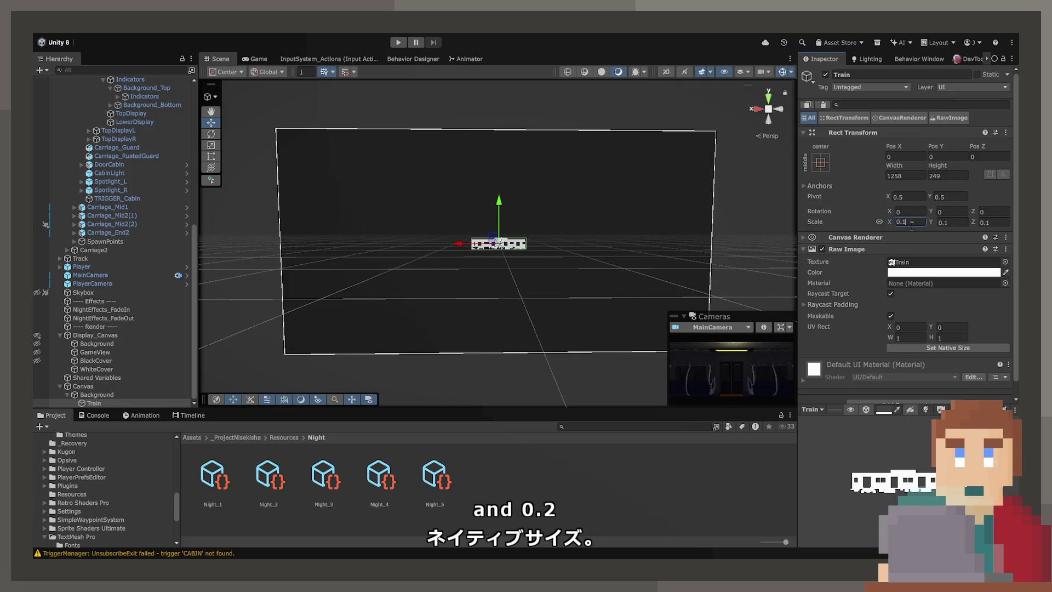
- Move the train sprite up and left on the canvas
{"action": "scroll", "coordinate": [562, 232], "scroll_direction": "up", "scroll_amount": 5}
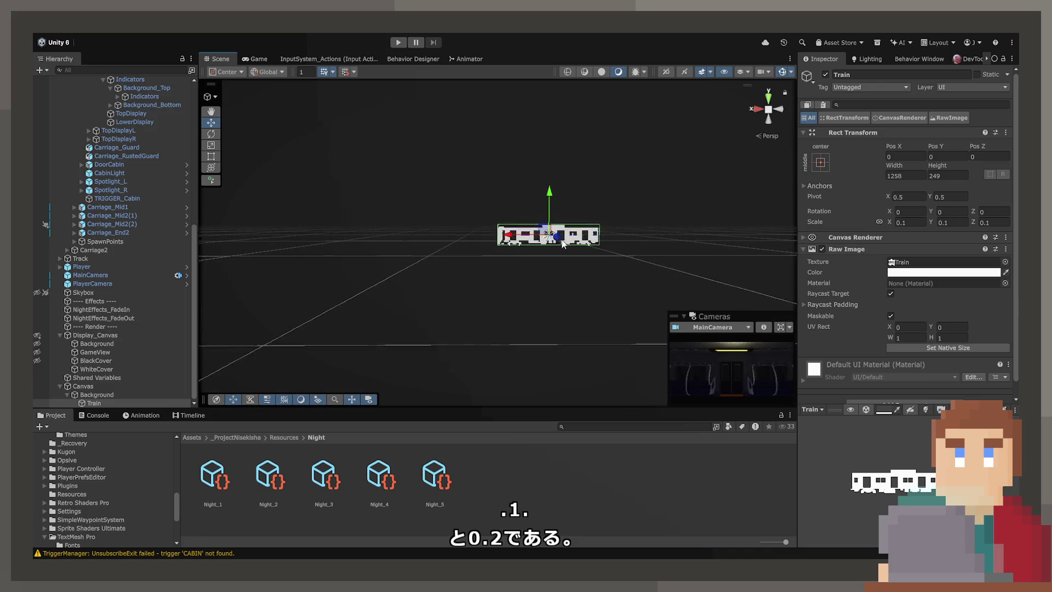
{"action": "left_click_drag", "start_coordinate": [551, 235], "coordinate": [337, 217]}
{"action": "scroll", "coordinate": [484, 218], "scroll_direction": "down", "scroll_amount": 3}
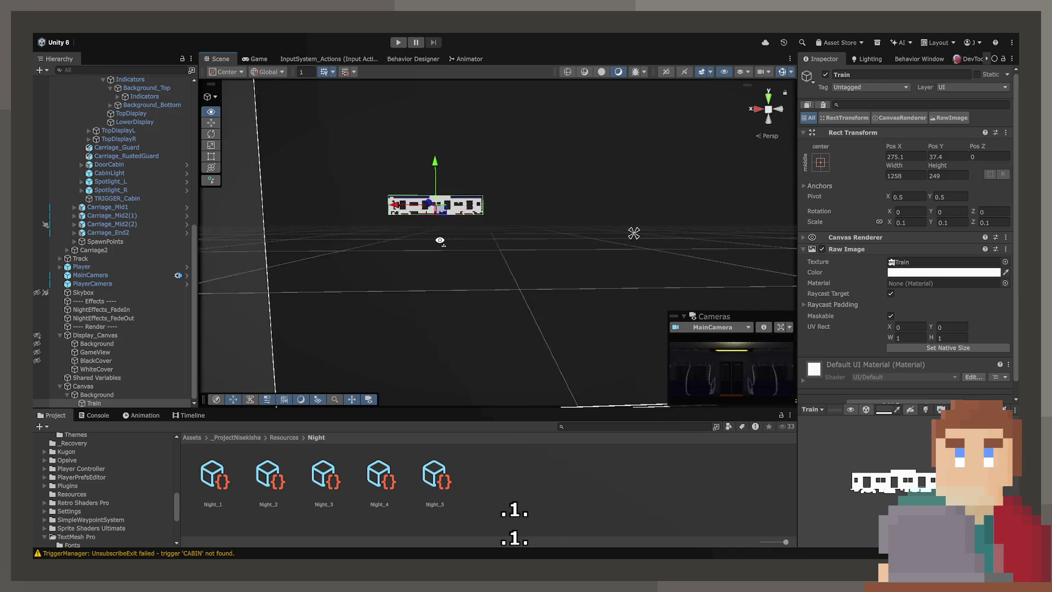
{"action": "scroll", "coordinate": [518, 243], "scroll_direction": "down", "scroll_amount": 5}
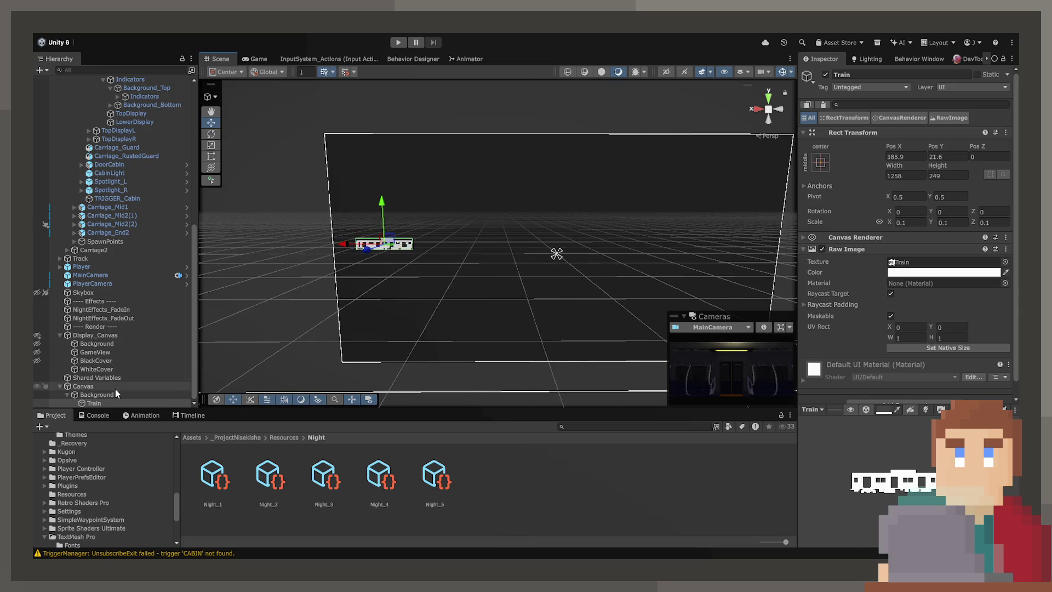
- Switch the Canvas to Screen Space - Overlay and the scene view to 2D with the Rect tool
{"action": "left_click", "coordinate": [115, 387]}
{"action": "left_click", "coordinate": [894, 262]}
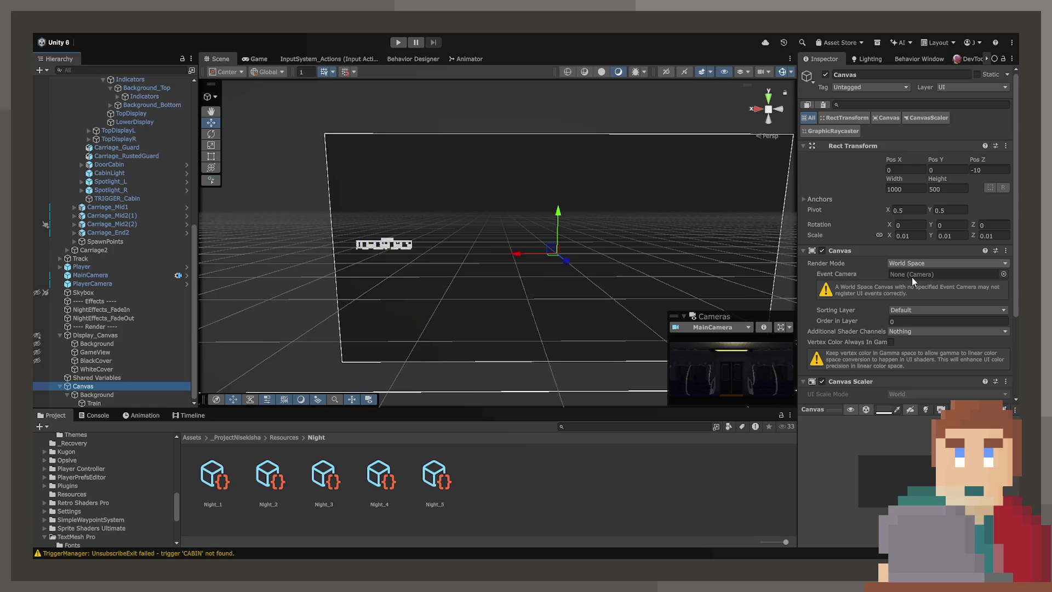
{"action": "left_click", "coordinate": [912, 277]}
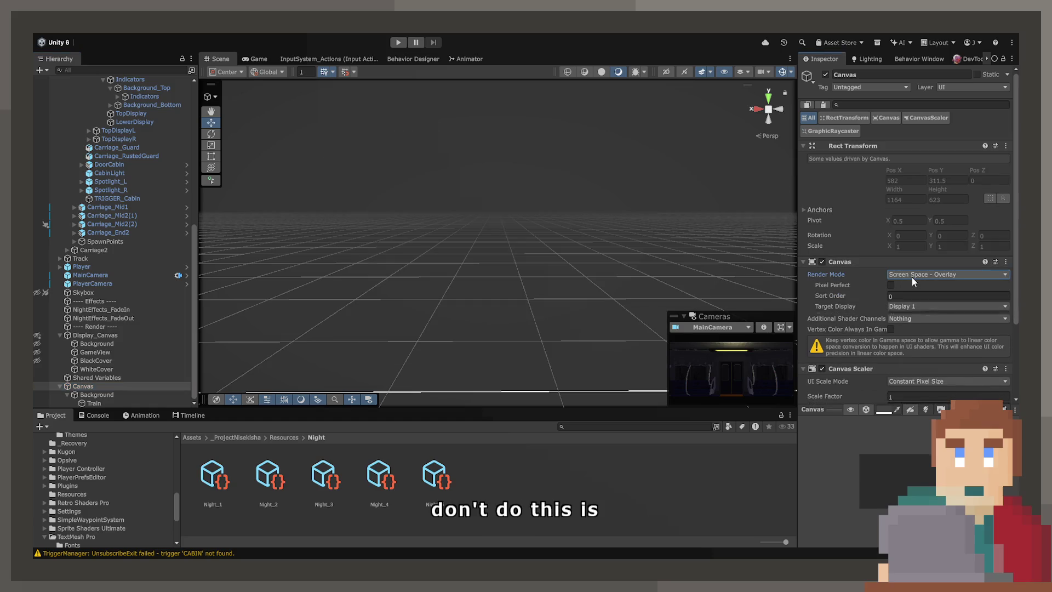
{"action": "left_click", "coordinate": [87, 386]}
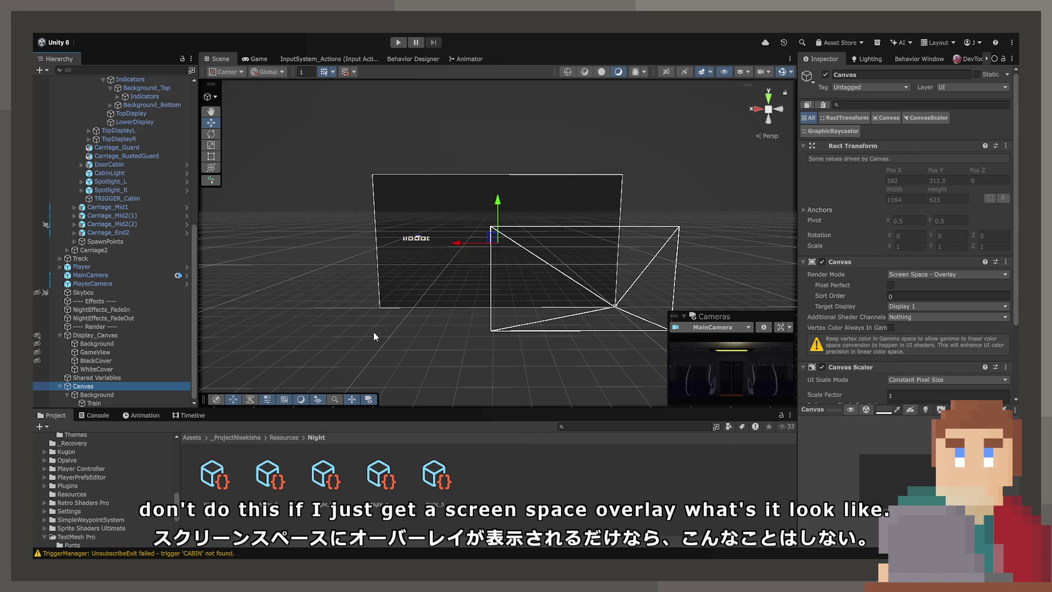
{"action": "scroll", "coordinate": [473, 304], "scroll_direction": "up", "scroll_amount": 5}
{"action": "left_click", "coordinate": [666, 72]}
{"action": "key", "text": "t"}
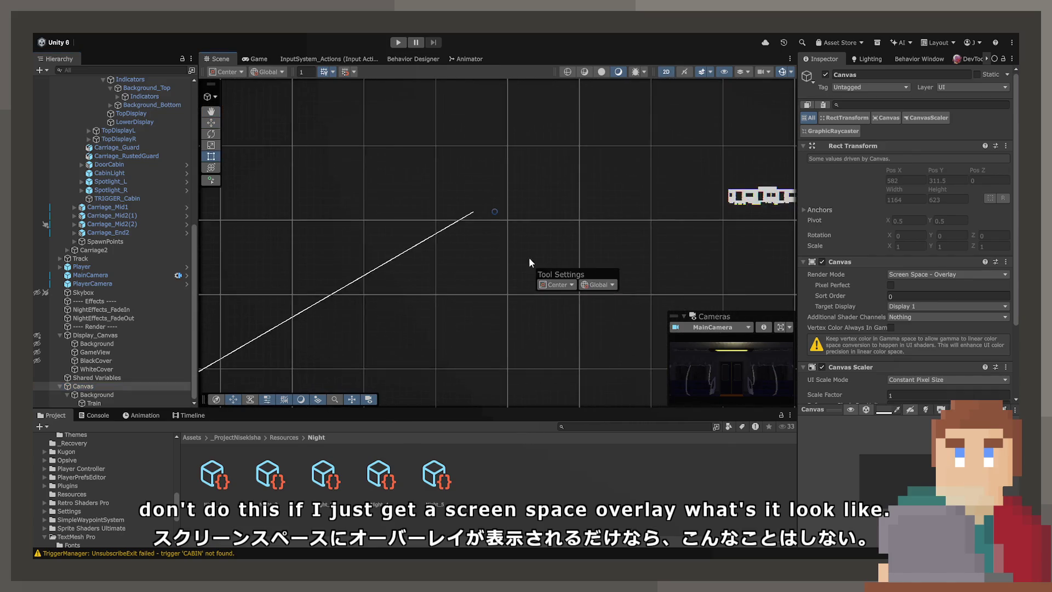
{"action": "scroll", "coordinate": [529, 262], "scroll_direction": "down", "scroll_amount": 3}
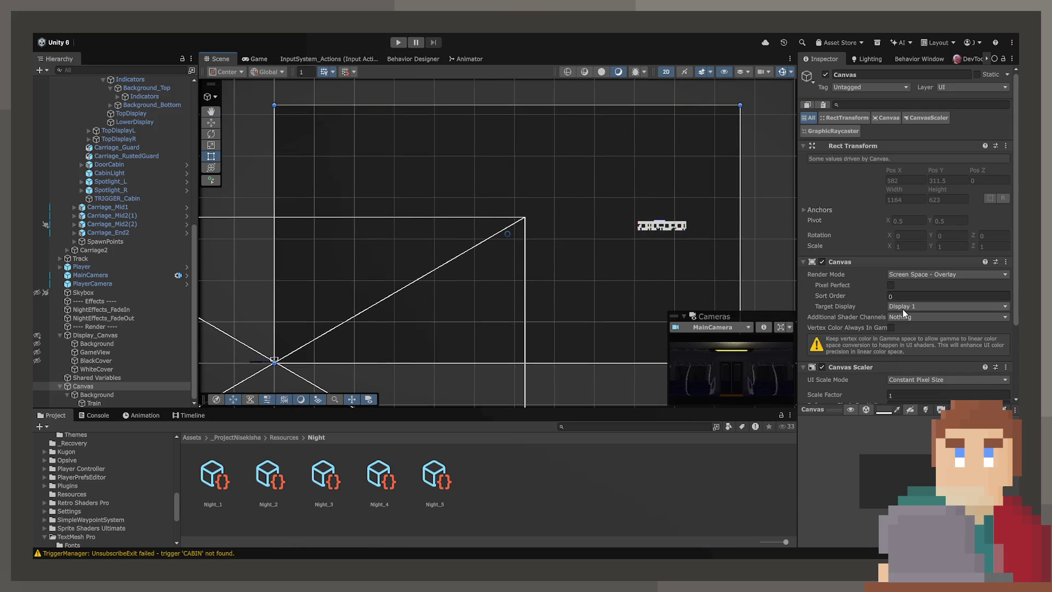
- Rename the Canvas to Game_Canvas
{"action": "left_click", "coordinate": [123, 387]}
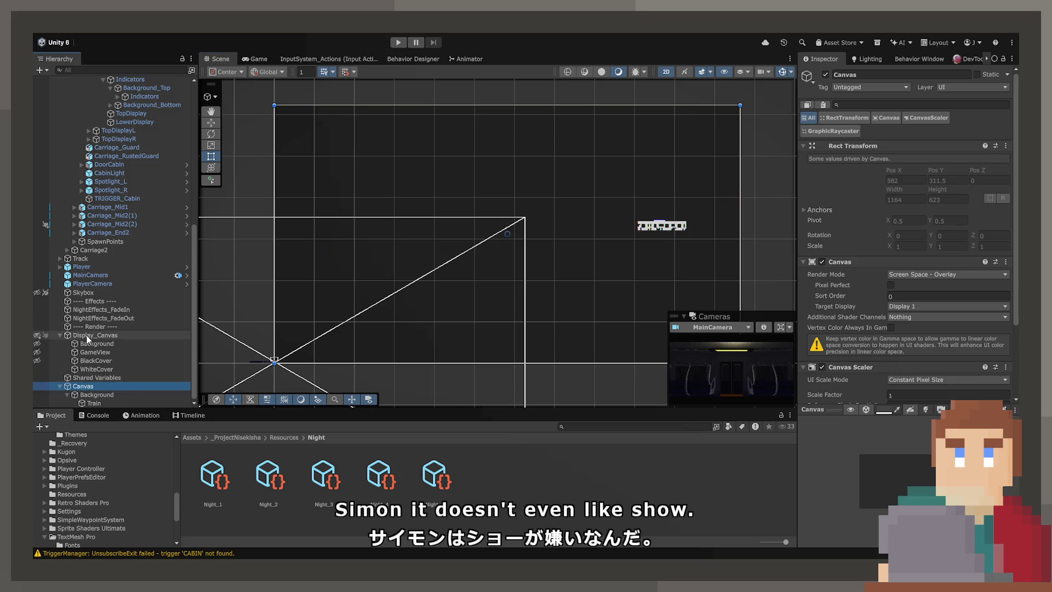
{"action": "left_click", "coordinate": [88, 338]}
{"action": "left_click", "coordinate": [109, 383]}
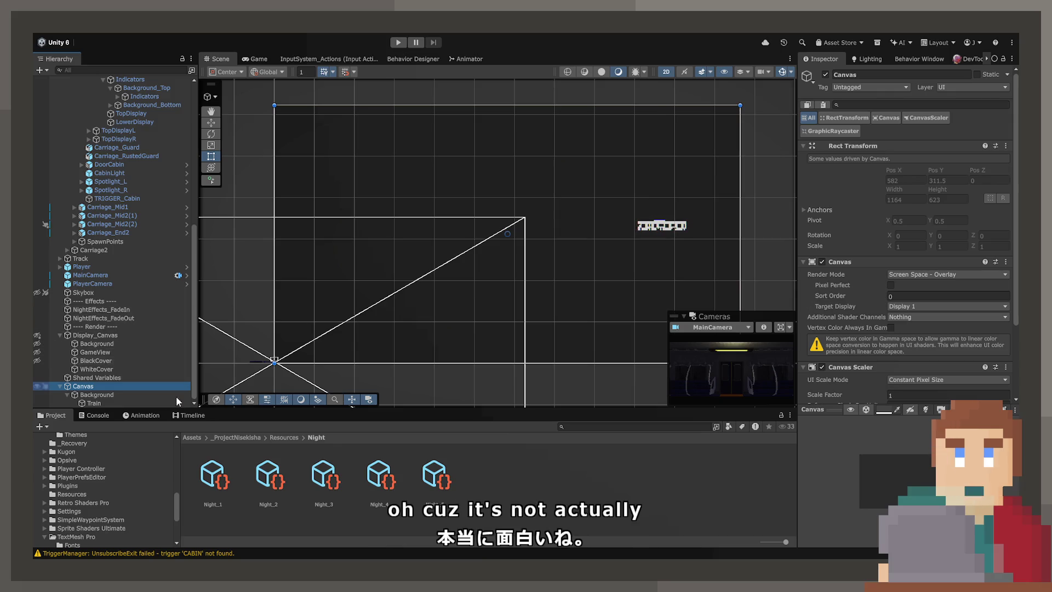
{"action": "key", "text": "ctrl+z"}
{"action": "key", "text": "ctrl+z"}
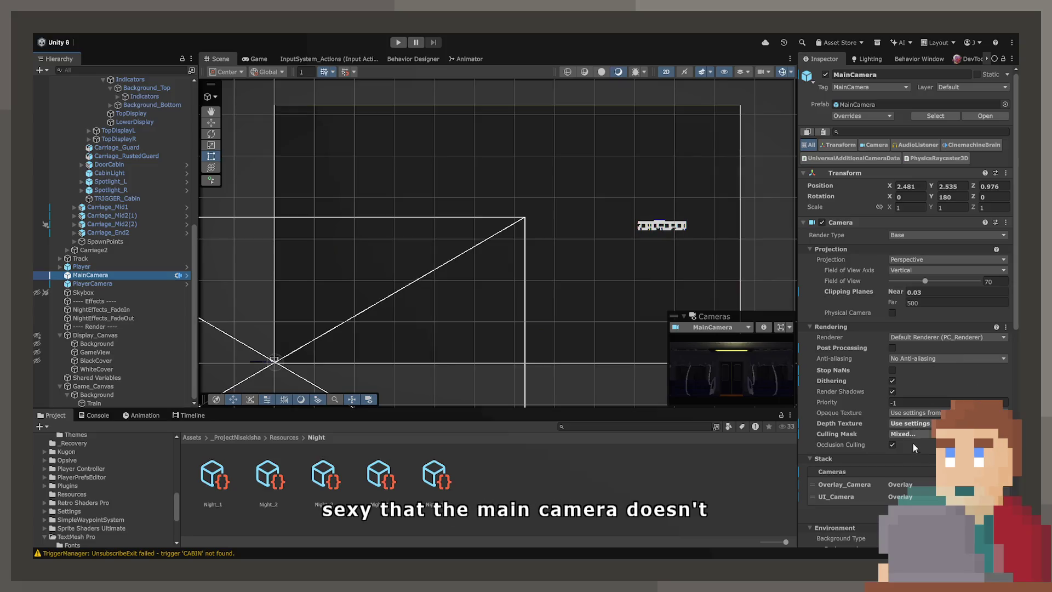
- Check the MainCamera's camera stack and review Game_Canvas settings
{"action": "scroll", "coordinate": [916, 448], "scroll_direction": "down", "scroll_amount": 3}
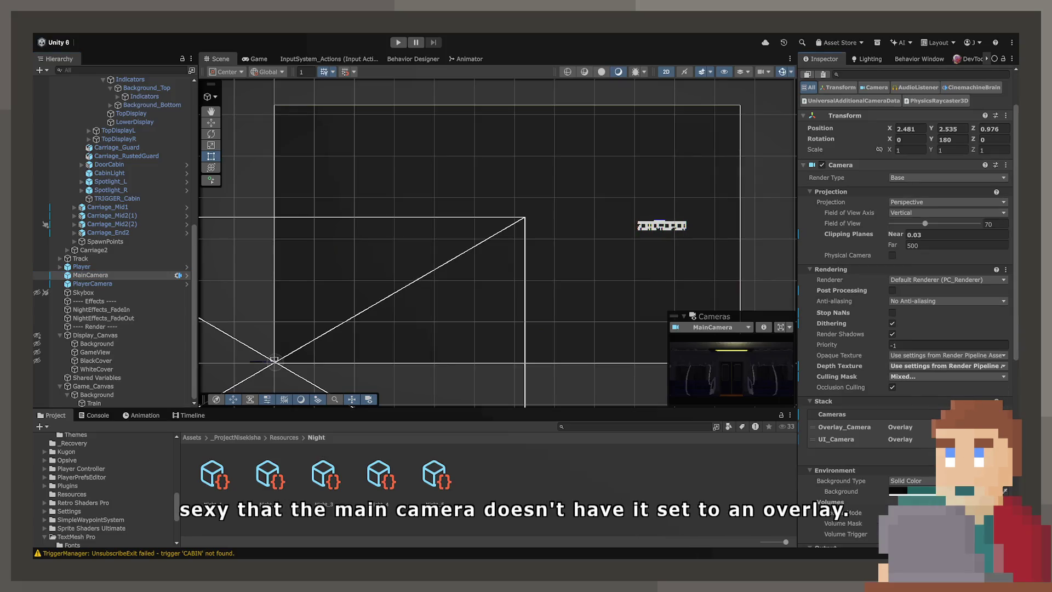
{"action": "left_click", "coordinate": [855, 432]}
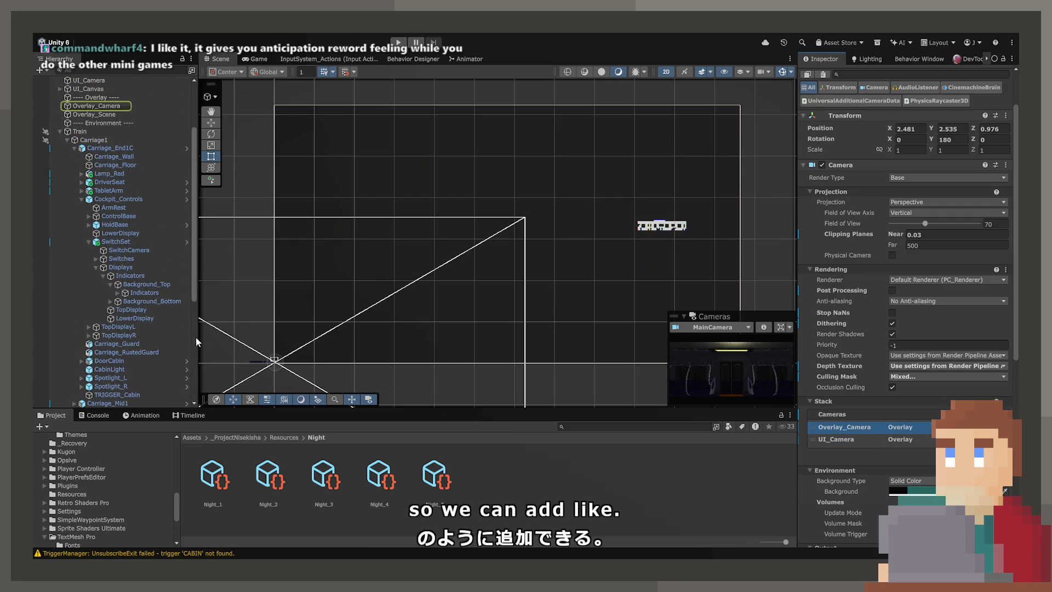
{"action": "scroll", "coordinate": [175, 323], "scroll_direction": "down", "scroll_amount": 6}
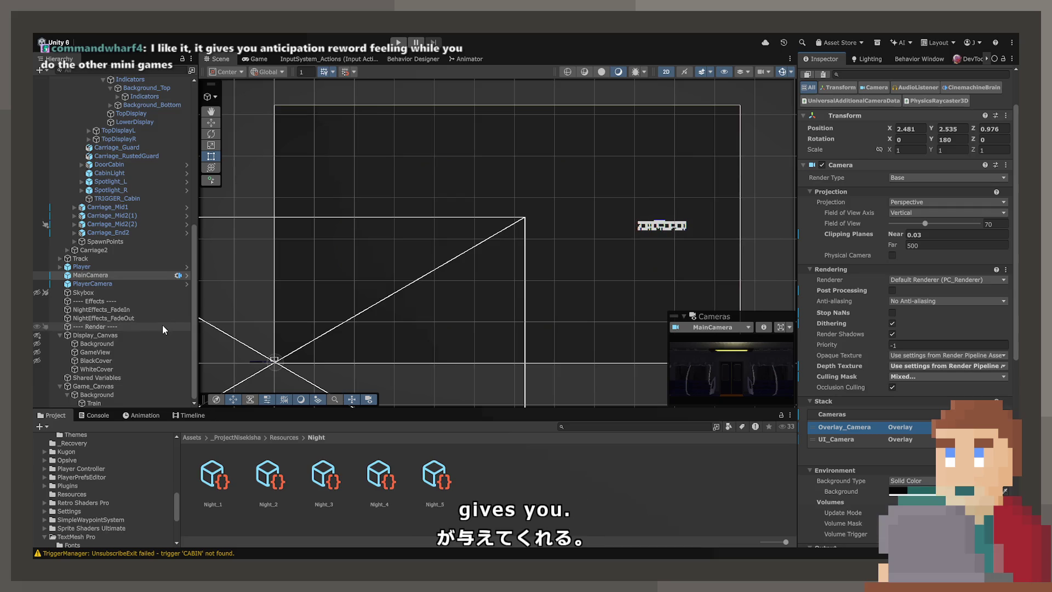
{"action": "left_click", "coordinate": [166, 403]}
{"action": "left_click", "coordinate": [164, 388]}
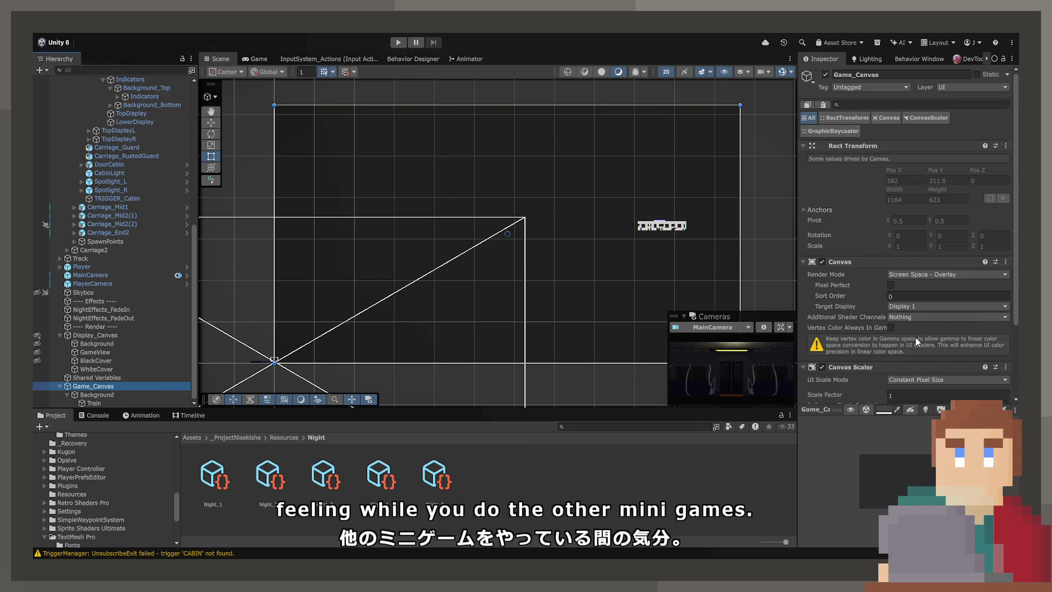
{"action": "scroll", "coordinate": [904, 299], "scroll_direction": "down", "scroll_amount": 4}
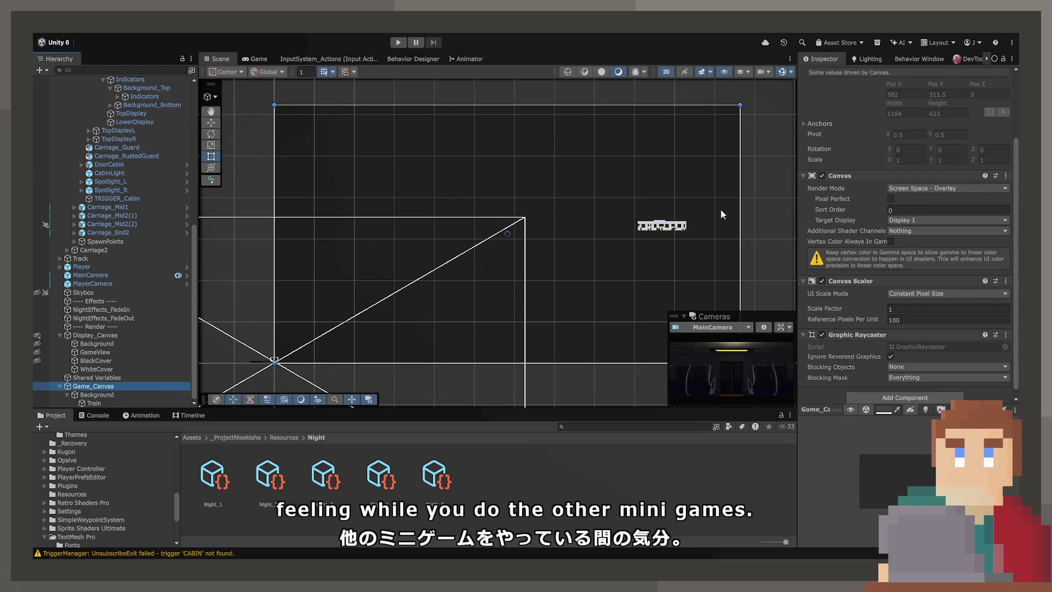
- Move Game_Canvas above Display_Canvas and preview the Game view
{"action": "left_click_drag", "start_coordinate": [97, 327], "coordinate": [94, 331]}
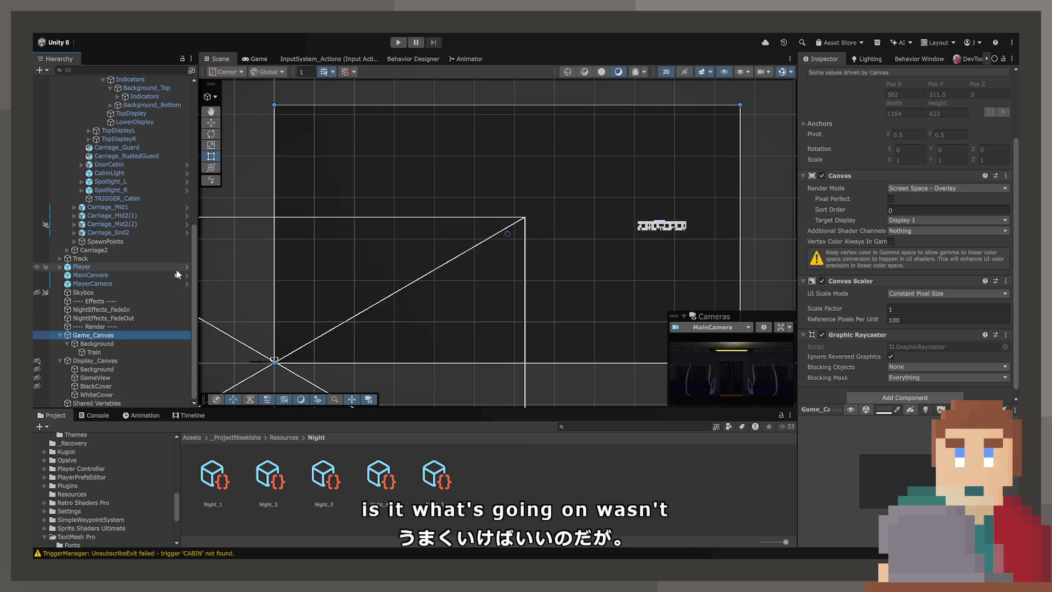
{"action": "key", "text": "ctrl+z"}
{"action": "left_click", "coordinate": [259, 60]}
{"action": "left_click_drag", "start_coordinate": [94, 387], "coordinate": [100, 331]}
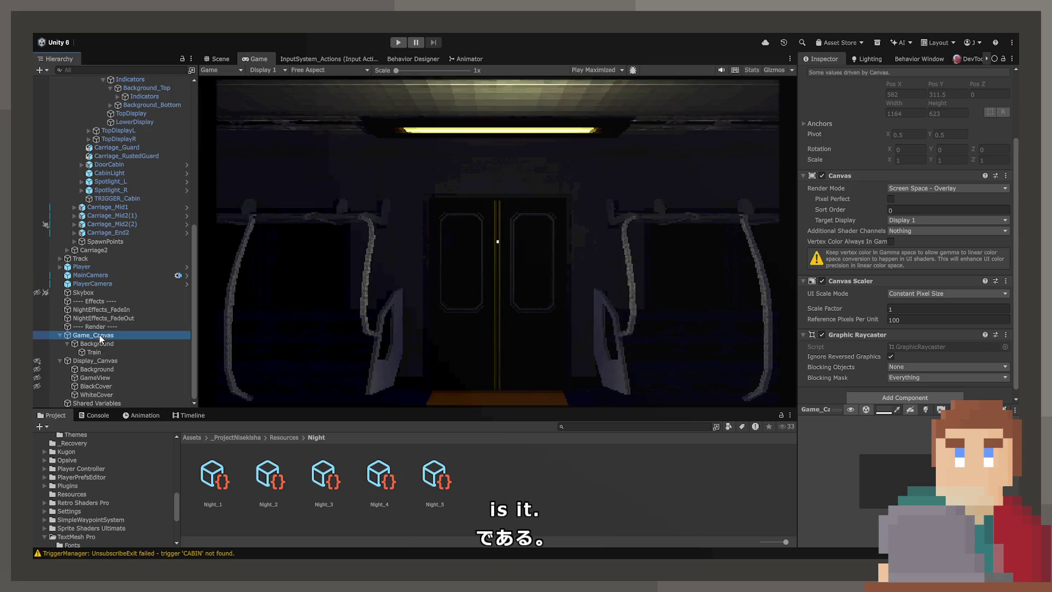
- Undo the Game_Canvas move and set its Sort Order to 1
{"action": "left_click", "coordinate": [99, 410]}
{"action": "key", "text": "ctrl+z"}
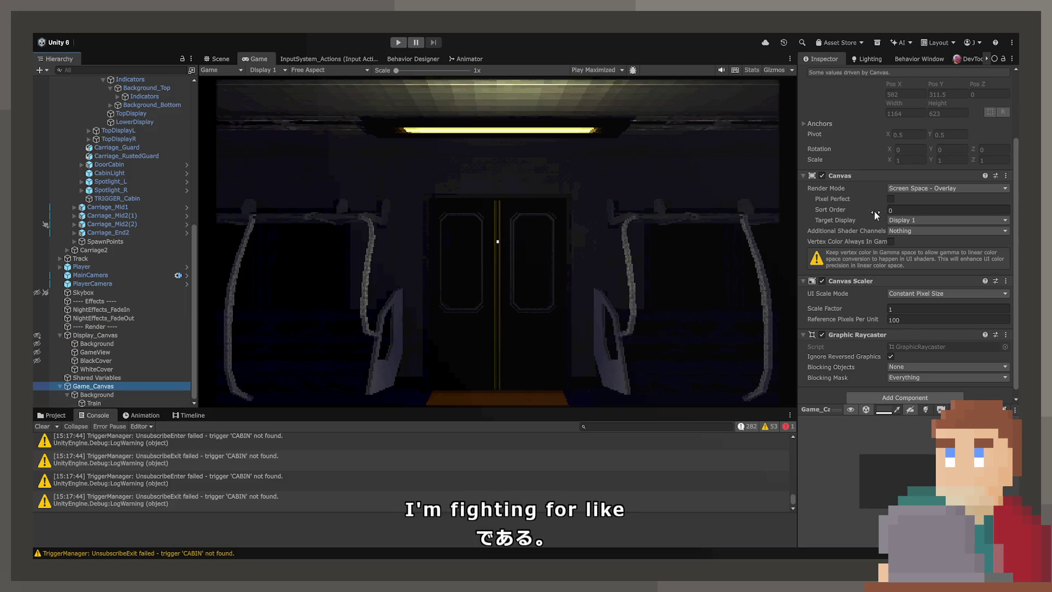
{"action": "left_click", "coordinate": [893, 210]}
{"action": "type", "text": "1"}
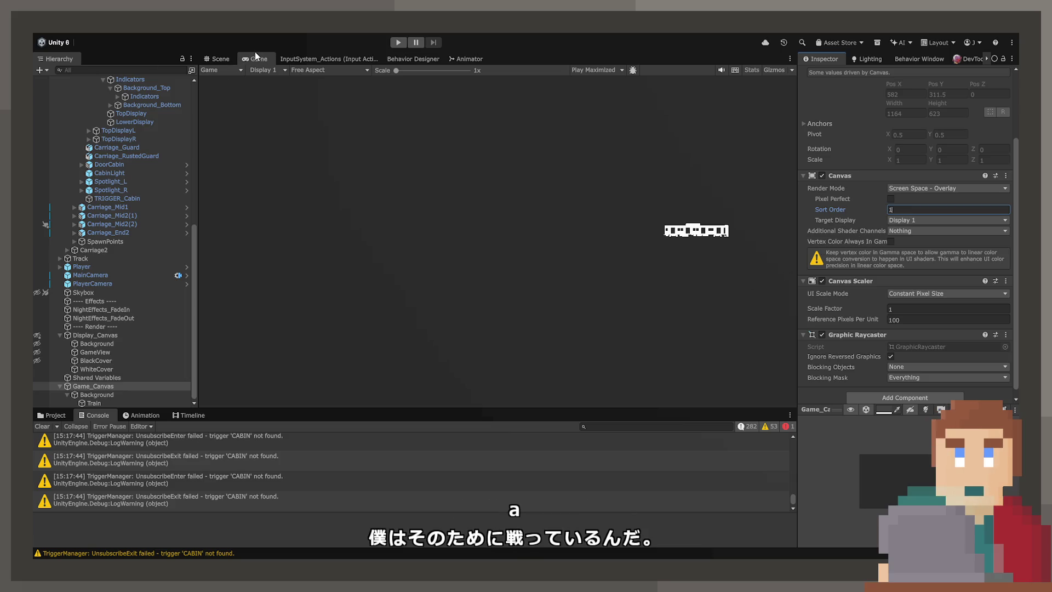
- In the Scene view, drag the Train image to the canvas's left side
{"action": "left_click", "coordinate": [219, 60]}
{"action": "left_click", "coordinate": [657, 225]}
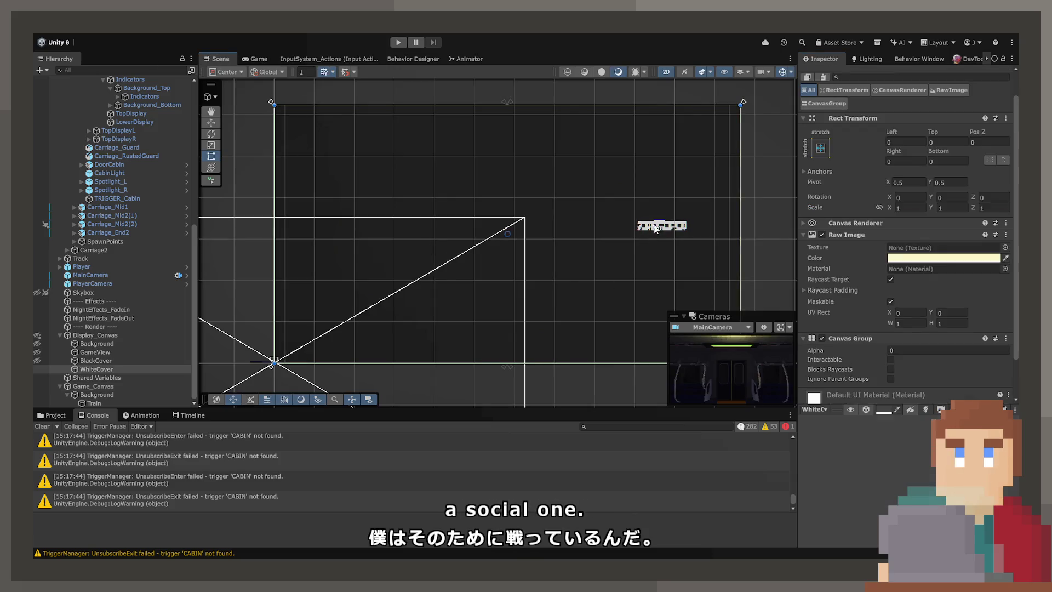
{"action": "left_click", "coordinate": [114, 396]}
{"action": "left_click", "coordinate": [107, 404]}
{"action": "mouse_move", "coordinate": [647, 229]}
{"action": "left_mouse_down"}
{"action": "mouse_move", "coordinate": [496, 241]}
{"action": "mouse_move", "coordinate": [320, 236]}
{"action": "left_mouse_up"}
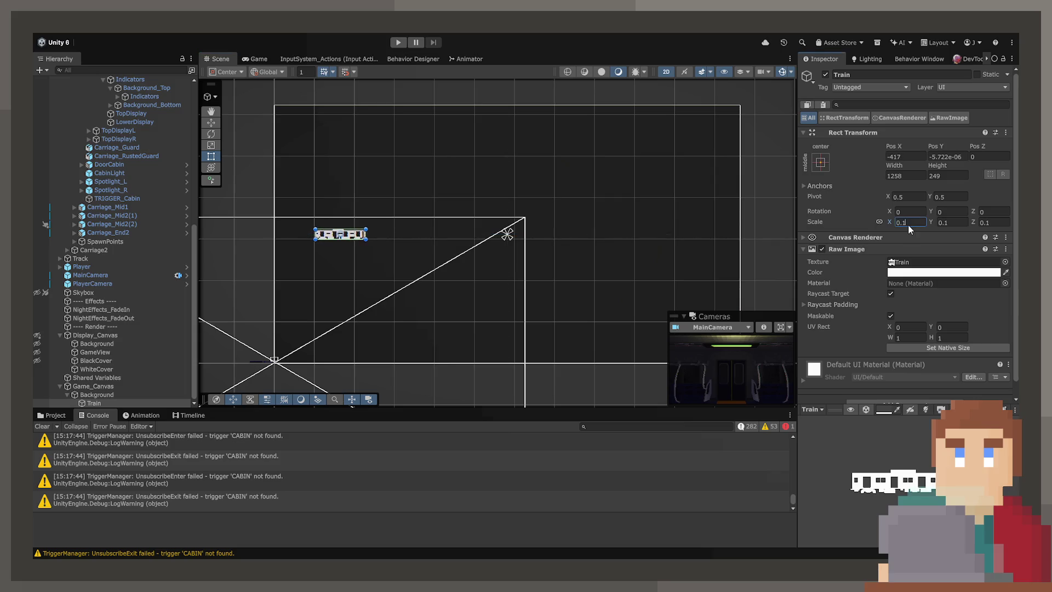
- Double the Train image's scale to 0.2
{"action": "key", "text": "BackSpace"}
{"action": "type", "text": "2"}
{"action": "key", "text": "Return"}
{"action": "mouse_move", "coordinate": [368, 237]}
{"action": "left_mouse_down"}
{"action": "mouse_move", "coordinate": [370, 224]}
{"action": "mouse_move", "coordinate": [369, 239]}
{"action": "left_mouse_up"}
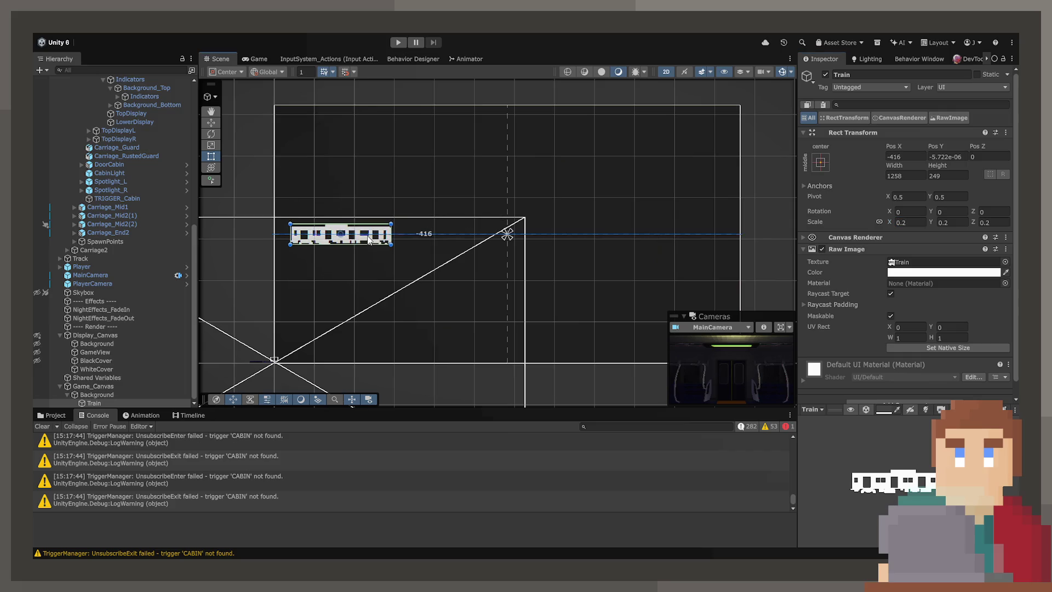
- Set Train's Pos Y to 0, Pivot X to 0, and anchor it to the left edge
{"action": "left_click", "coordinate": [946, 157]}
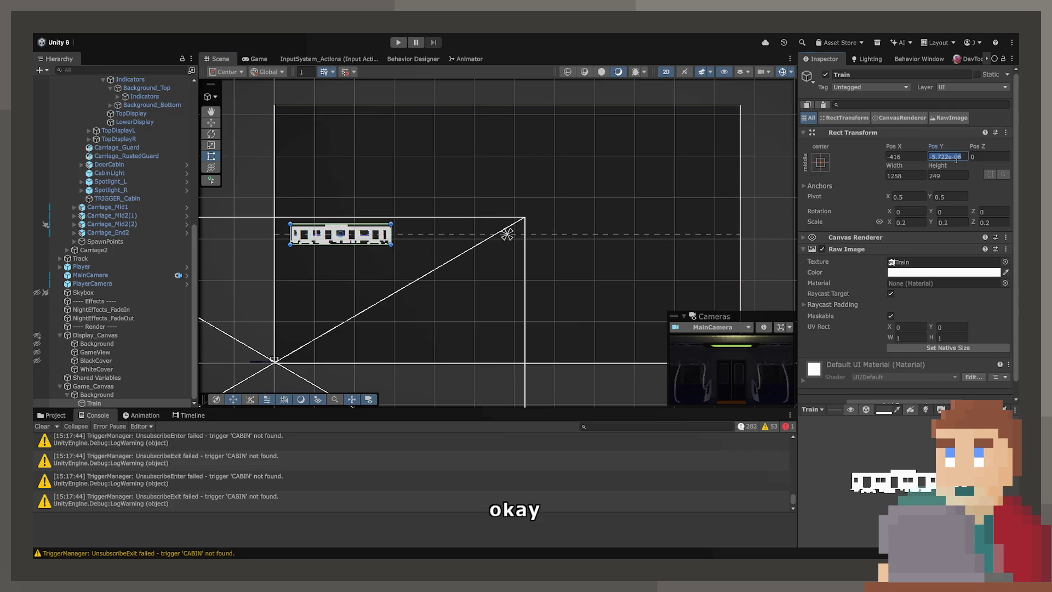
{"action": "type", "text": "0"}
{"action": "left_click", "coordinate": [918, 158]}
{"action": "type", "text": "-3"}
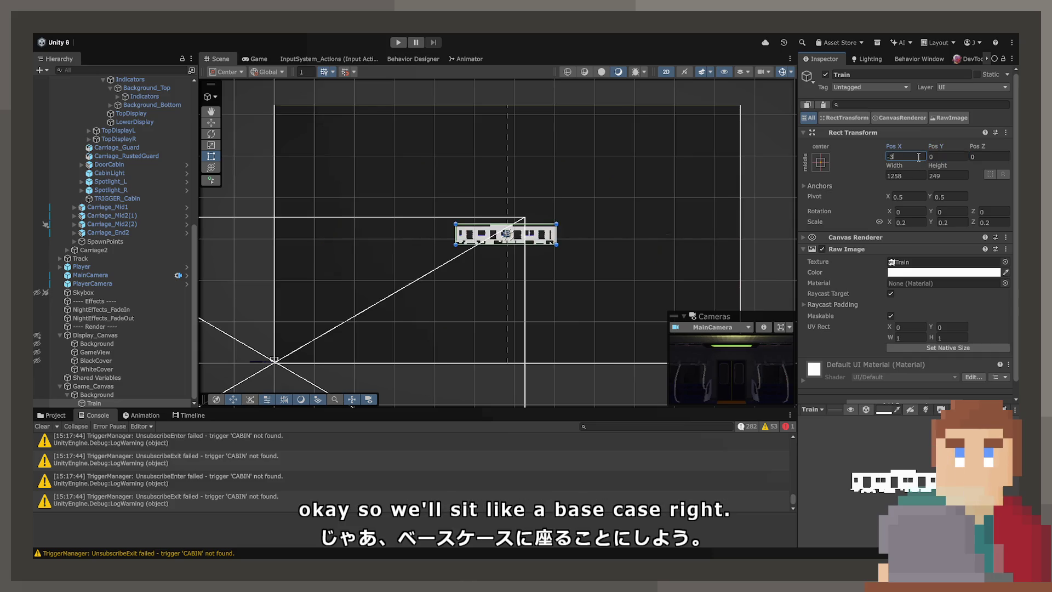
{"action": "key", "text": "BackSpace"}
{"action": "key", "text": "BackSpace"}
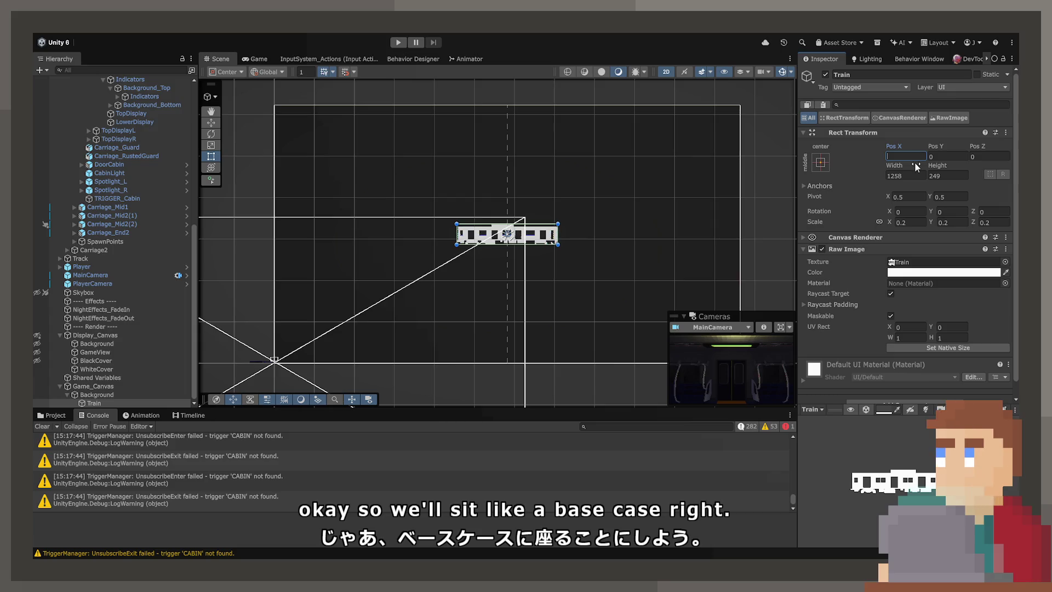
{"action": "left_click", "coordinate": [922, 198]}
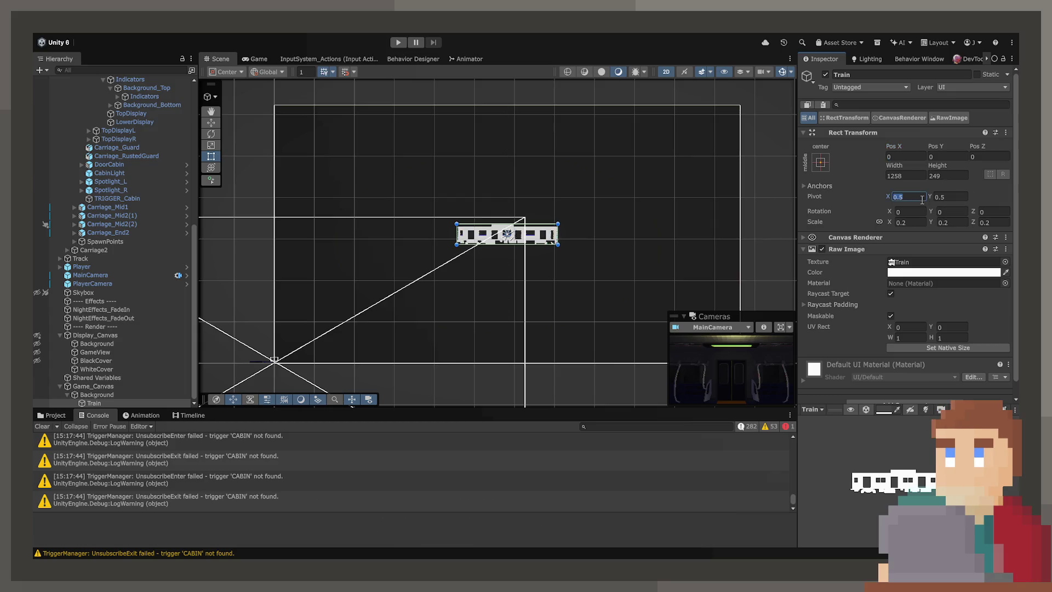
{"action": "type", "text": "0"}
{"action": "left_click", "coordinate": [906, 157]}
{"action": "type", "text": "0"}
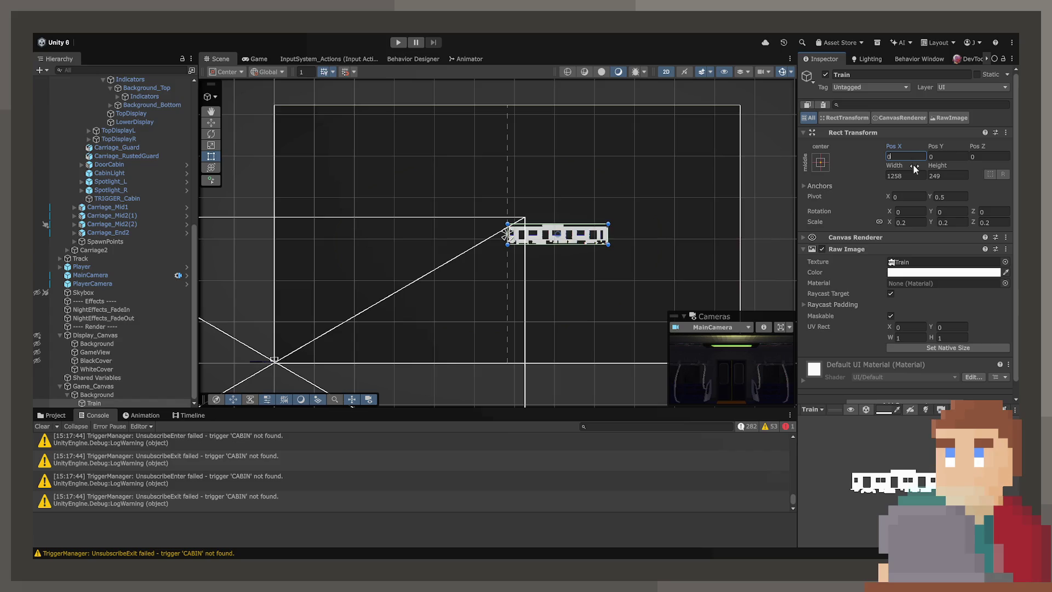
{"action": "key", "text": "Return"}
{"action": "key", "text": "ctrl+z"}
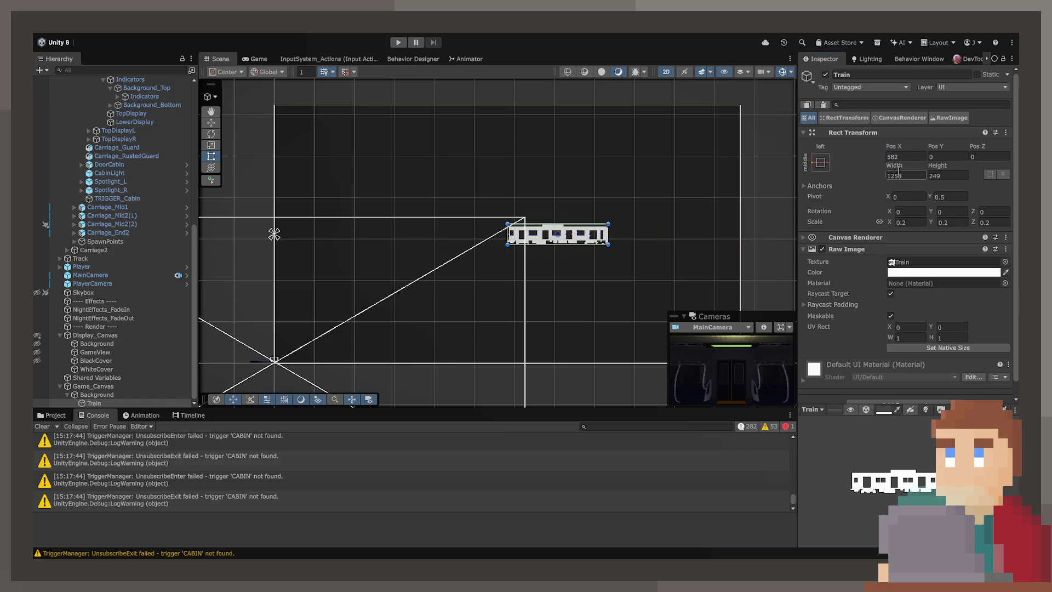
{"action": "left_click", "coordinate": [904, 157]}
{"action": "type", "text": "0"}
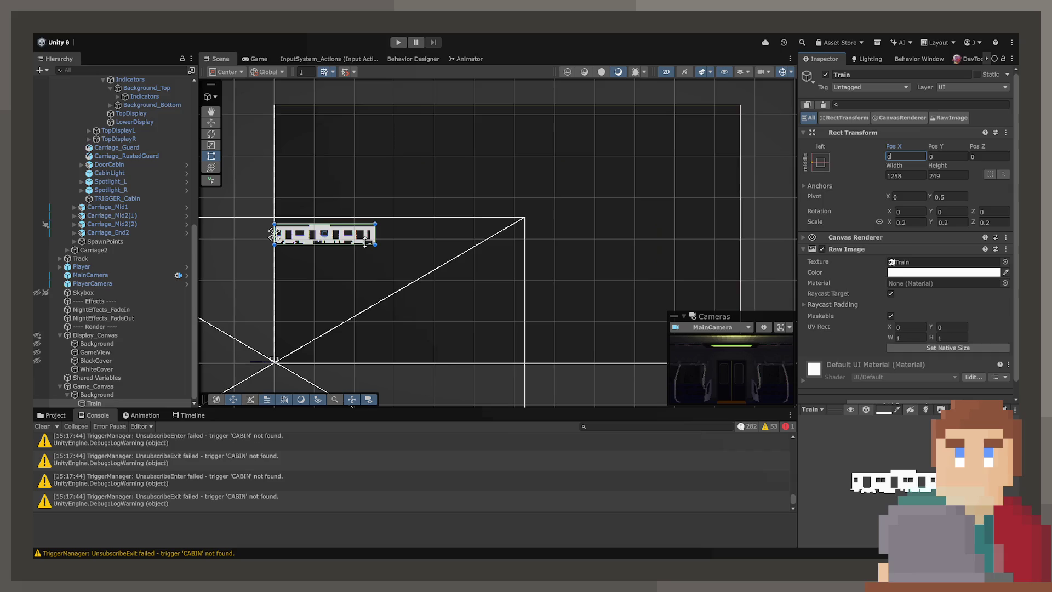
- Offset the Train 20 units in from the left edge (Pos X 20)
{"action": "left_click_drag", "start_coordinate": [352, 240], "coordinate": [363, 239]}
{"action": "left_click", "coordinate": [906, 158]}
{"action": "type", "text": "20"}
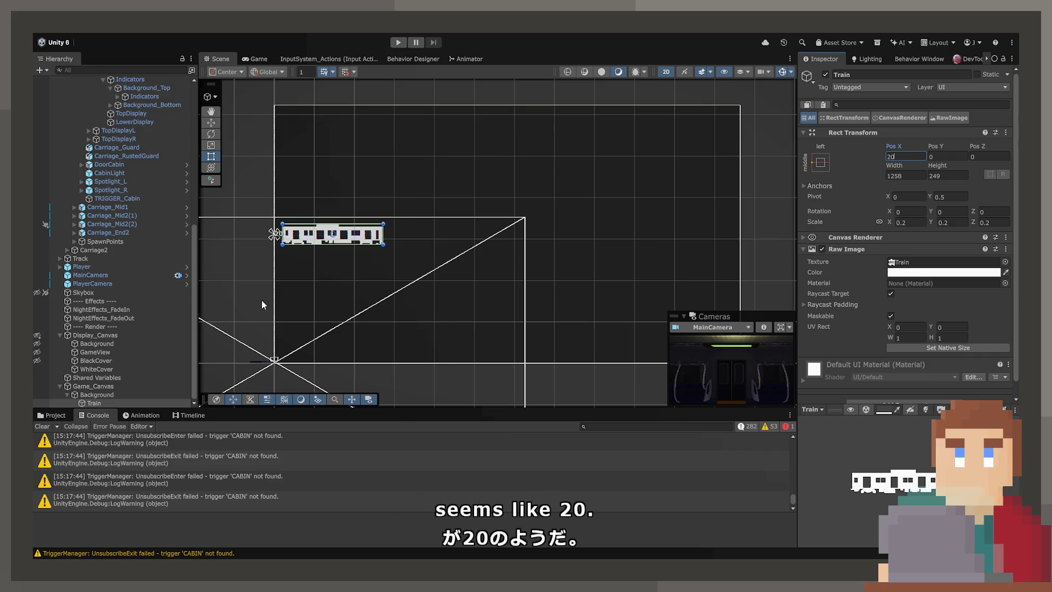
{"action": "key", "text": "Return"}
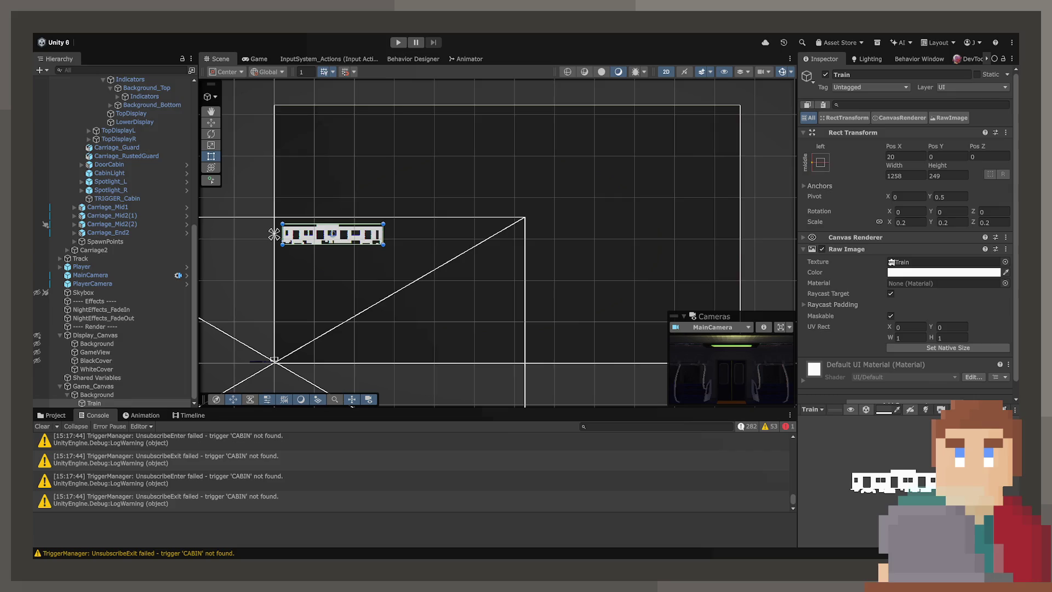
{"action": "left_click", "coordinate": [95, 402]}
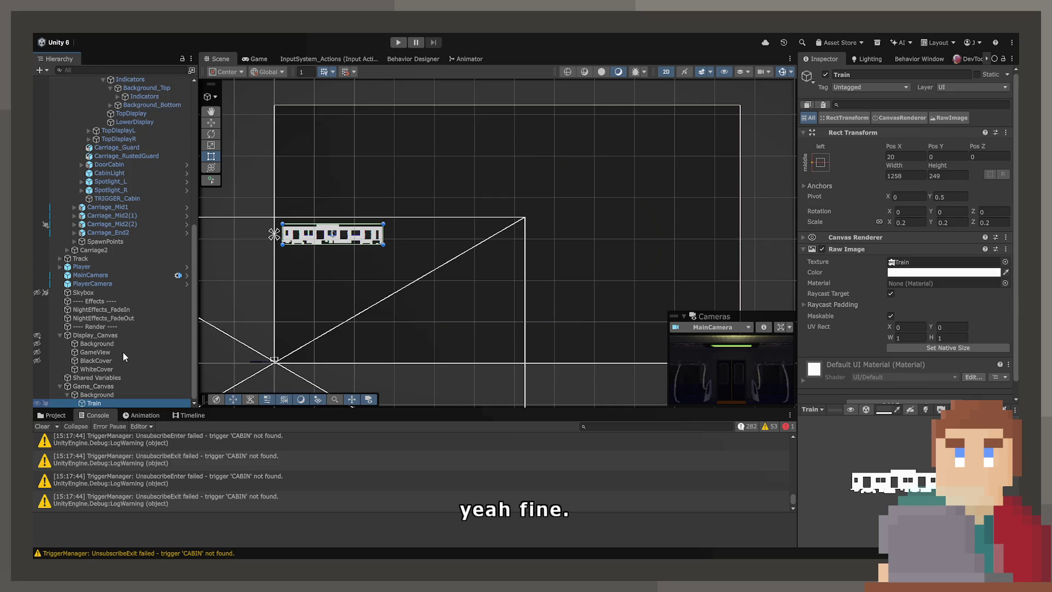
- Name the new child LineRenderer and remove its Raw Image component
{"action": "type", "text": "UineRenderer"}
{"action": "key", "text": "Return"}
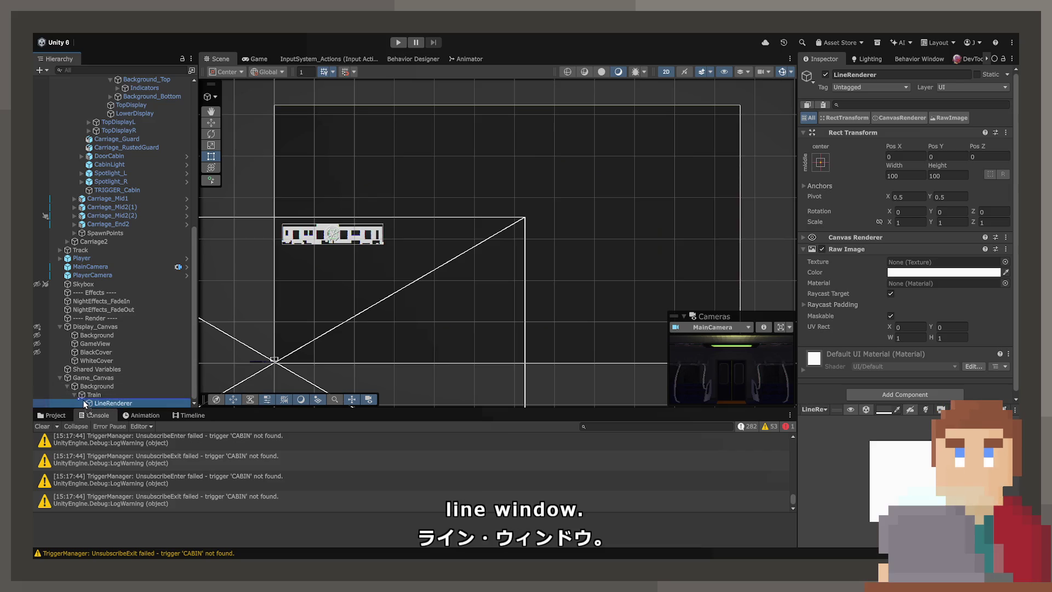
{"action": "left_click", "coordinate": [1006, 249]}
{"action": "left_click", "coordinate": [924, 284]}
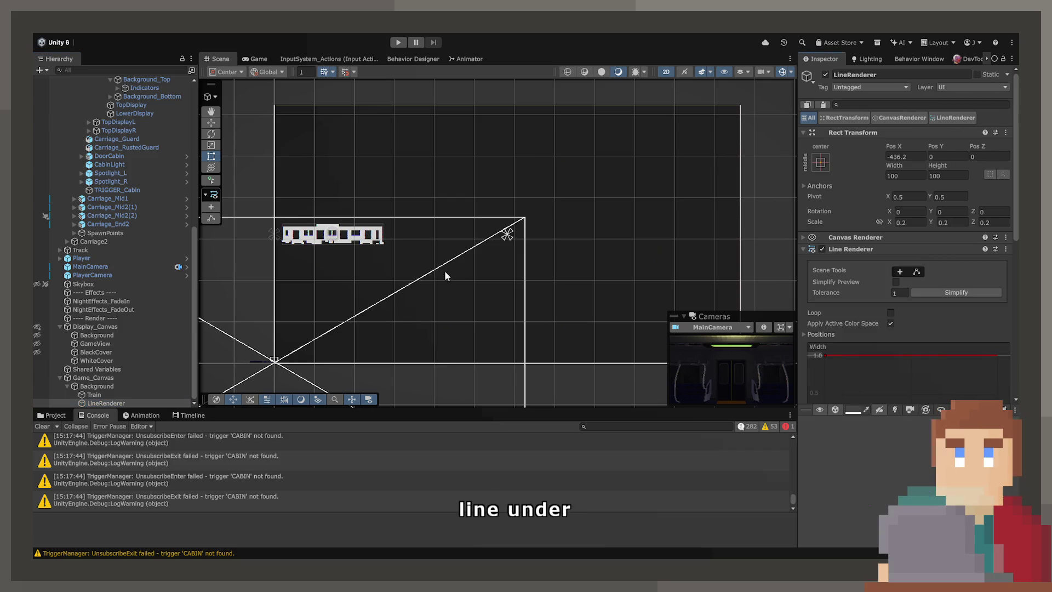
- Set the Line Renderer's second position X to 1 and frame the object
{"action": "scroll", "coordinate": [893, 320], "scroll_direction": "down", "scroll_amount": 10}
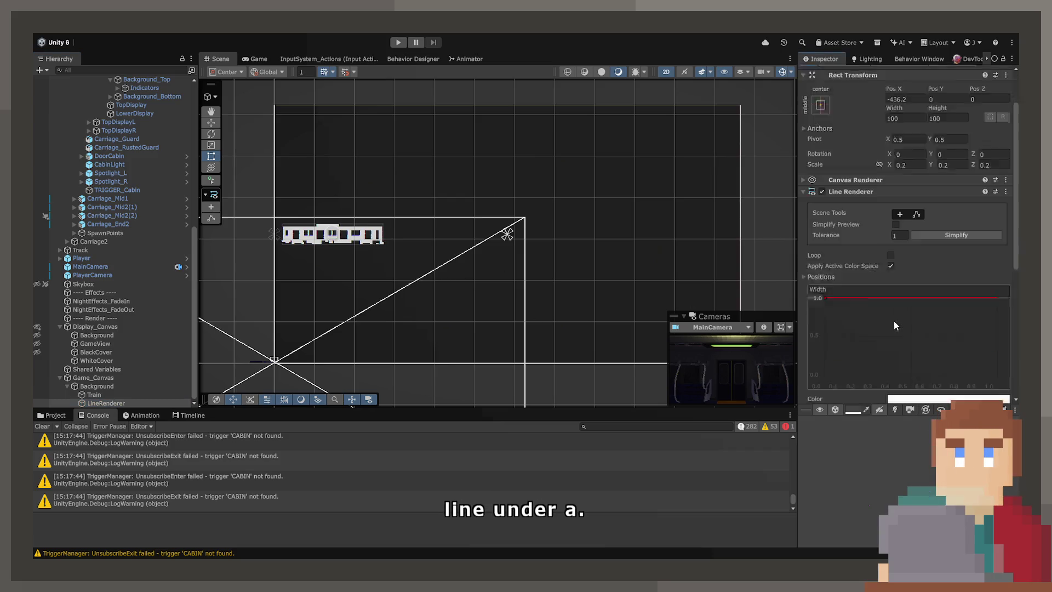
{"action": "scroll", "coordinate": [846, 201], "scroll_direction": "up", "scroll_amount": 2}
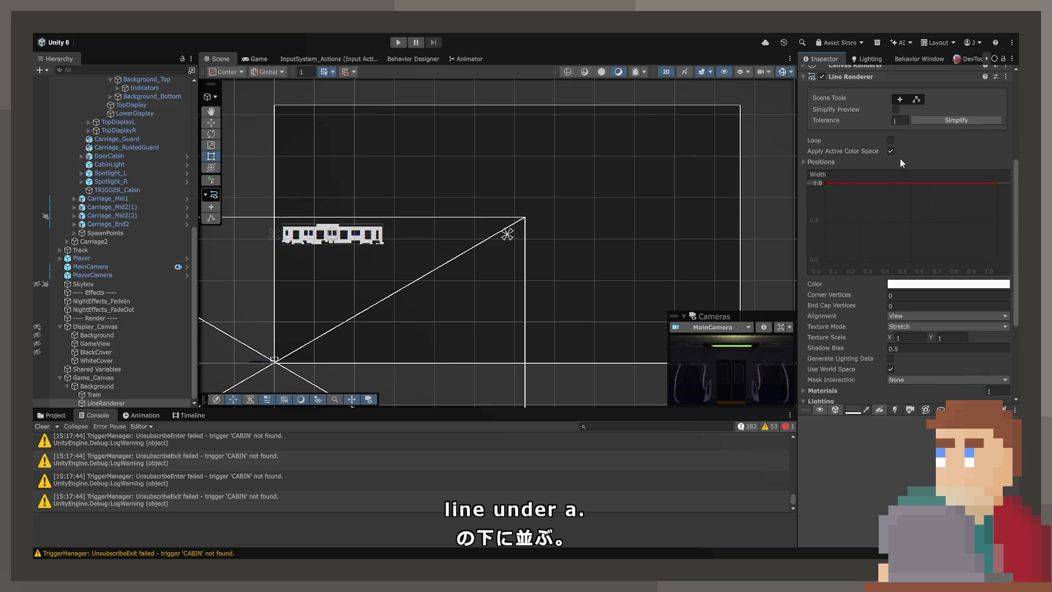
{"action": "left_click", "coordinate": [821, 162]}
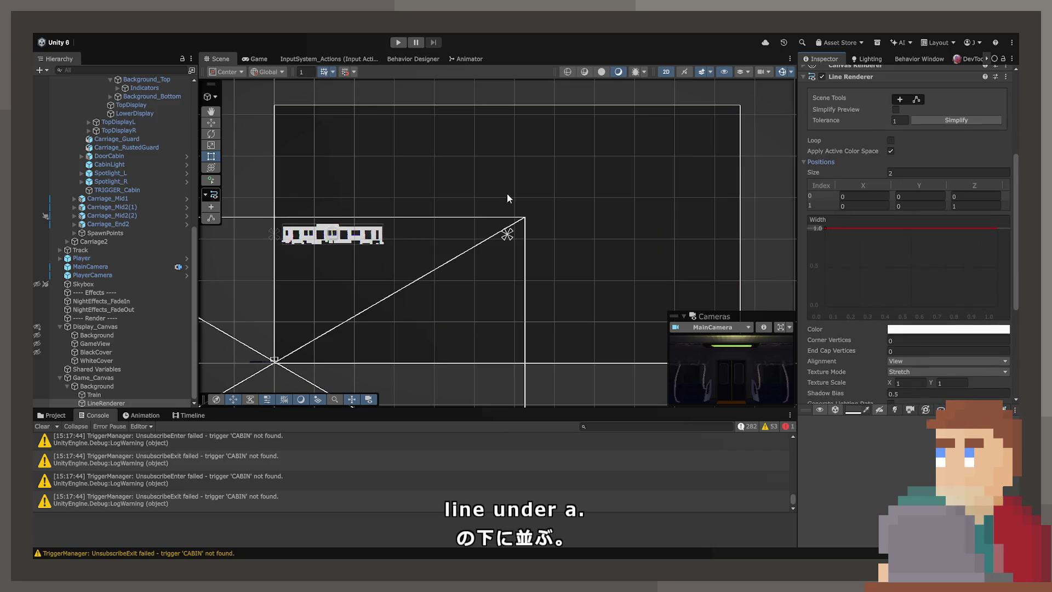
{"action": "left_click_drag", "start_coordinate": [463, 206], "coordinate": [479, 207]}
{"action": "scroll", "coordinate": [450, 215], "scroll_direction": "up", "scroll_amount": 3}
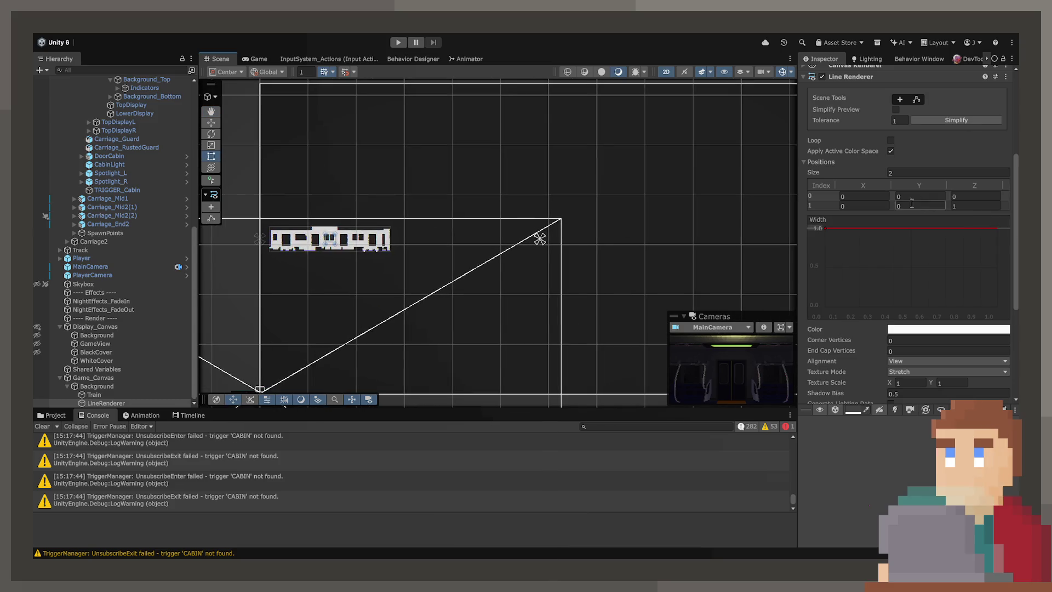
{"action": "type", "text": "1"}
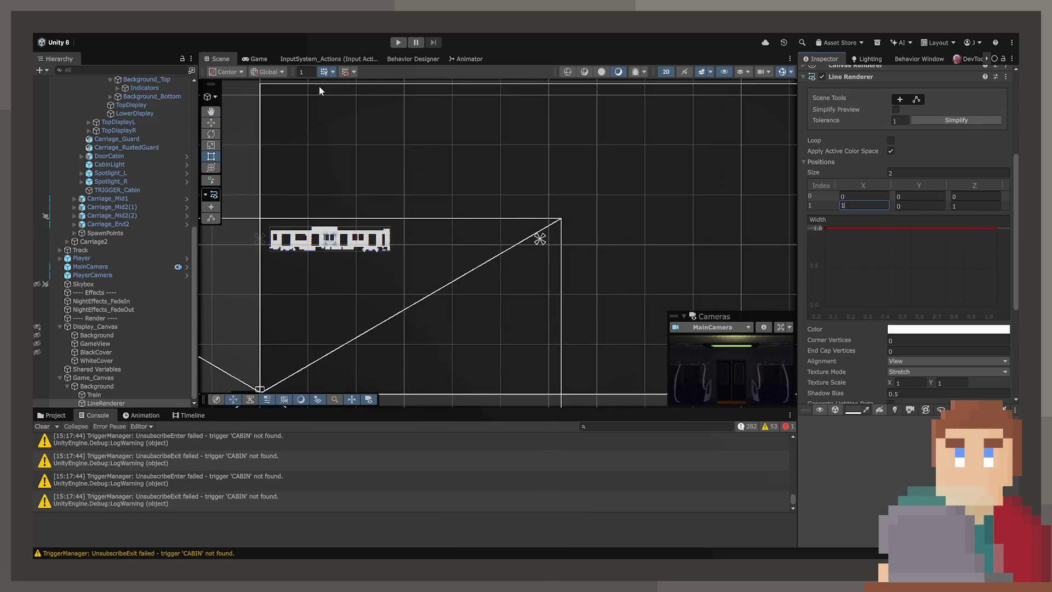
{"action": "scroll", "coordinate": [889, 182], "scroll_direction": "up", "scroll_amount": 3}
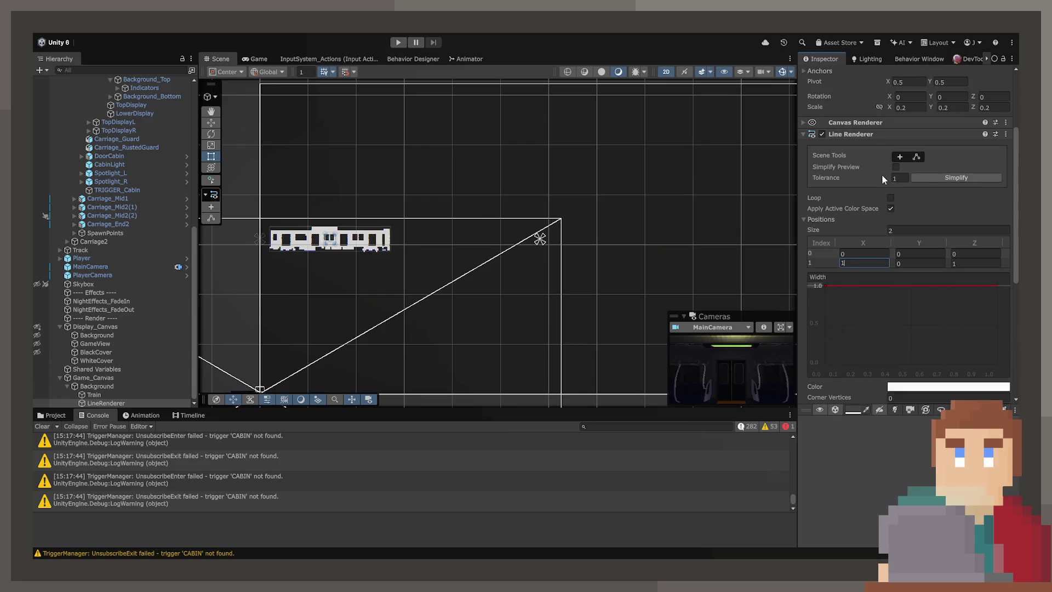
{"action": "left_click", "coordinate": [891, 198]}
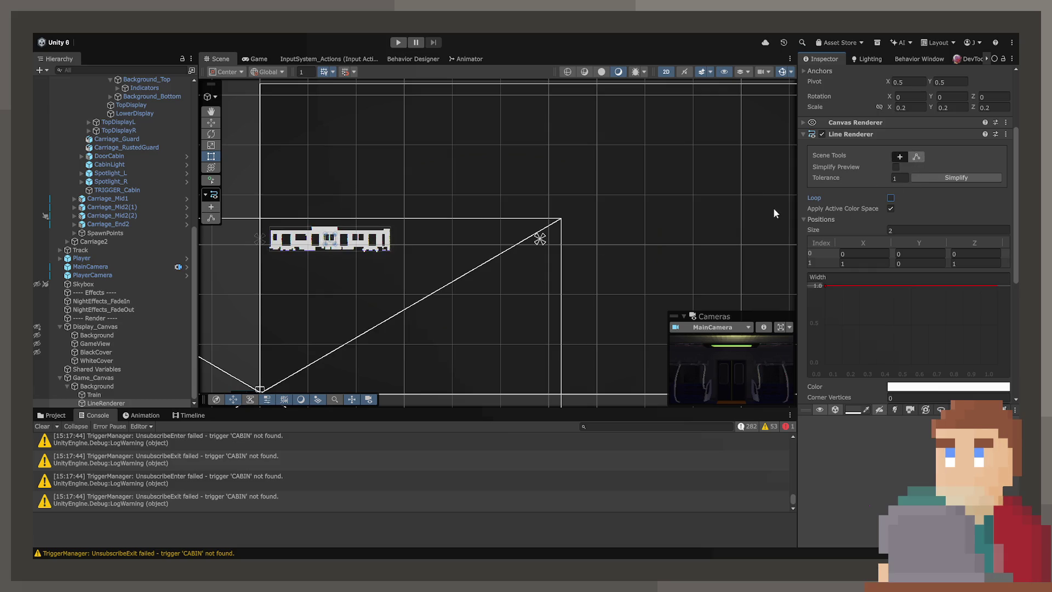
{"action": "double_click", "coordinate": [94, 401]}
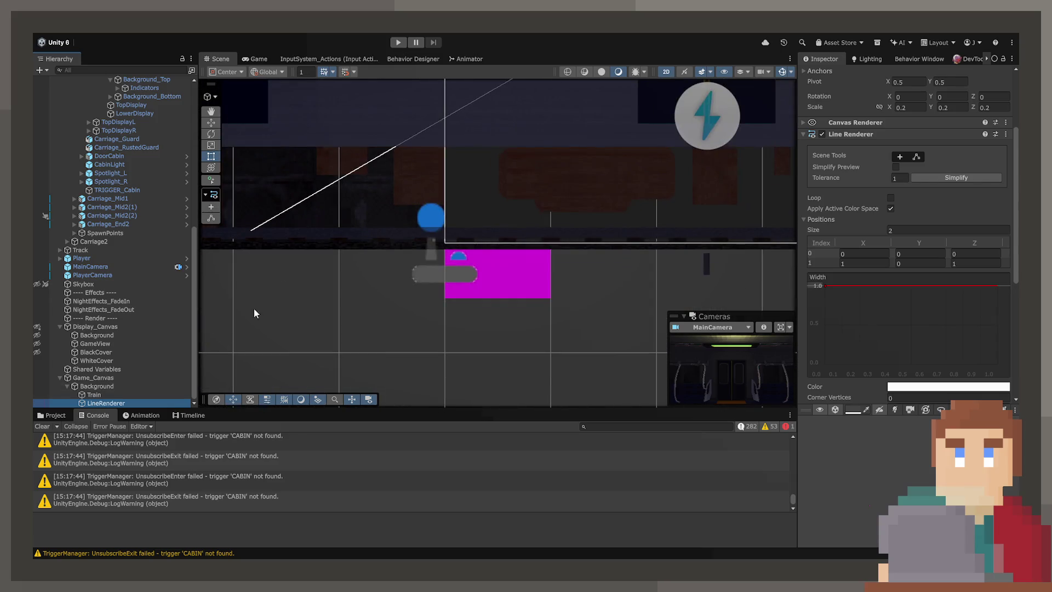
{"action": "scroll", "coordinate": [489, 257], "scroll_direction": "down", "scroll_amount": 10}
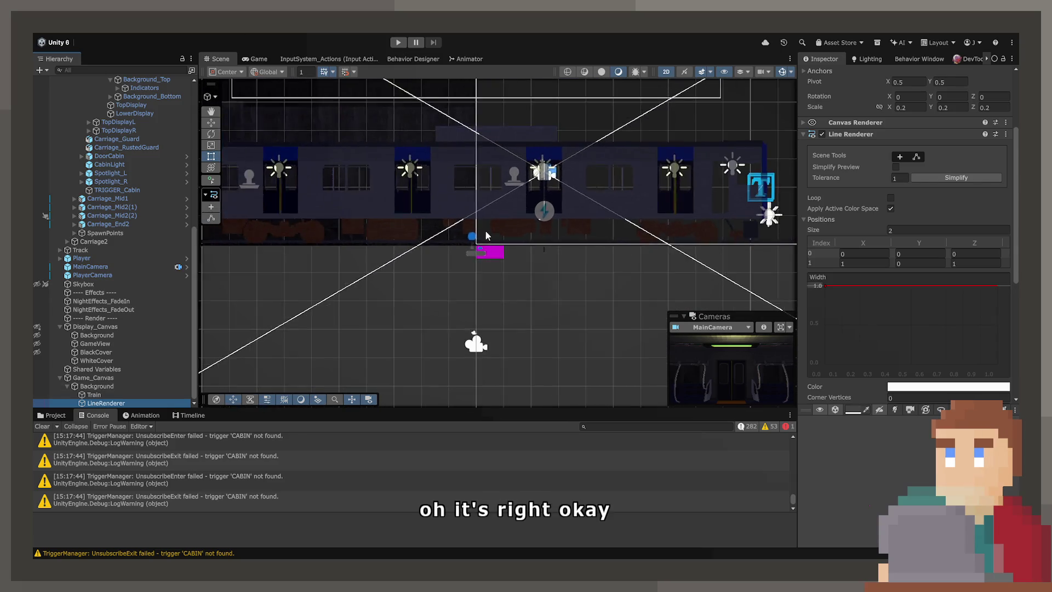
{"action": "scroll", "coordinate": [920, 273], "scroll_direction": "down", "scroll_amount": 3}
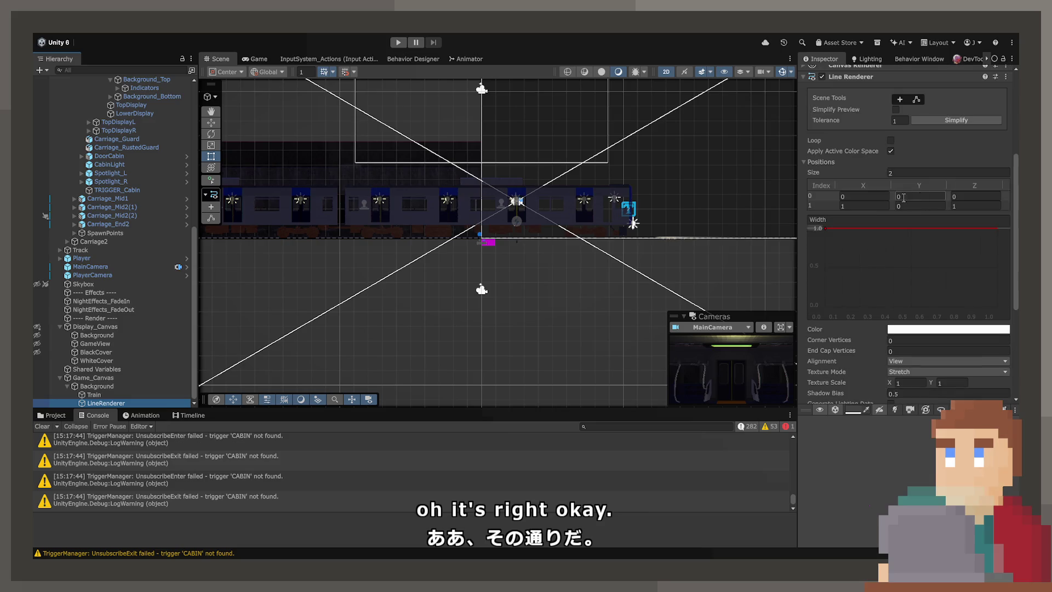
{"action": "mouse_move", "coordinate": [710, 199]}
{"action": "left_mouse_down"}
{"action": "mouse_move", "coordinate": [511, 268]}
{"action": "mouse_move", "coordinate": [409, 288]}
{"action": "left_mouse_up"}
{"action": "scroll", "coordinate": [511, 267], "scroll_direction": "down", "scroll_amount": 5}
{"action": "scroll", "coordinate": [409, 287], "scroll_direction": "down", "scroll_amount": 1}
{"action": "scroll", "coordinate": [946, 212], "scroll_direction": "up", "scroll_amount": 5}
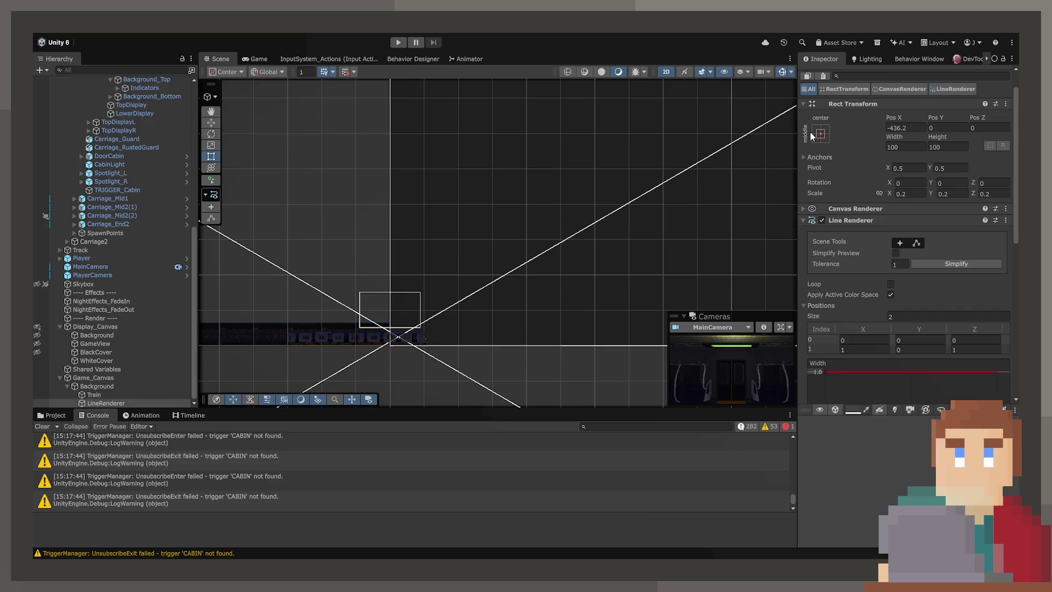
{"action": "left_click", "coordinate": [907, 130]}
{"action": "type", "text": "0"}
{"action": "key", "text": "Return"}
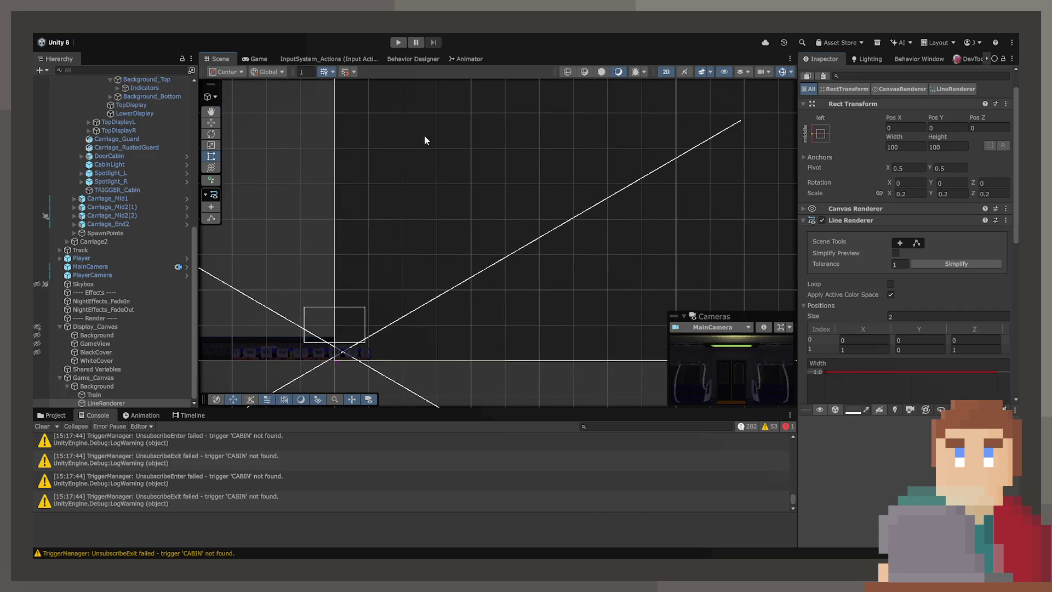
{"action": "scroll", "coordinate": [859, 301], "scroll_direction": "down", "scroll_amount": 5}
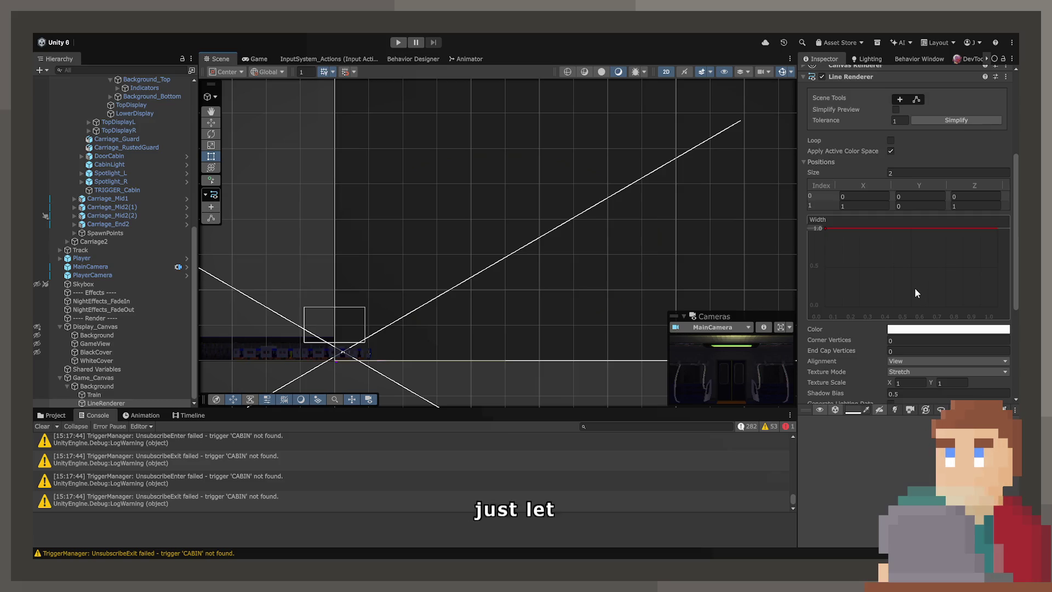
{"action": "scroll", "coordinate": [481, 496], "scroll_direction": "up", "scroll_amount": 3}
{"action": "scroll", "coordinate": [480, 492], "scroll_direction": "up", "scroll_amount": 10}
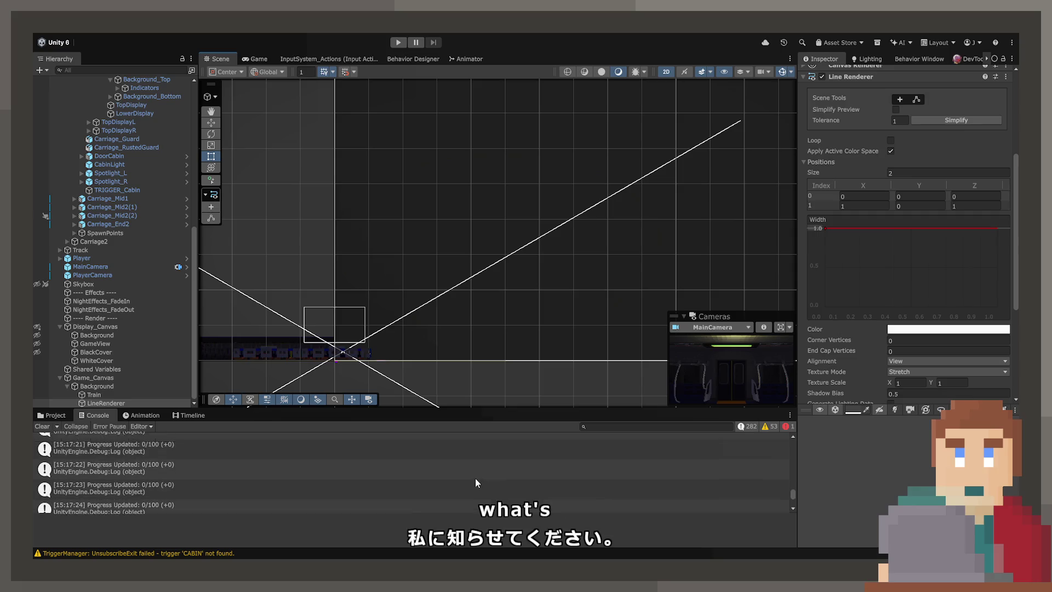
{"action": "mouse_move", "coordinate": [794, 488]}
{"action": "left_mouse_down"}
{"action": "mouse_move", "coordinate": [785, 432]}
{"action": "mouse_move", "coordinate": [788, 462]}
{"action": "left_mouse_up"}
- Inspect the NightManager error, then wipe every message from the Console
{"action": "left_click", "coordinate": [269, 486]}
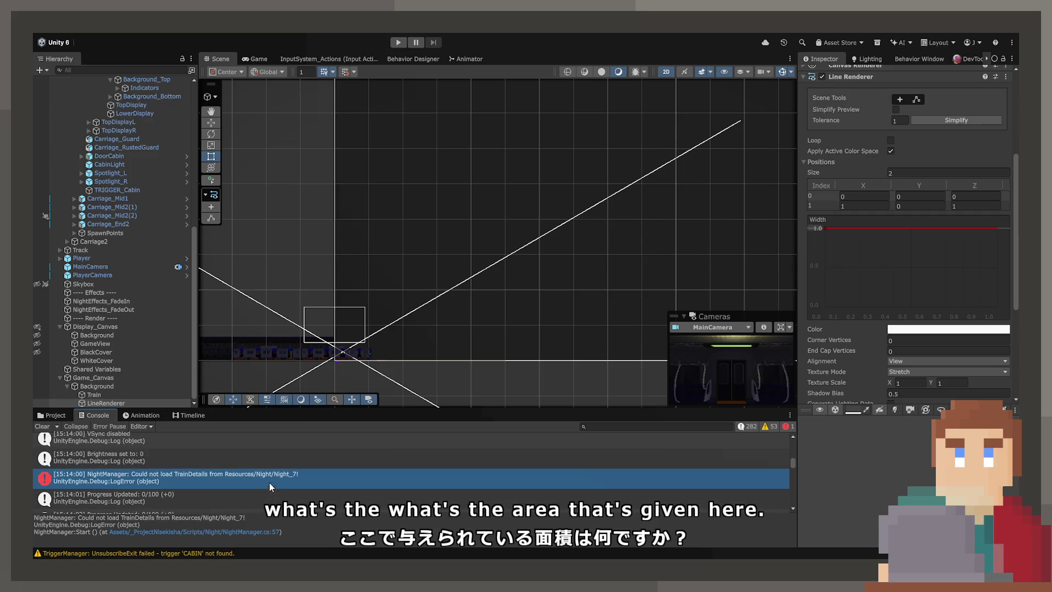
{"action": "left_click", "coordinate": [42, 427]}
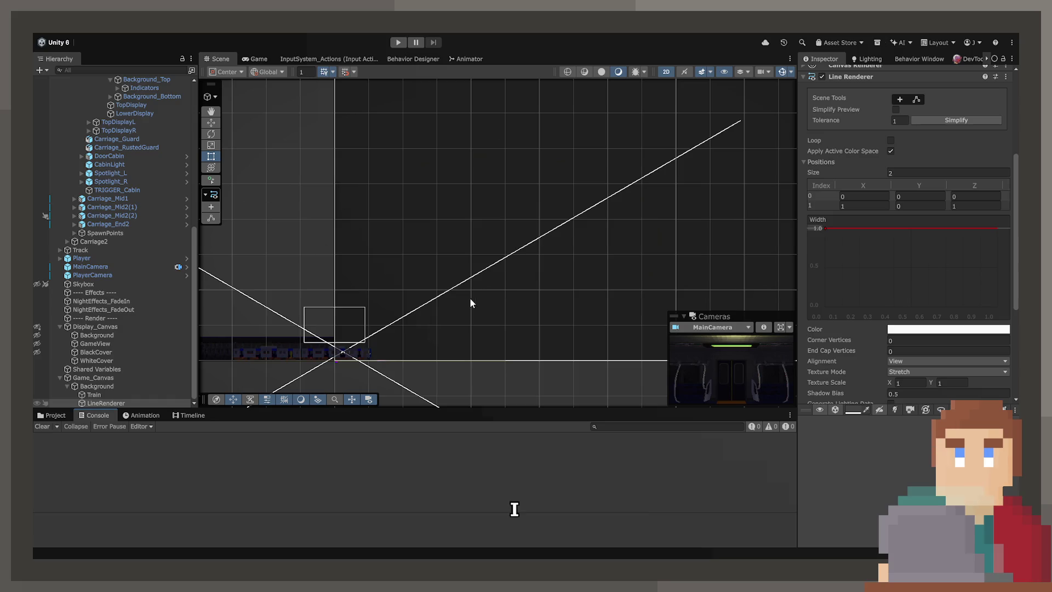
{"action": "scroll", "coordinate": [470, 297], "scroll_direction": "right", "scroll_amount": 5}
{"action": "scroll", "coordinate": [404, 242], "scroll_direction": "up", "scroll_amount": 5}
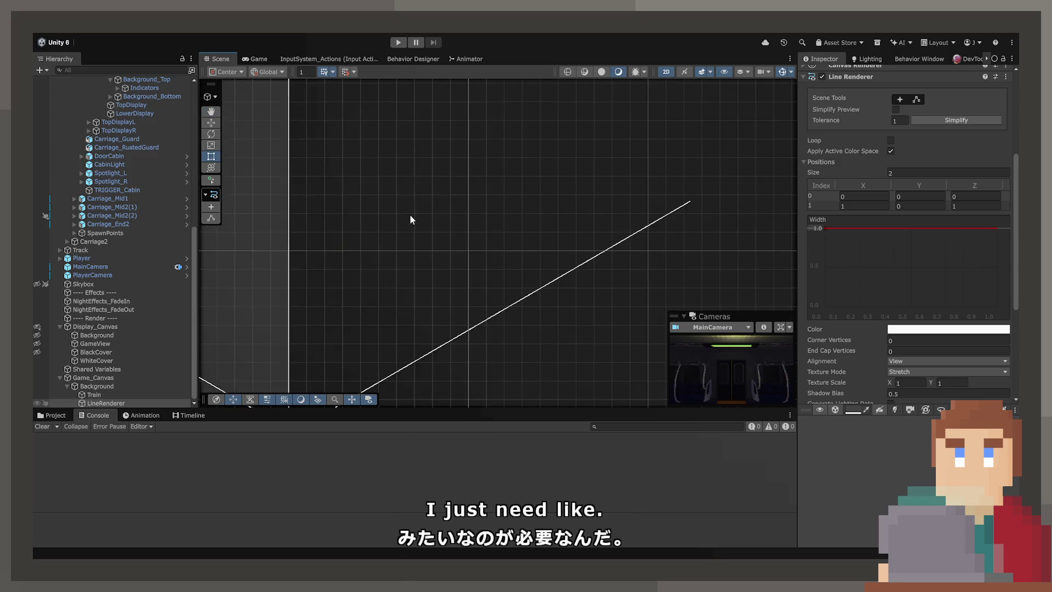
{"action": "scroll", "coordinate": [450, 254], "scroll_direction": "down", "scroll_amount": 8}
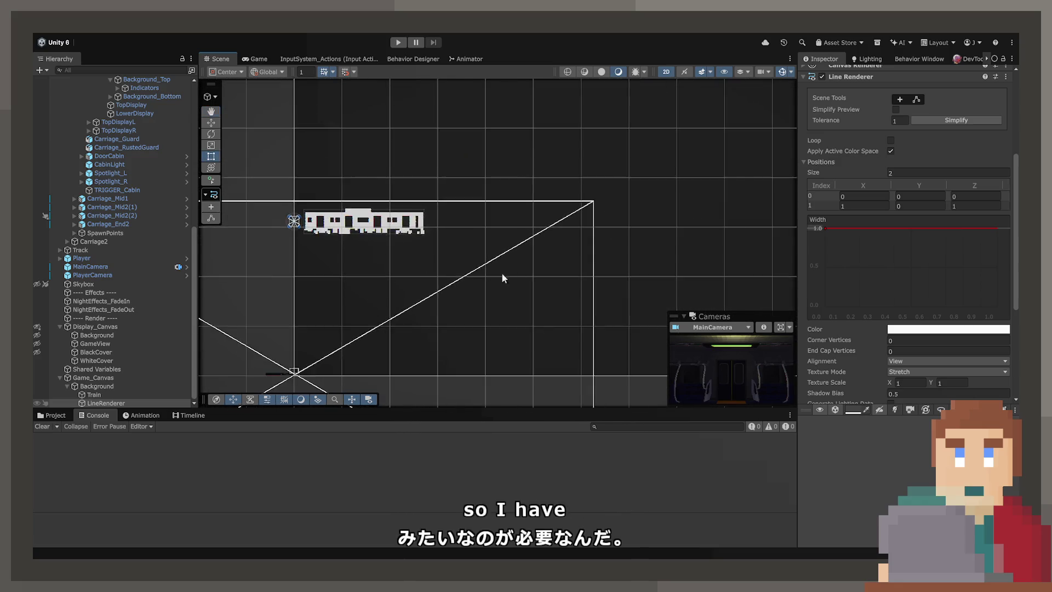
{"action": "scroll", "coordinate": [472, 268], "scroll_direction": "down", "scroll_amount": 2}
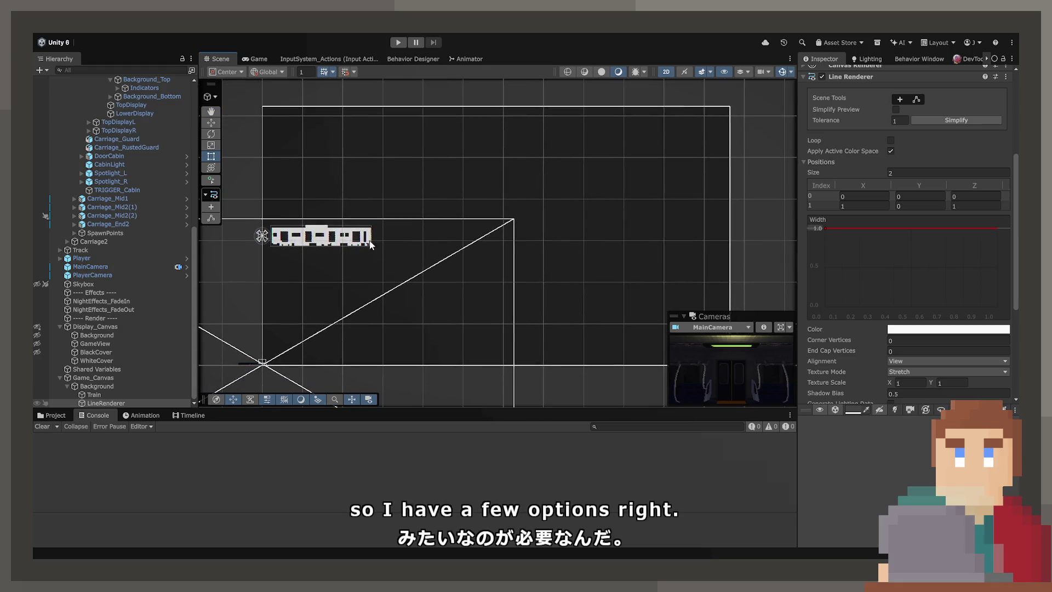
- Delete the LineRenderer object next to the Train image
{"action": "left_click", "coordinate": [346, 239]}
{"action": "left_click", "coordinate": [345, 239]}
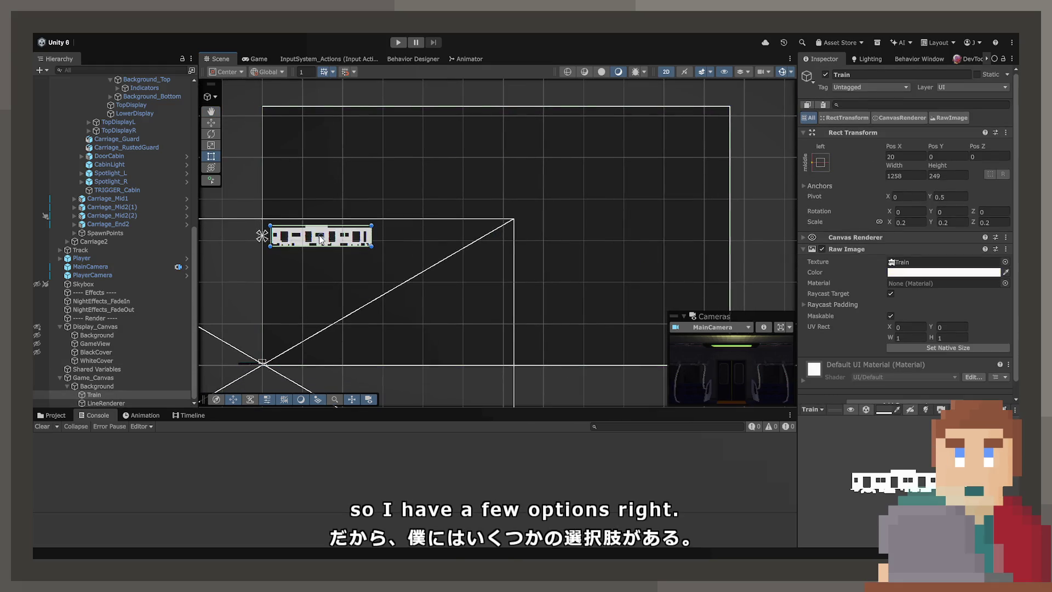
{"action": "left_click", "coordinate": [98, 403]}
{"action": "key", "text": "Delete"}
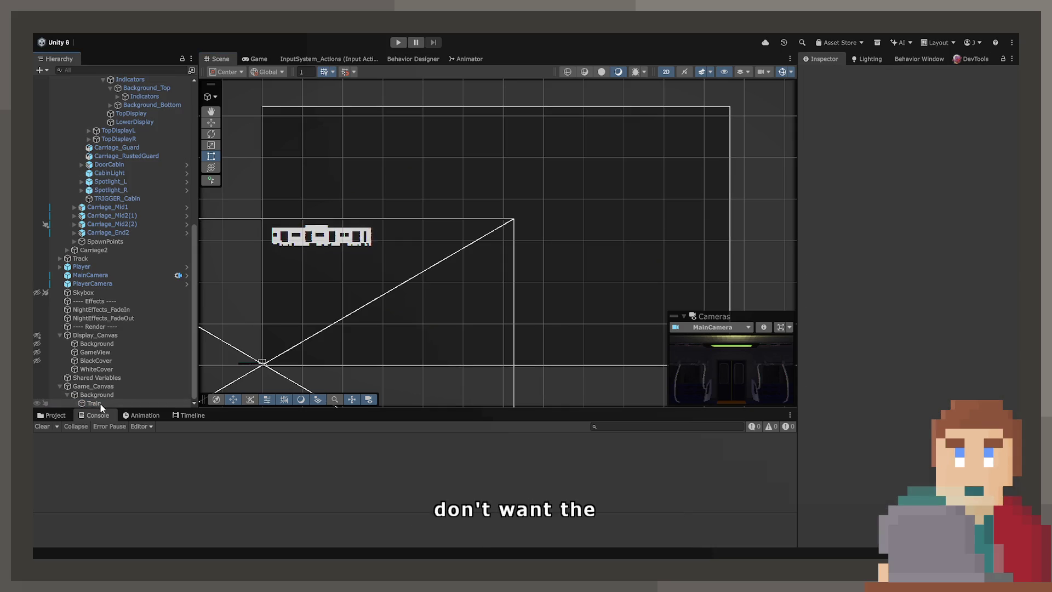
- Add a Raw Image named Junction under Background and place it left of centre
{"action": "left_click", "coordinate": [97, 395]}
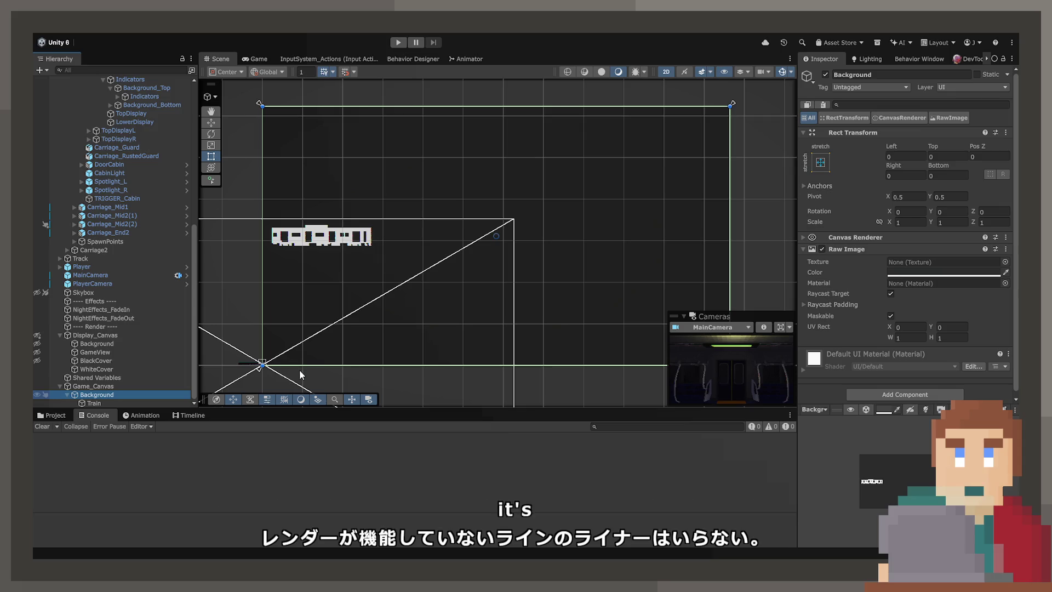
{"action": "left_click", "coordinate": [301, 399]}
{"action": "type", "text": "Junction"}
{"action": "key", "text": "Return"}
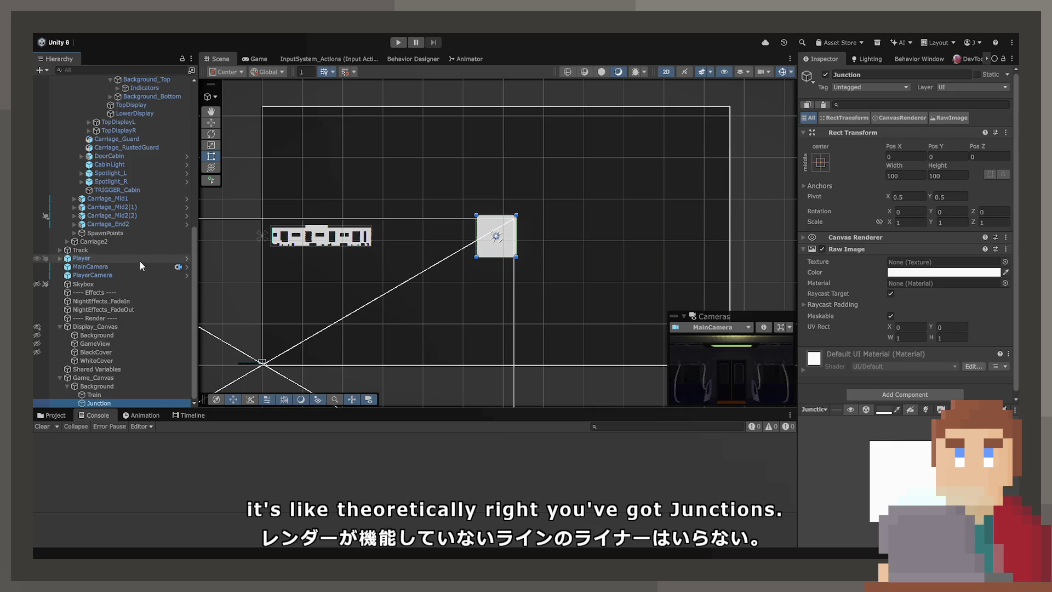
{"action": "mouse_move", "coordinate": [503, 242]}
{"action": "left_mouse_down"}
{"action": "mouse_move", "coordinate": [373, 247]}
{"action": "mouse_move", "coordinate": [449, 225]}
{"action": "mouse_move", "coordinate": [467, 205]}
{"action": "mouse_move", "coordinate": [499, 211]}
{"action": "mouse_move", "coordinate": [505, 298]}
{"action": "left_mouse_up"}
- Duplicate Junction into Junction (1)–(5), arranging them in columns of one, two and three squares
{"action": "key", "text": "ctrl+d"}
{"action": "key", "text": "ctrl+d"}
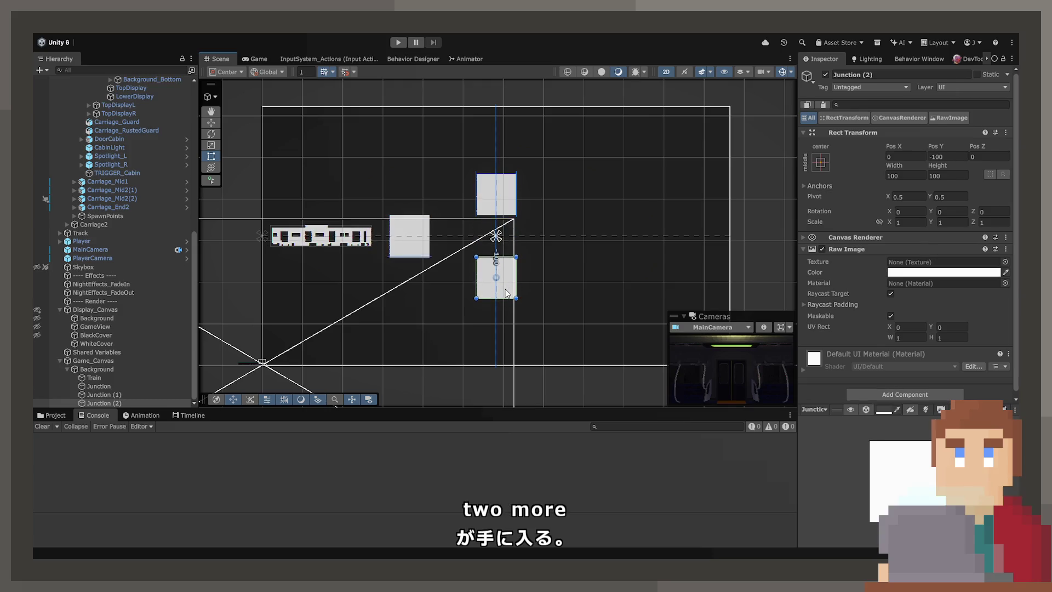
{"action": "left_click", "coordinate": [501, 203]}
{"action": "left_click", "coordinate": [500, 203]}
{"action": "key", "text": "ctrl+d"}
{"action": "mouse_move", "coordinate": [504, 198]}
{"action": "left_mouse_down"}
{"action": "mouse_move", "coordinate": [553, 156]}
{"action": "mouse_move", "coordinate": [600, 153]}
{"action": "left_mouse_up"}
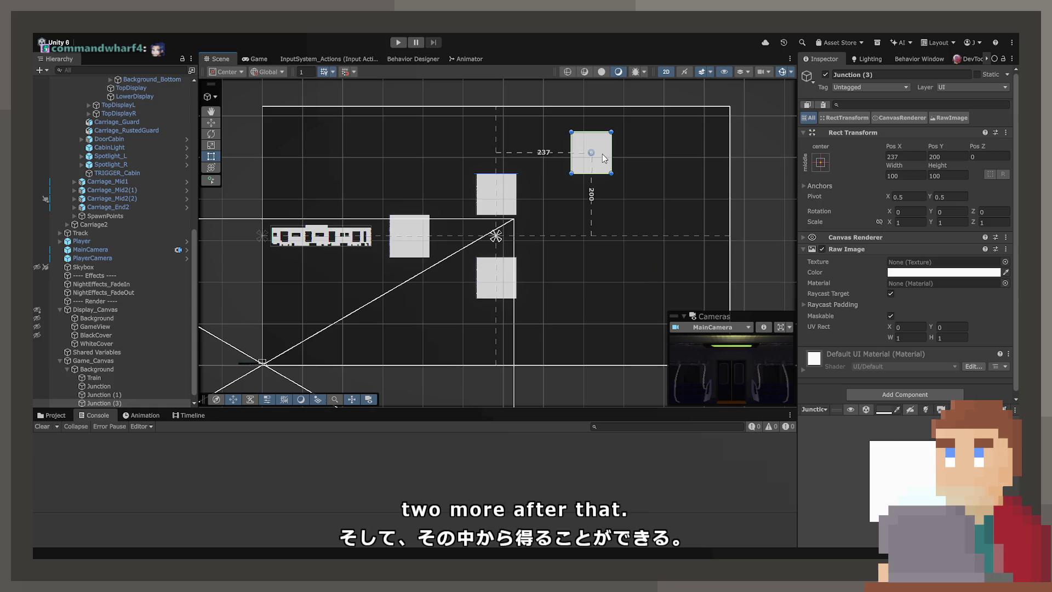
{"action": "left_click", "coordinate": [561, 191]}
{"action": "left_click", "coordinate": [500, 192]}
{"action": "key", "text": "ctrl+d"}
{"action": "left_click_drag", "start_coordinate": [500, 190], "coordinate": [599, 238]}
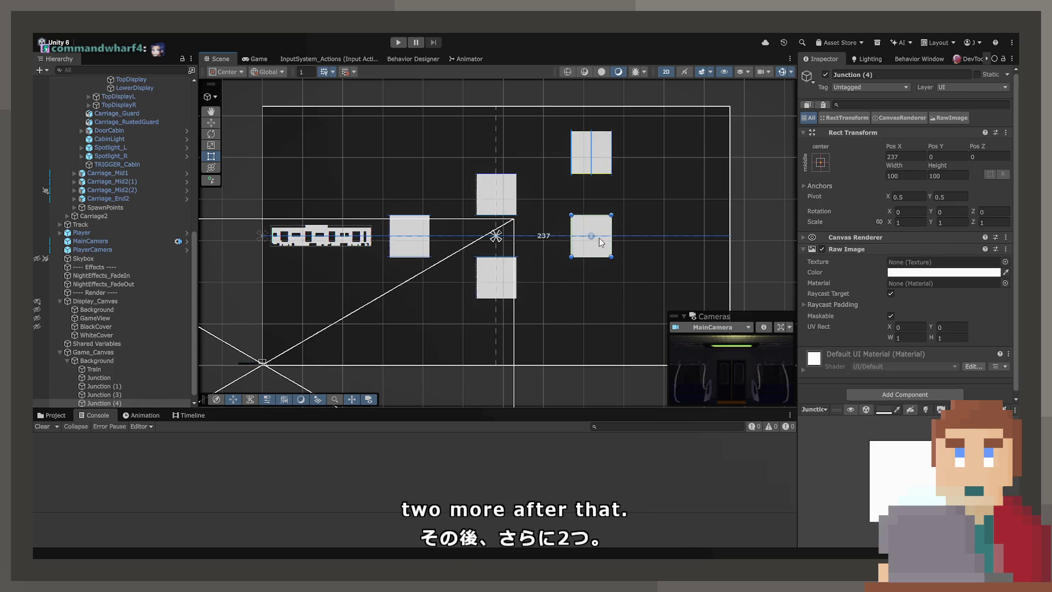
{"action": "left_click", "coordinate": [510, 207]}
{"action": "key", "text": "ctrl+d"}
{"action": "mouse_move", "coordinate": [511, 209]}
{"action": "left_mouse_down"}
{"action": "mouse_move", "coordinate": [606, 342]}
{"action": "mouse_move", "coordinate": [605, 331]}
{"action": "left_mouse_up"}
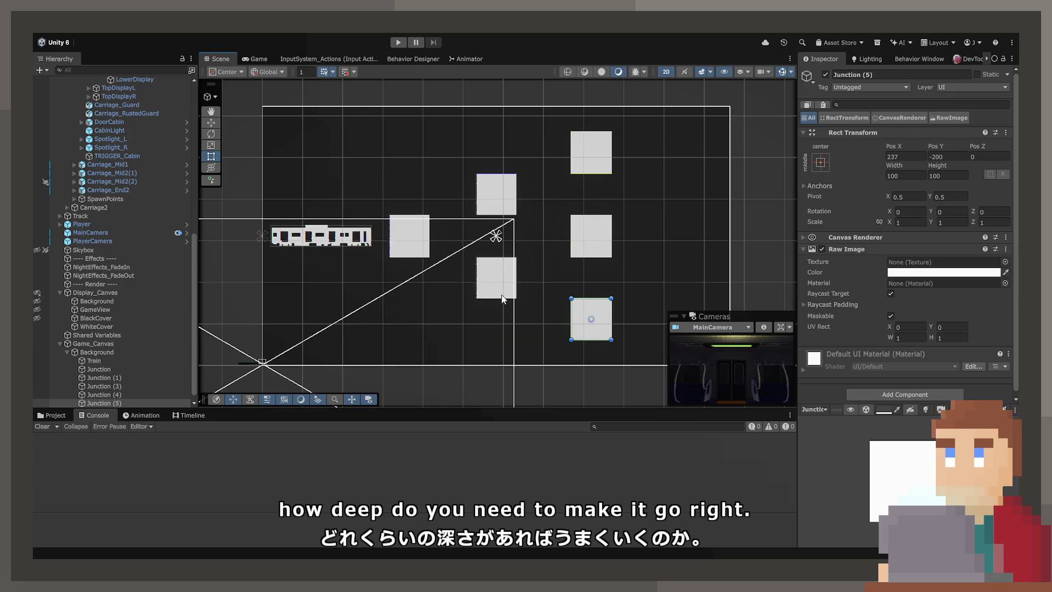
{"action": "scroll", "coordinate": [454, 290], "scroll_direction": "up", "scroll_amount": 2}
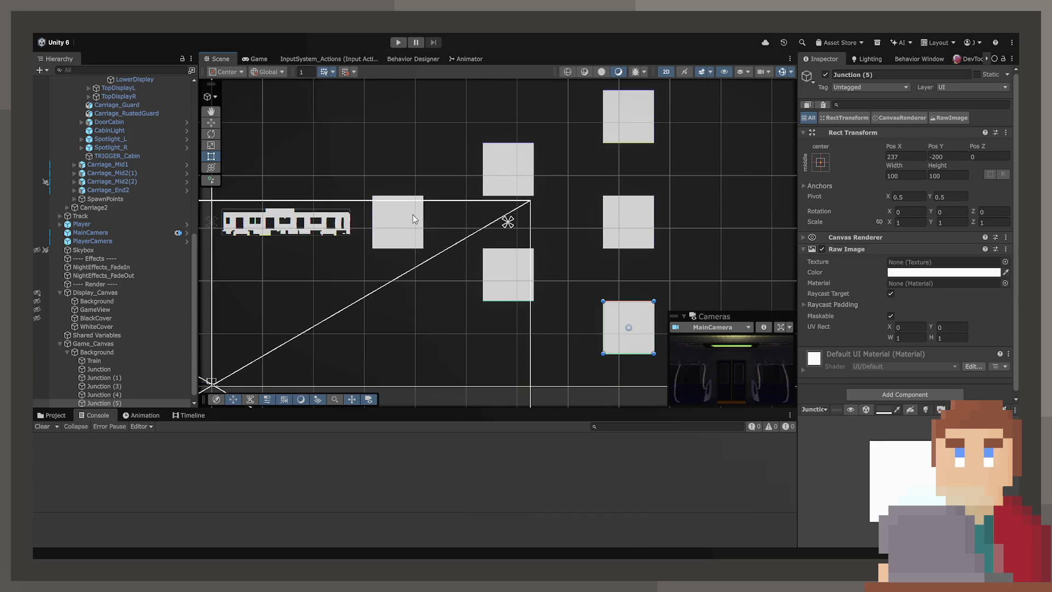
- Create a Modules folder inside Prefabs > Train in the Project window
{"action": "left_click", "coordinate": [99, 369]}
{"action": "left_click", "coordinate": [52, 415]}
{"action": "scroll", "coordinate": [116, 514], "scroll_direction": "down", "scroll_amount": 3}
{"action": "scroll", "coordinate": [116, 515], "scroll_direction": "up", "scroll_amount": 2}
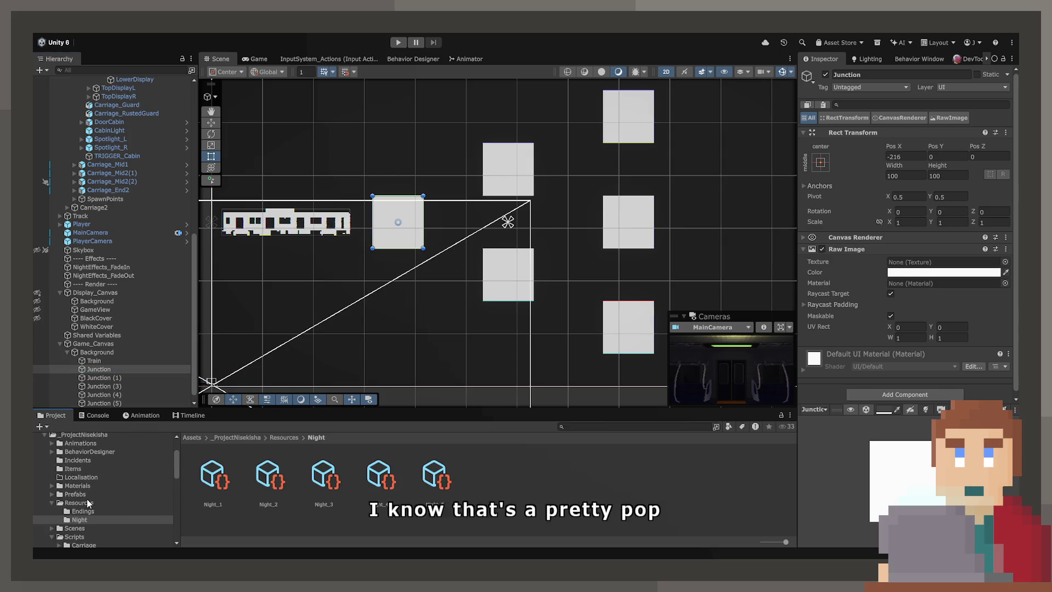
{"action": "left_click", "coordinate": [82, 495]}
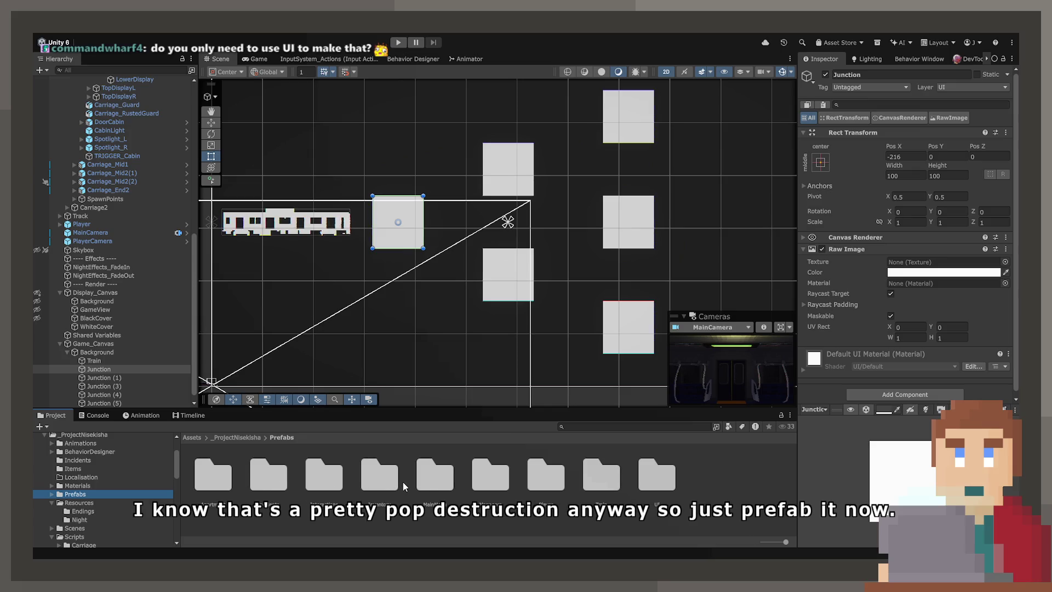
{"action": "double_click", "coordinate": [602, 475]}
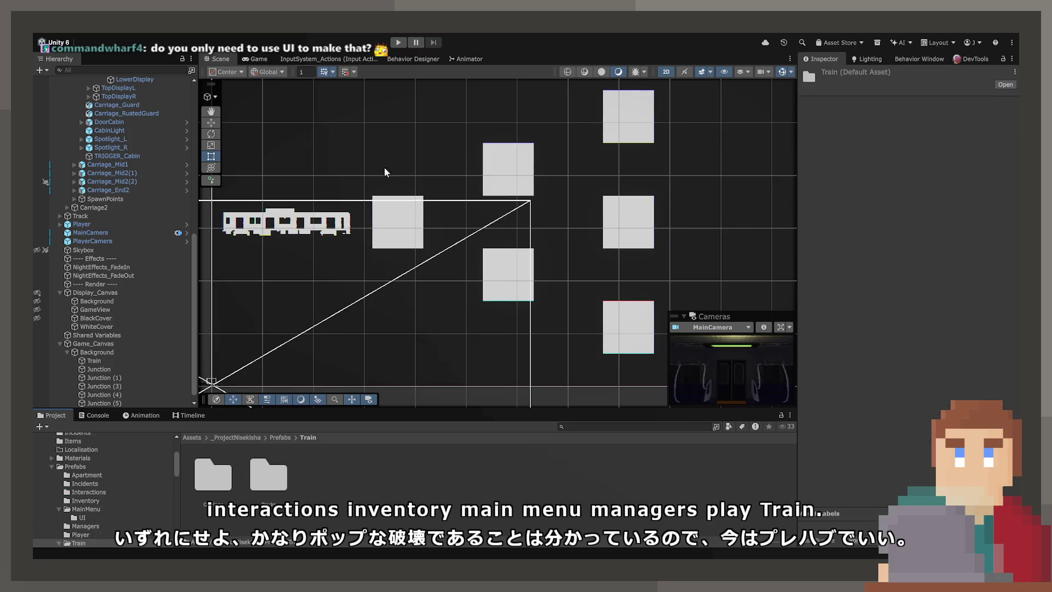
{"action": "key", "text": "ctrl+shift+n"}
{"action": "type", "text": "Mo"}
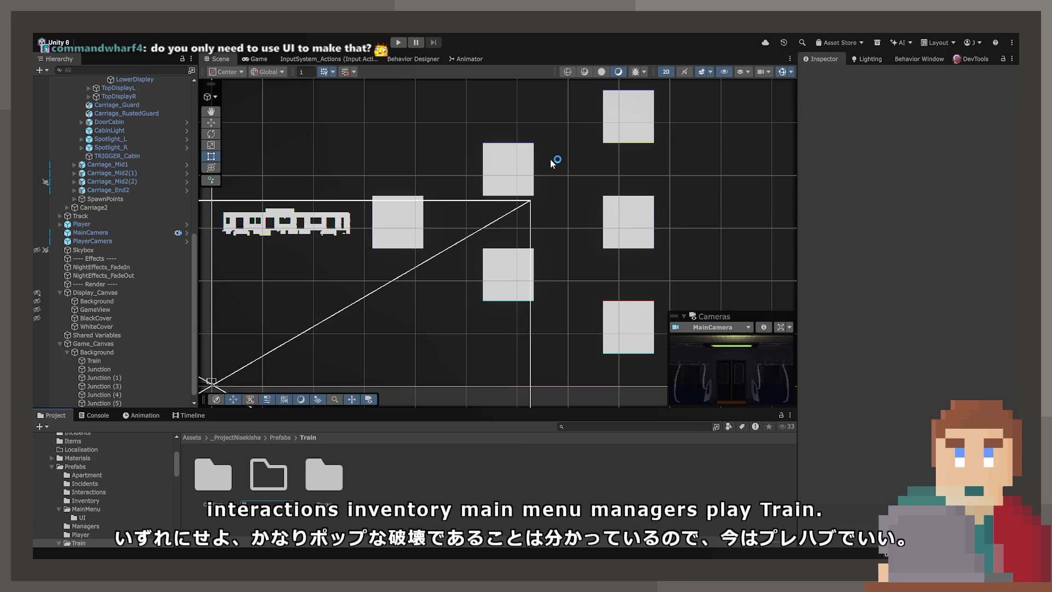
{"action": "type", "text": "dules"}
{"action": "key", "text": "Return"}
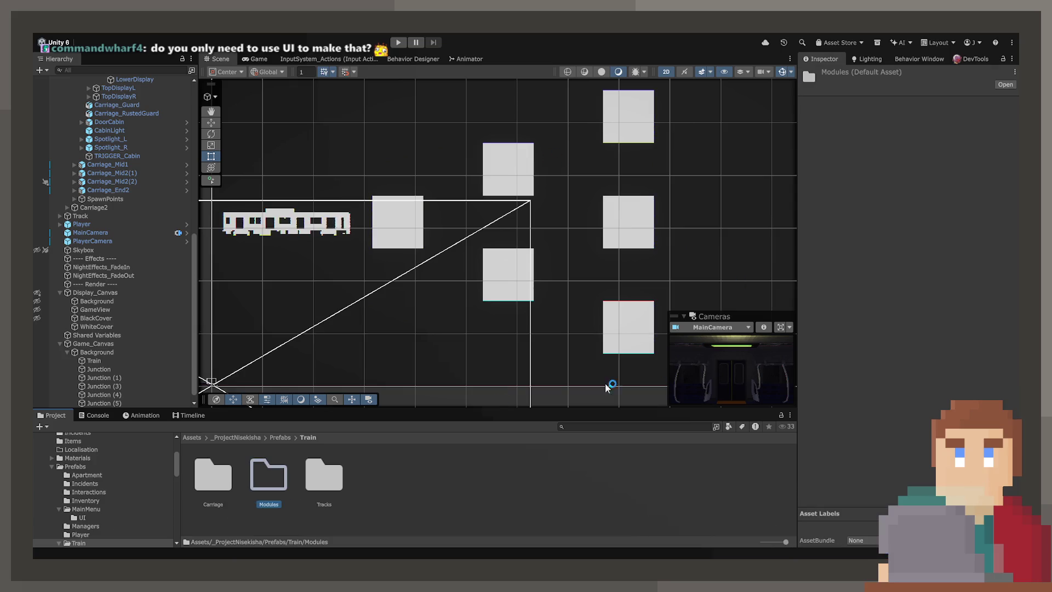
- Save the original Junction object as a prefab in the Modules folder
{"action": "double_click", "coordinate": [268, 475]}
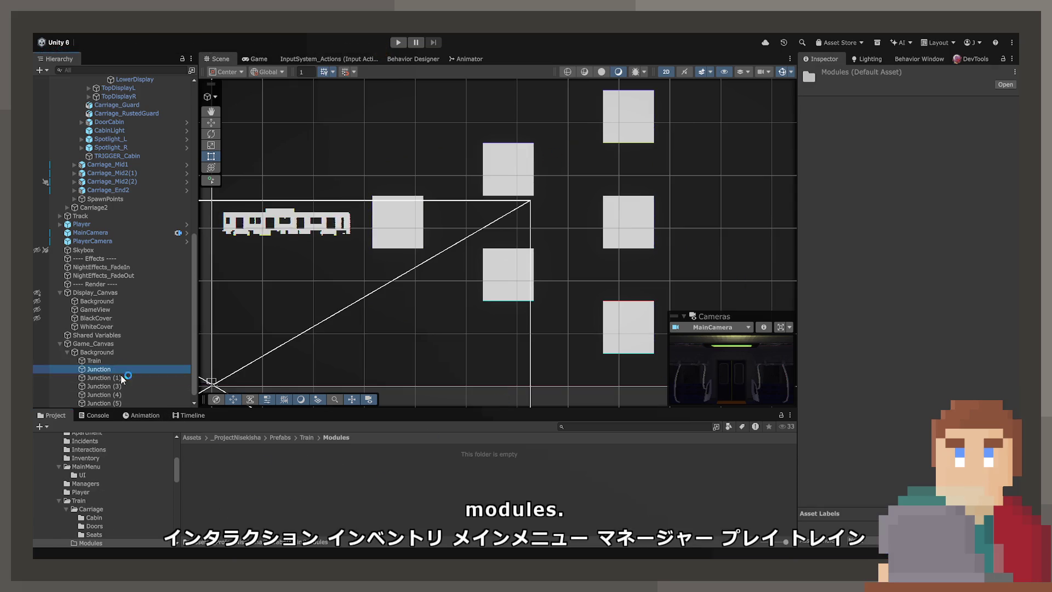
{"action": "left_click_drag", "start_coordinate": [282, 503], "coordinate": [281, 502]}
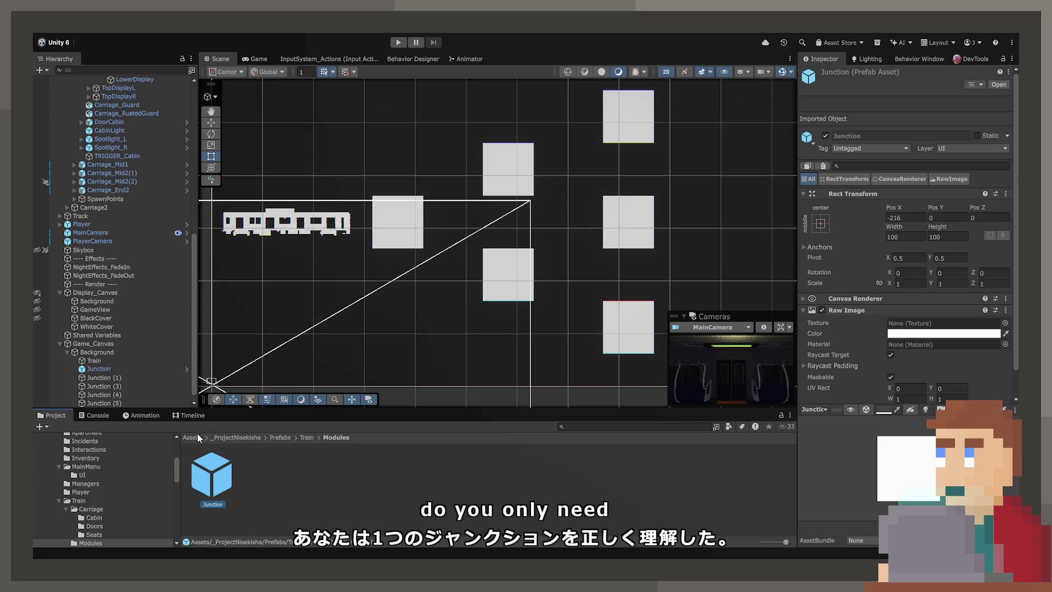
{"action": "left_click", "coordinate": [140, 377]}
- Delete the old copies Junction (1) through Junction (5)
{"action": "scroll", "coordinate": [133, 392], "scroll_direction": "down", "scroll_amount": 1}
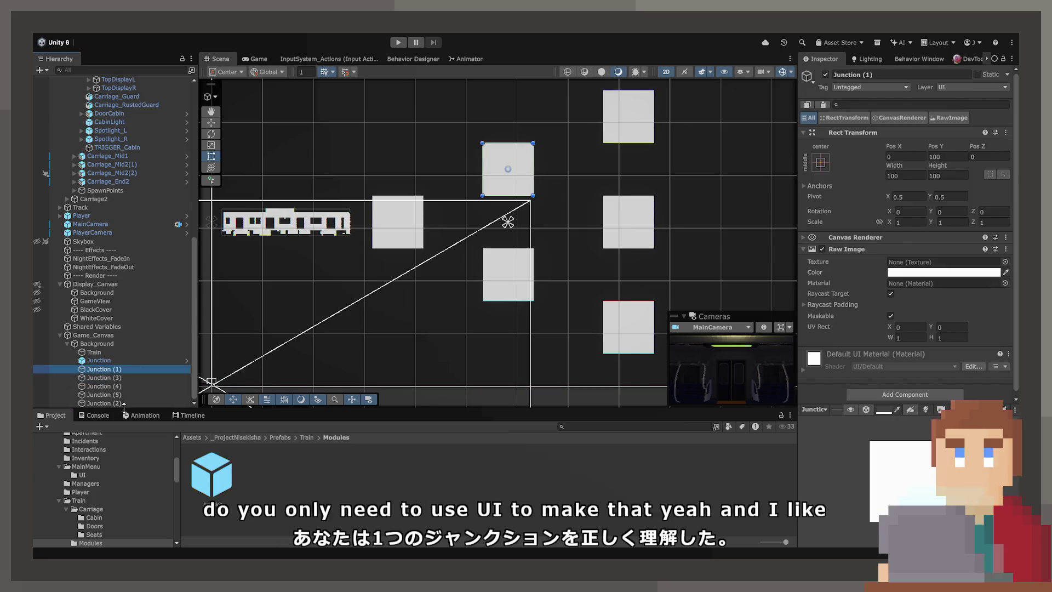
{"action": "left_click", "coordinate": [104, 403], "text": "shift"}
{"action": "key", "text": "Delete"}
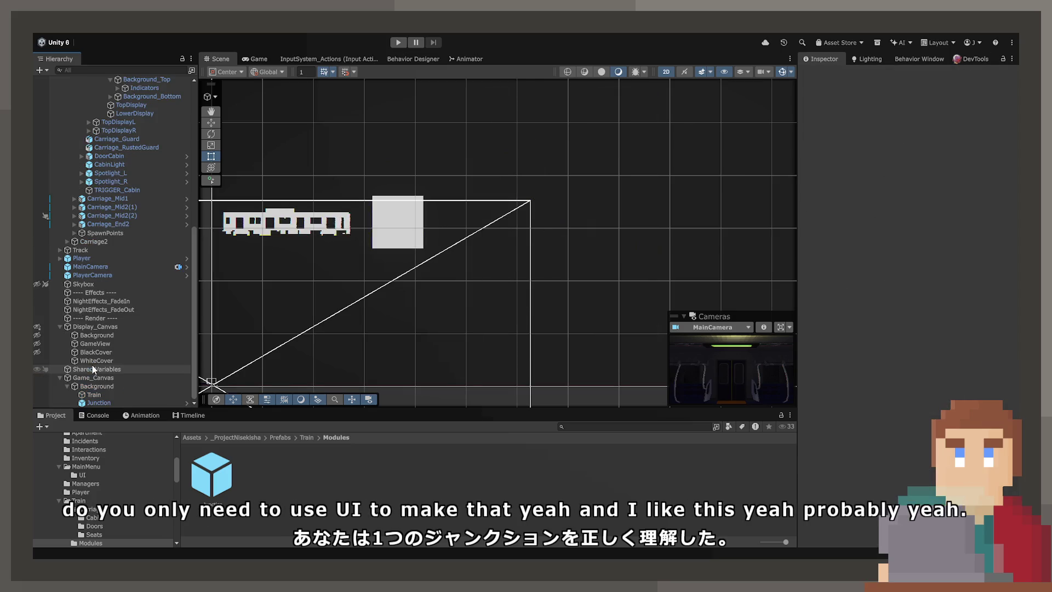
- Duplicate the Junction prefab instance twice to fill the two-square second column
{"action": "left_click", "coordinate": [106, 402]}
{"action": "key", "text": "ctrl+d"}
{"action": "mouse_move", "coordinate": [399, 239]}
{"action": "left_mouse_down"}
{"action": "mouse_move", "coordinate": [520, 180]}
{"action": "mouse_move", "coordinate": [499, 173]}
{"action": "left_mouse_up"}
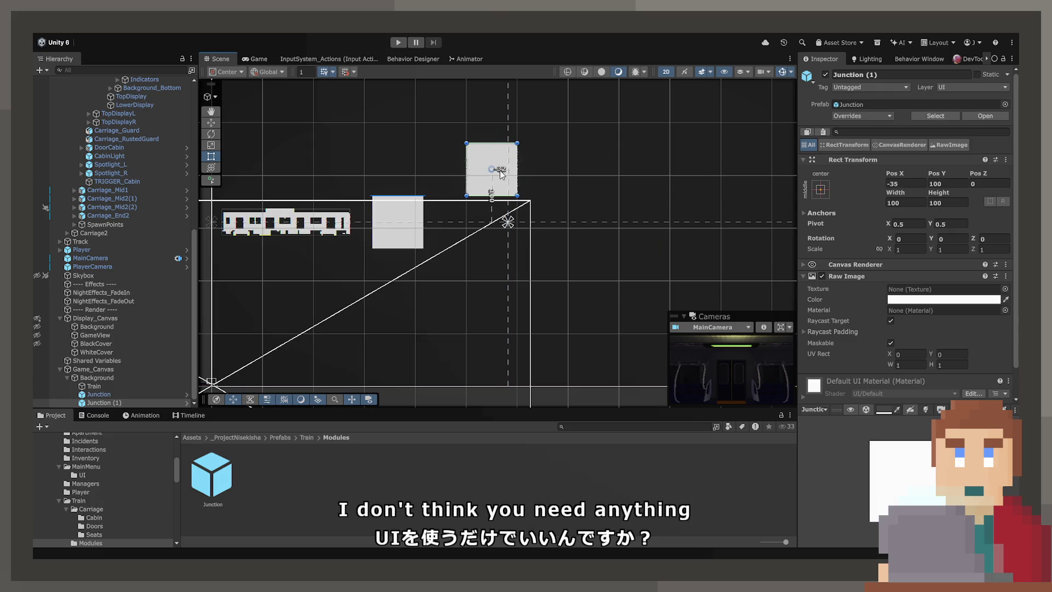
{"action": "left_click", "coordinate": [400, 224]}
{"action": "key", "text": "ctrl+d"}
{"action": "left_click_drag", "start_coordinate": [401, 225], "coordinate": [495, 281]}
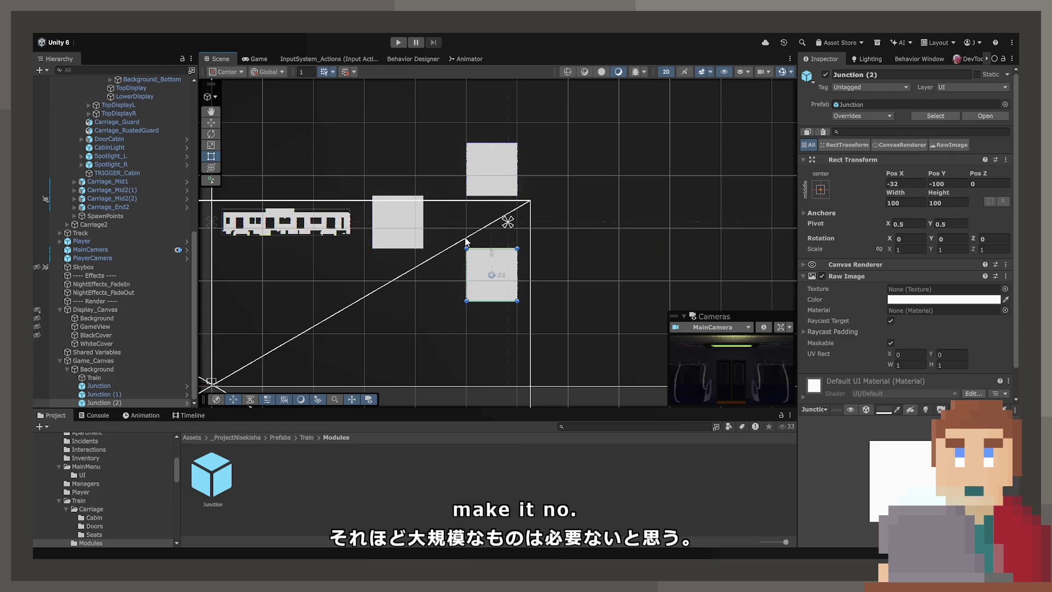
- Add prefab copies Junction (3)–(5) as the third column, aligned at X 156
{"action": "left_click", "coordinate": [401, 224]}
{"action": "key", "text": "ctrl+d"}
{"action": "mouse_move", "coordinate": [401, 223]}
{"action": "left_mouse_down"}
{"action": "mouse_move", "coordinate": [557, 114]}
{"action": "mouse_move", "coordinate": [597, 117]}
{"action": "mouse_move", "coordinate": [587, 118]}
{"action": "left_mouse_up"}
{"action": "key", "text": "ctrl+d"}
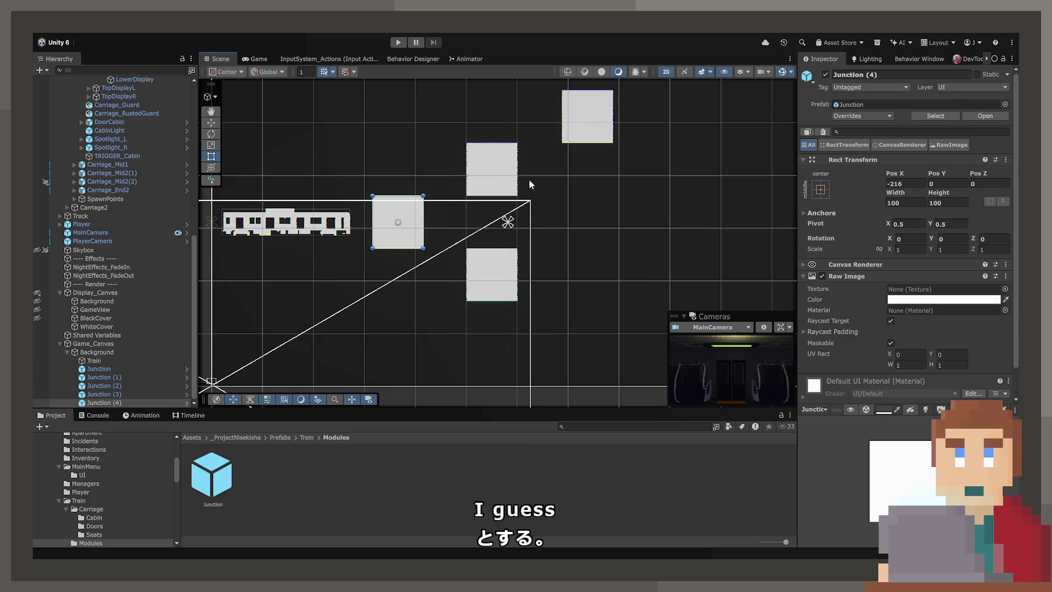
{"action": "mouse_move", "coordinate": [590, 123]}
{"action": "left_mouse_down"}
{"action": "mouse_move", "coordinate": [607, 222]}
{"action": "mouse_move", "coordinate": [626, 221]}
{"action": "mouse_move", "coordinate": [630, 297]}
{"action": "mouse_move", "coordinate": [581, 341]}
{"action": "mouse_move", "coordinate": [590, 329]}
{"action": "left_mouse_up"}
{"action": "key", "text": "ctrl+d"}
{"action": "scroll", "coordinate": [609, 319], "scroll_direction": "down", "scroll_amount": 2}
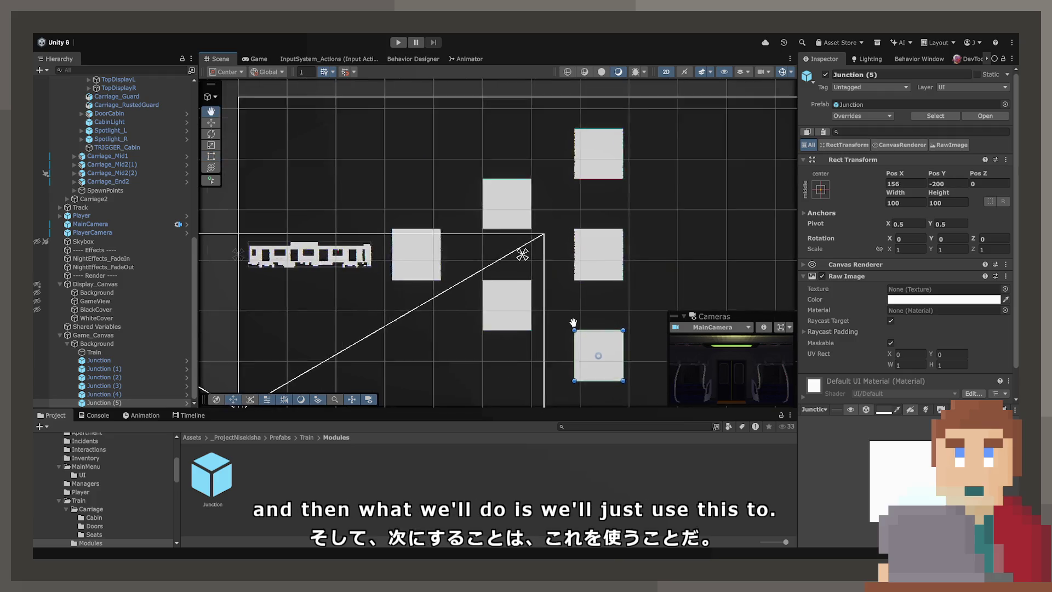
{"action": "left_click", "coordinate": [378, 289]}
{"action": "left_click", "coordinate": [104, 359]}
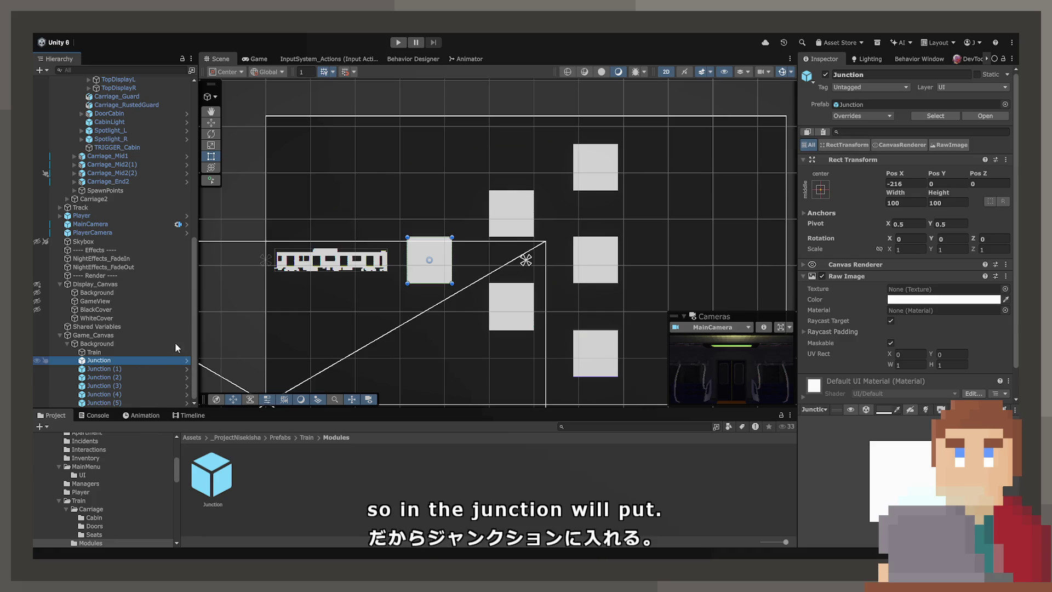
- Add a Raw Image child under Junction using the Circle texture
{"action": "key", "text": "ctrl+shift+v"}
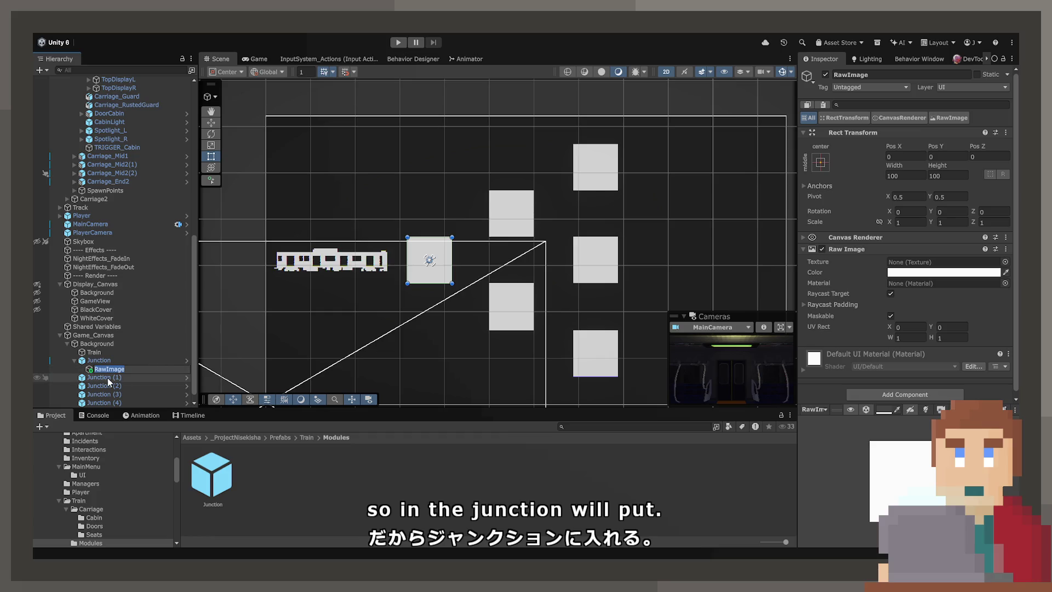
{"action": "scroll", "coordinate": [322, 313], "scroll_direction": "up", "scroll_amount": 3}
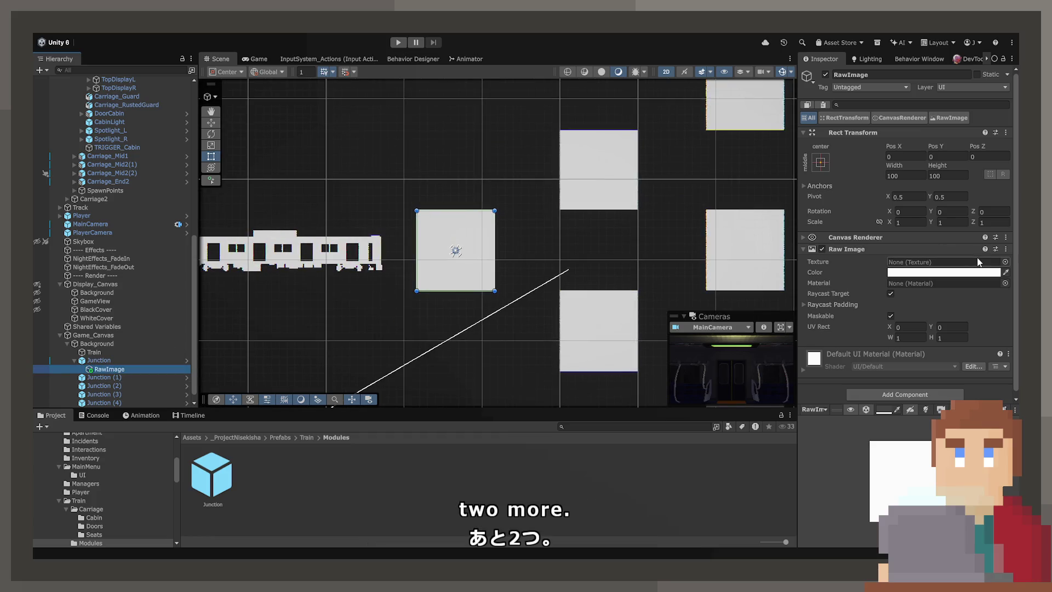
{"action": "left_click", "coordinate": [837, 290]}
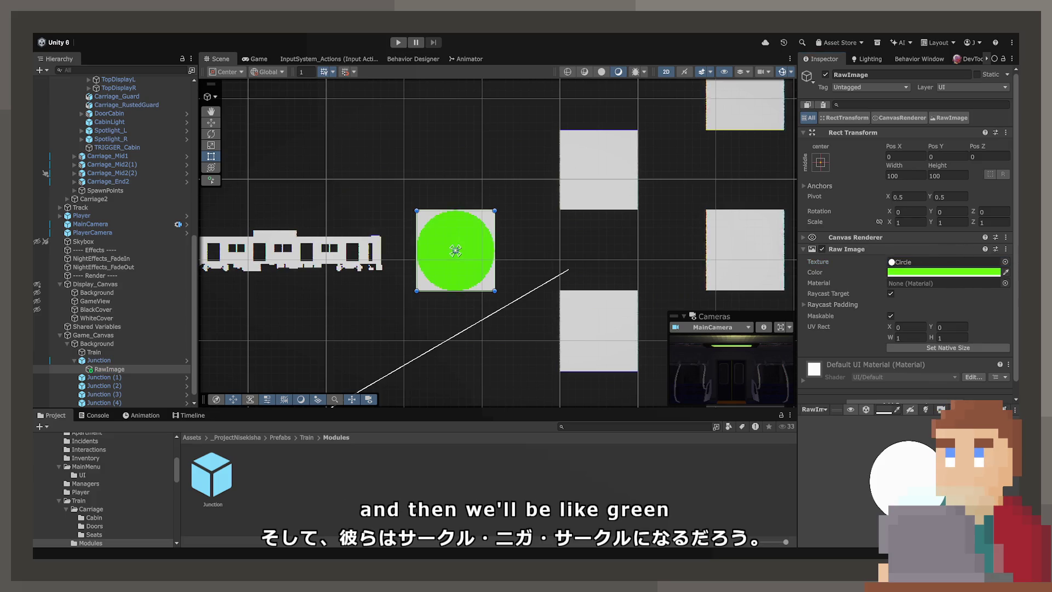
{"action": "left_click", "coordinate": [131, 370]}
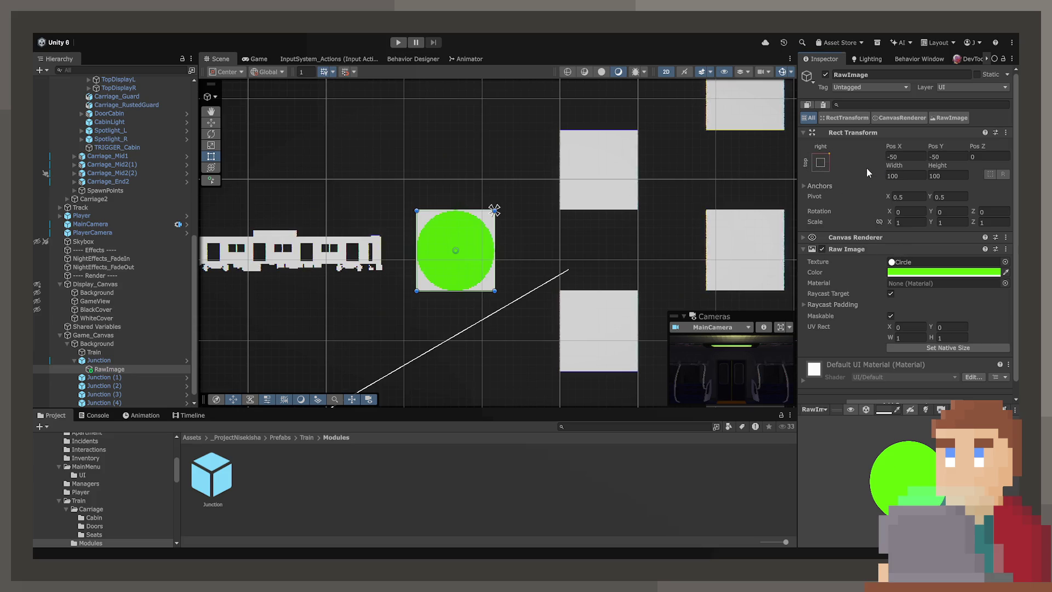
- Scale the circle to 0.2, set position 0, 0 and pivot it to the top-right corner
{"action": "left_click", "coordinate": [899, 222]}
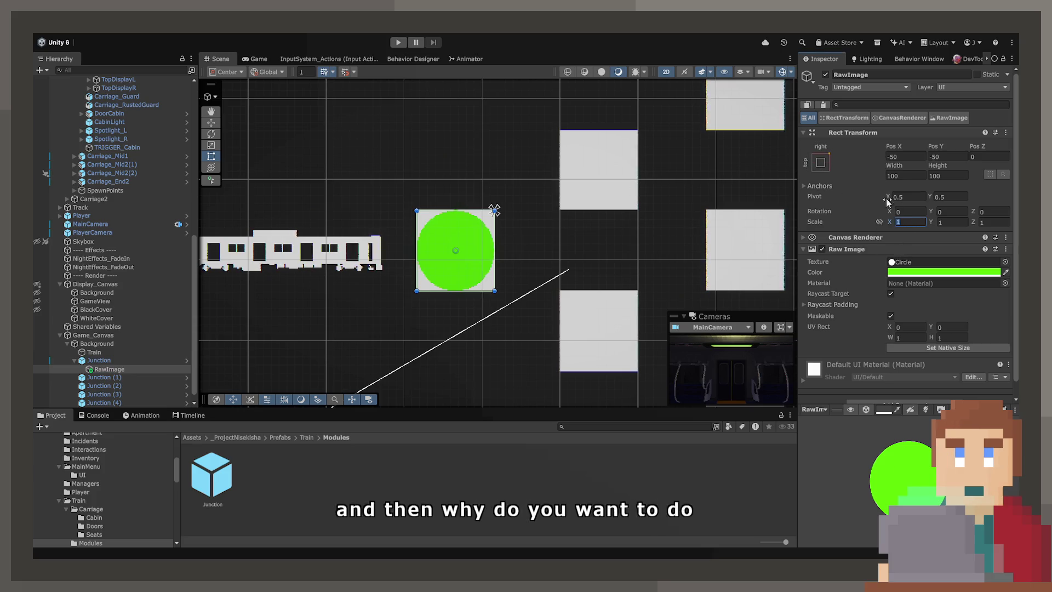
{"action": "type", "text": "0.2"}
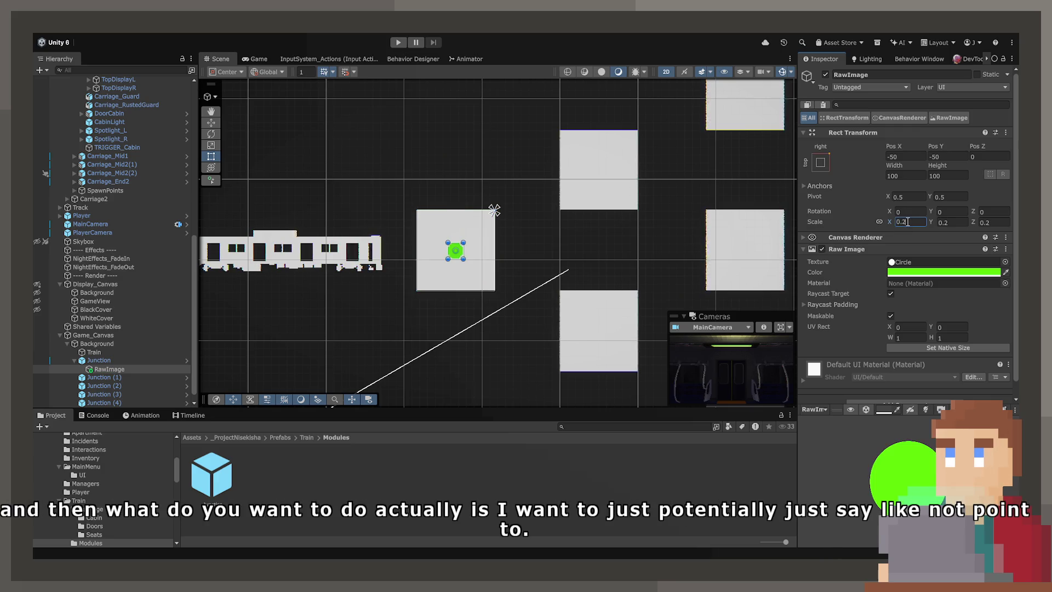
{"action": "left_click", "coordinate": [909, 157]}
{"action": "type", "text": "0"}
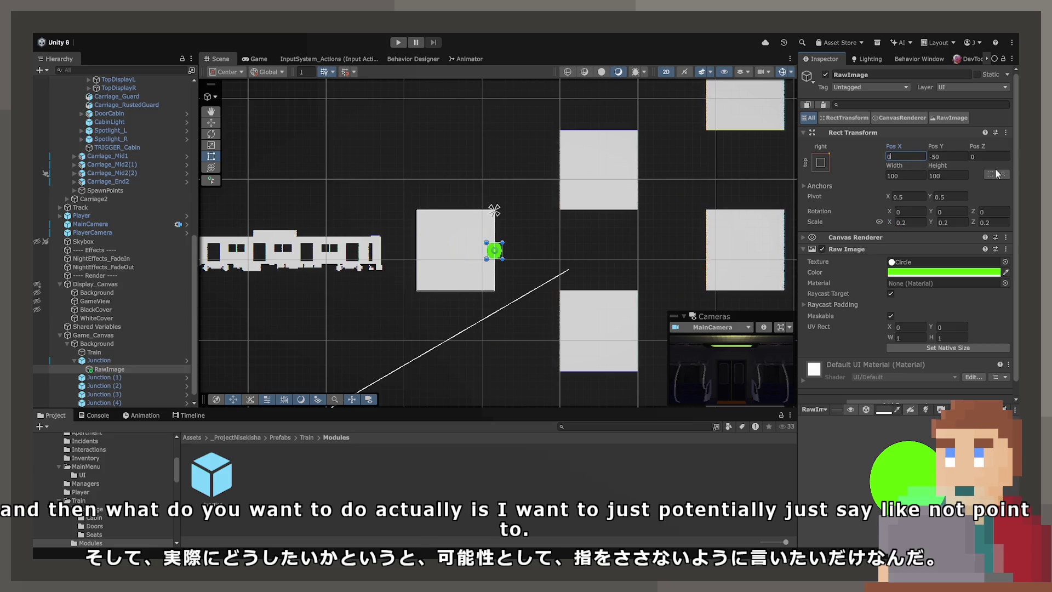
{"action": "left_click", "coordinate": [943, 156]}
{"action": "type", "text": "0"}
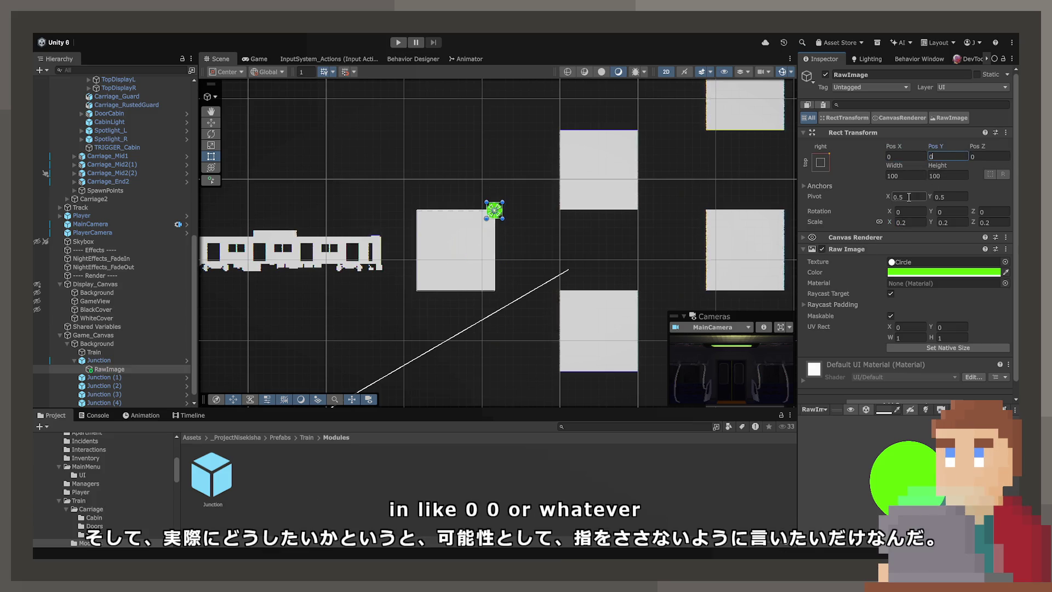
{"action": "left_click", "coordinate": [909, 197]}
{"action": "type", "text": "1"}
{"action": "key", "text": "Tab"}
{"action": "type", "text": "1"}
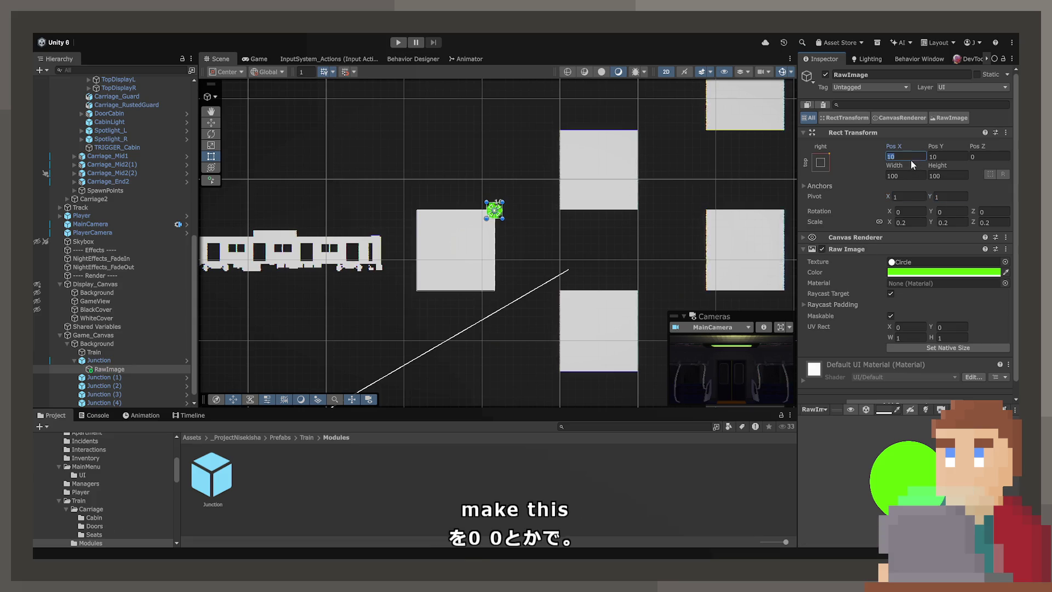
{"action": "type", "text": "0"}
{"action": "key", "text": "Tab"}
{"action": "type", "text": "0"}
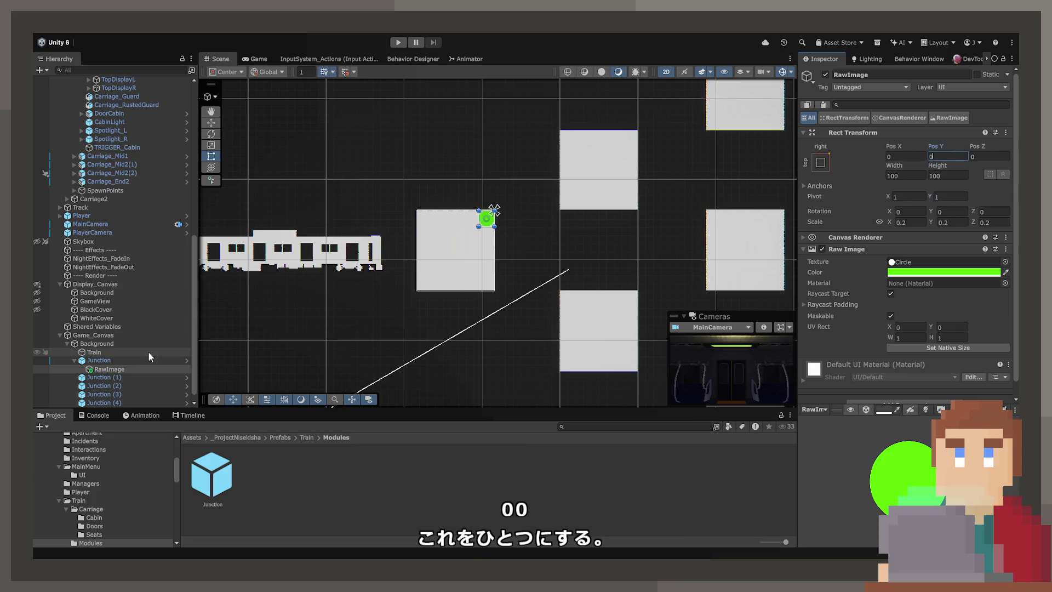
- Duplicate the circle as a red copy anchored at the box's bottom-right corner, Y 0
{"action": "left_click", "coordinate": [133, 367]}
{"action": "key", "text": "ctrl+d"}
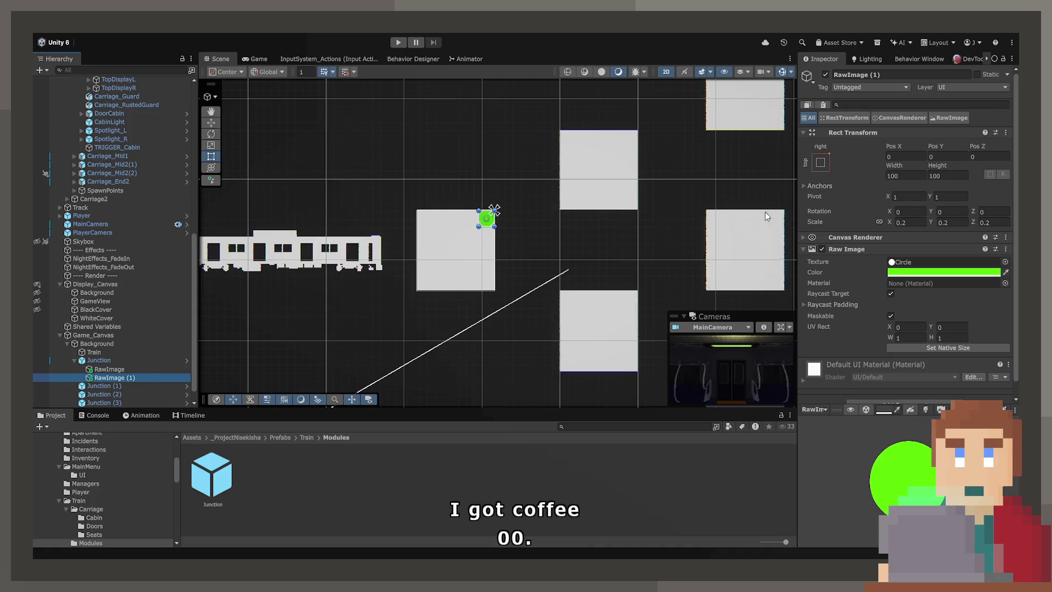
{"action": "left_click", "coordinate": [820, 163]}
{"action": "left_click", "coordinate": [904, 305]}
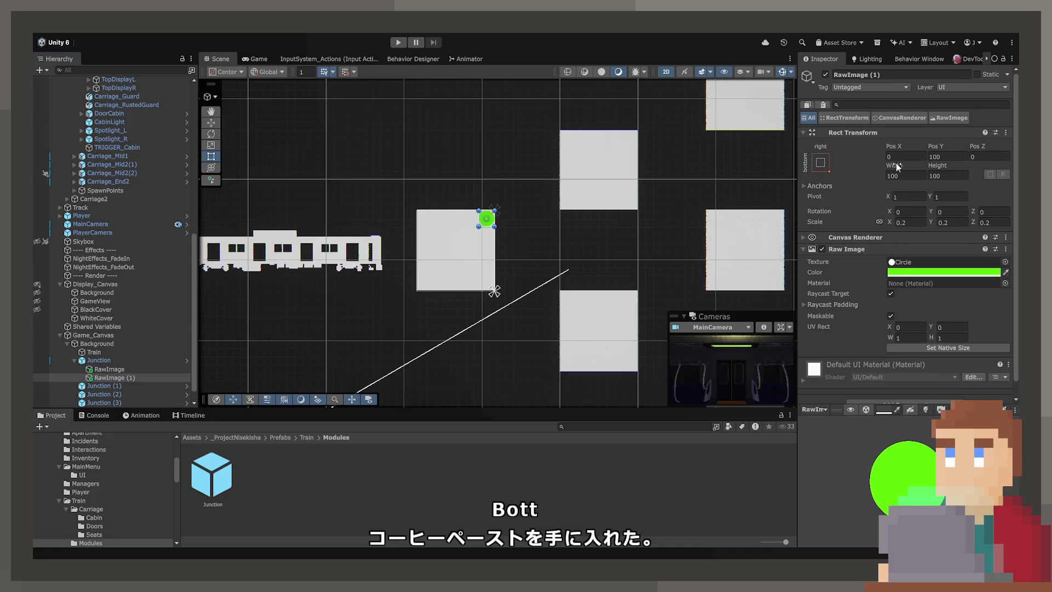
{"action": "left_click", "coordinate": [948, 196]}
{"action": "type", "text": "0"}
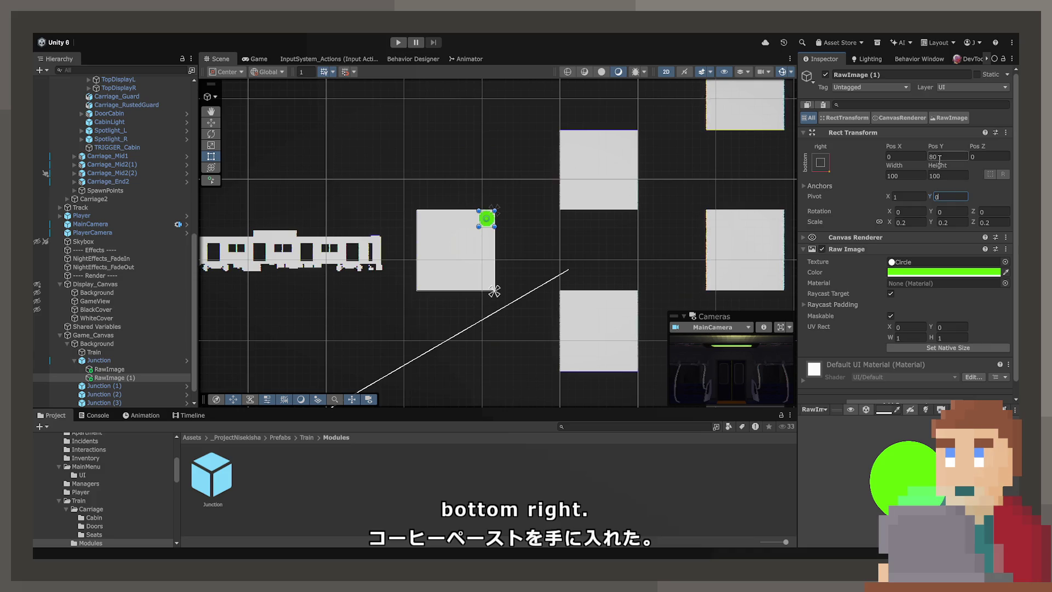
{"action": "double_click", "coordinate": [948, 157]}
{"action": "type", "text": "0"}
{"action": "key", "text": "Return"}
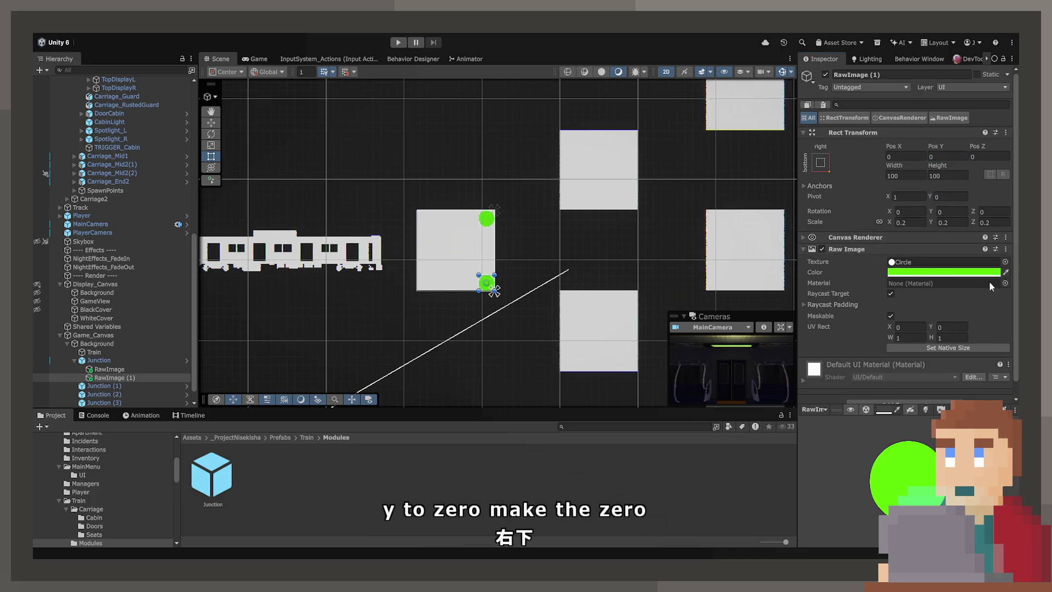
{"action": "key", "text": "ctrl+v"}
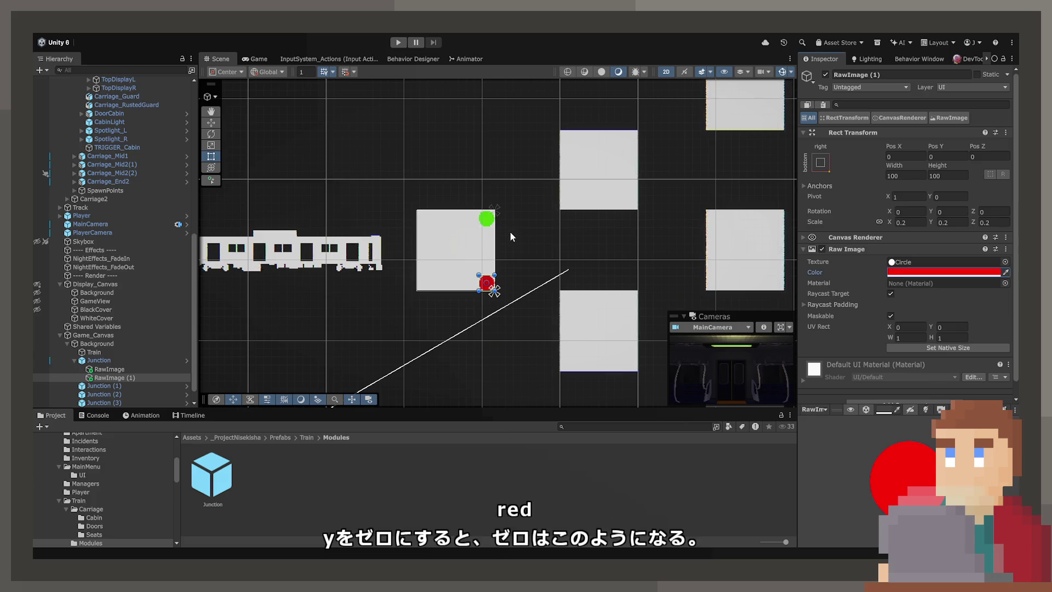
- Rename the two circles GreenLight and RedLight
{"action": "left_click", "coordinate": [513, 242]}
{"action": "left_click_drag", "start_coordinate": [527, 281], "coordinate": [414, 256]}
{"action": "left_click", "coordinate": [124, 361]}
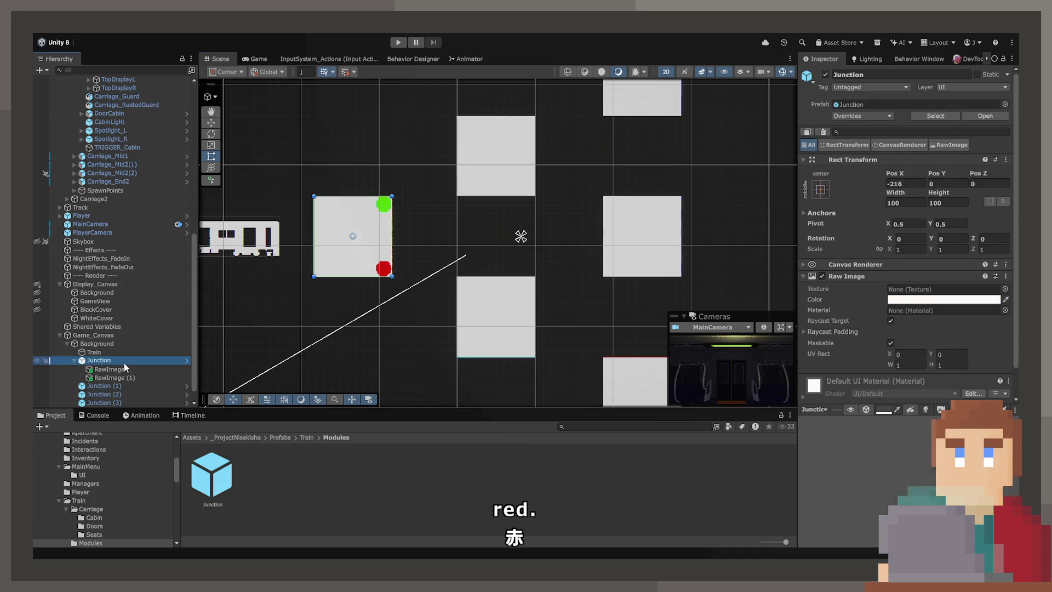
{"action": "left_click", "coordinate": [140, 367]}
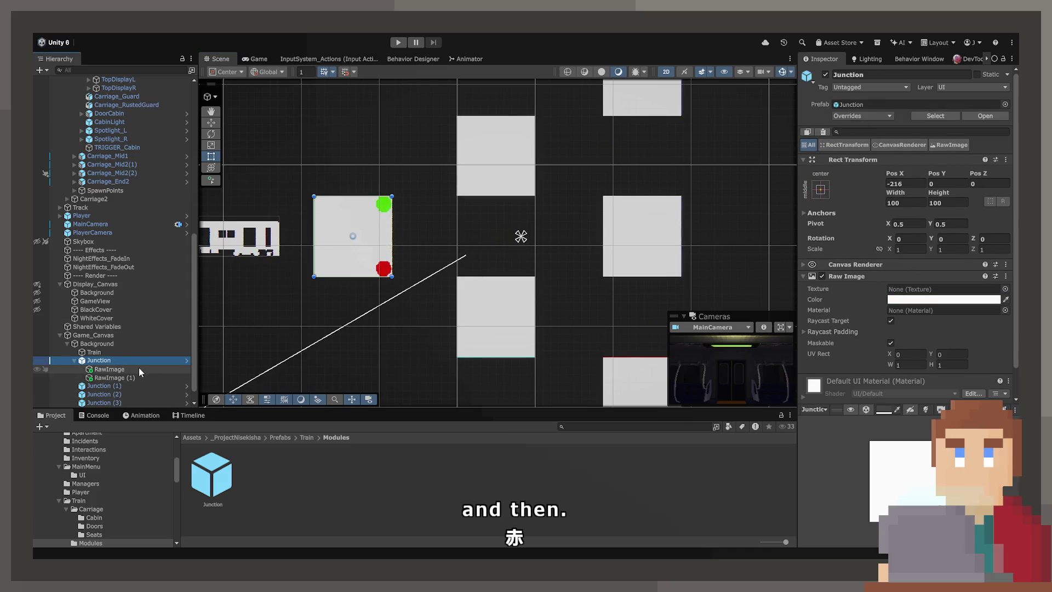
{"action": "type", "text": "GreenLight"}
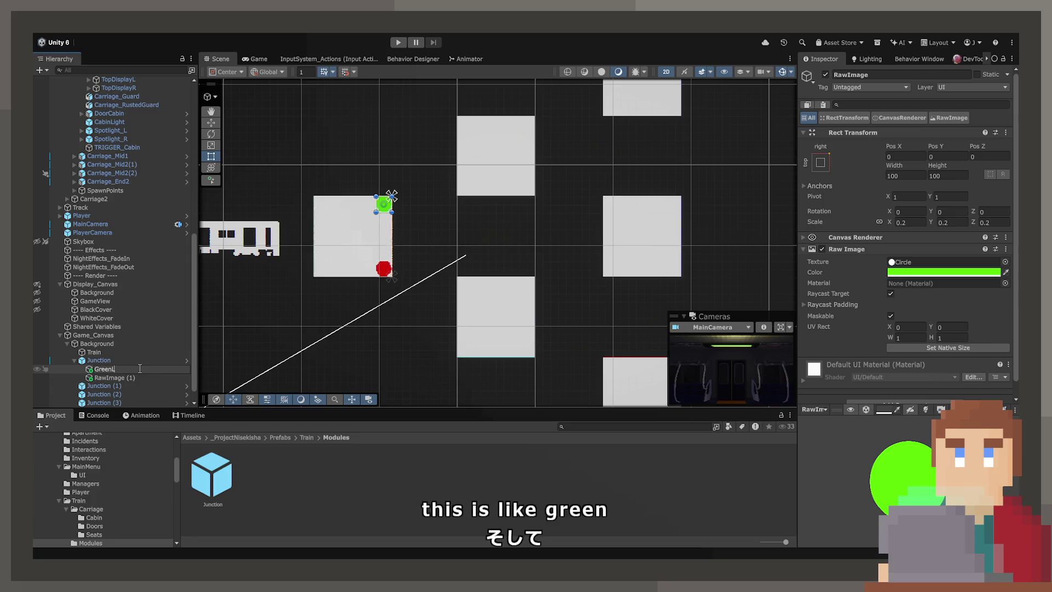
{"action": "key", "text": "Return"}
{"action": "key", "text": "Down"}
{"action": "type", "text": "RedLight"}
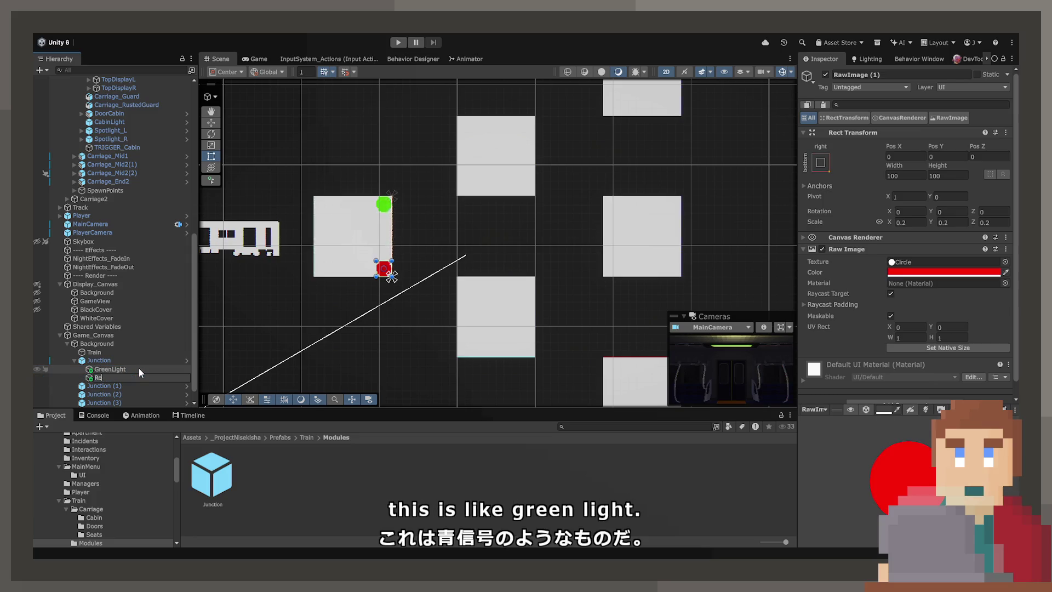
{"action": "key", "text": "Return"}
- Rename the green and red circles to TopLight and BottomLight instead
{"action": "left_click", "coordinate": [139, 369]}
{"action": "key", "text": "F2"}
{"action": "type", "text": "TopLight"}
{"action": "key", "text": "Return"}
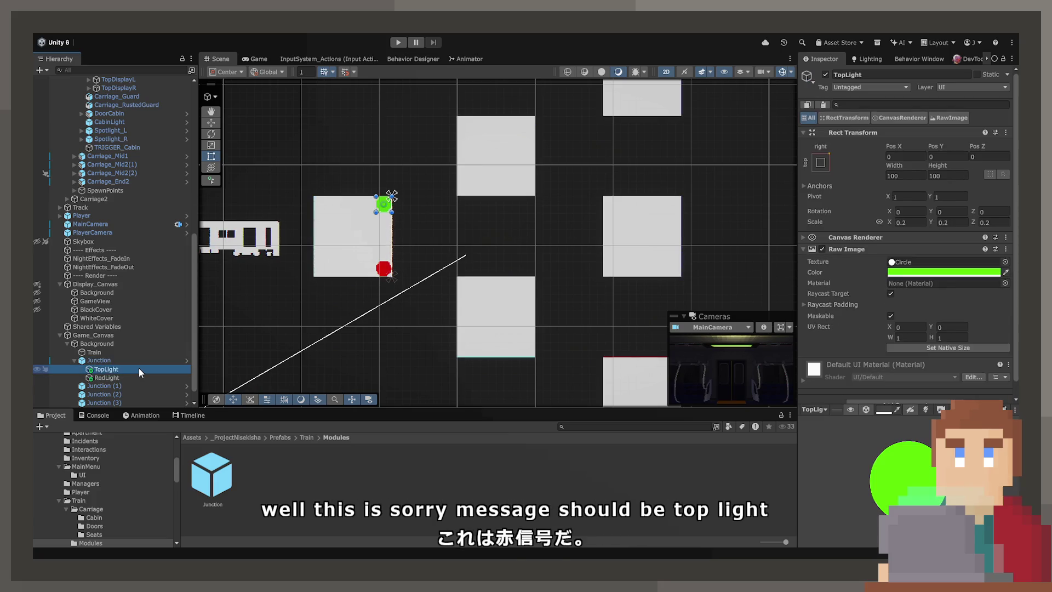
{"action": "key", "text": "Down"}
{"action": "type", "text": "Bot"}
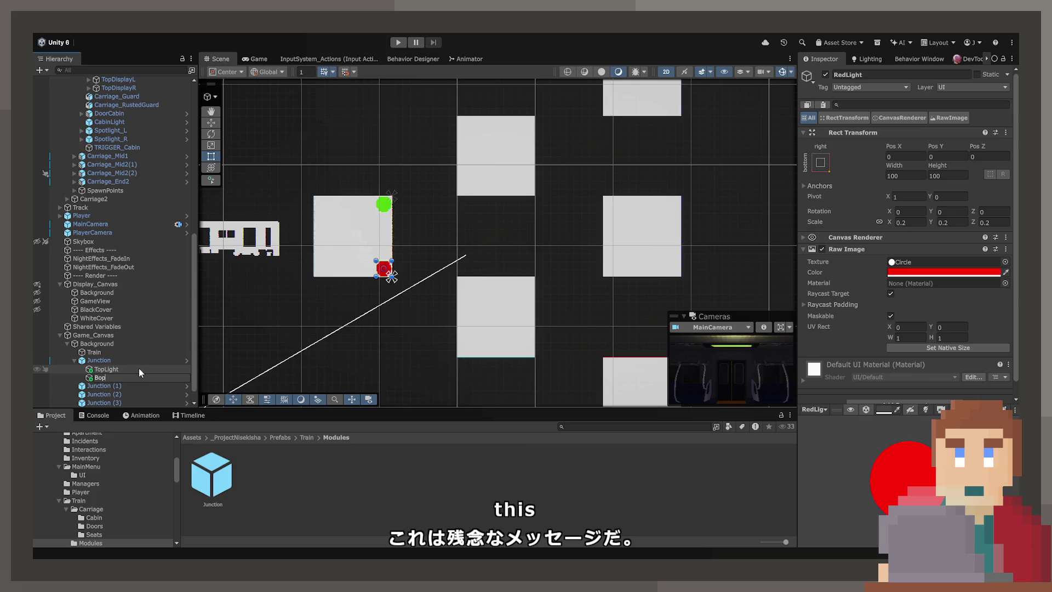
{"action": "type", "text": "tomLight"}
{"action": "key", "text": "Return"}
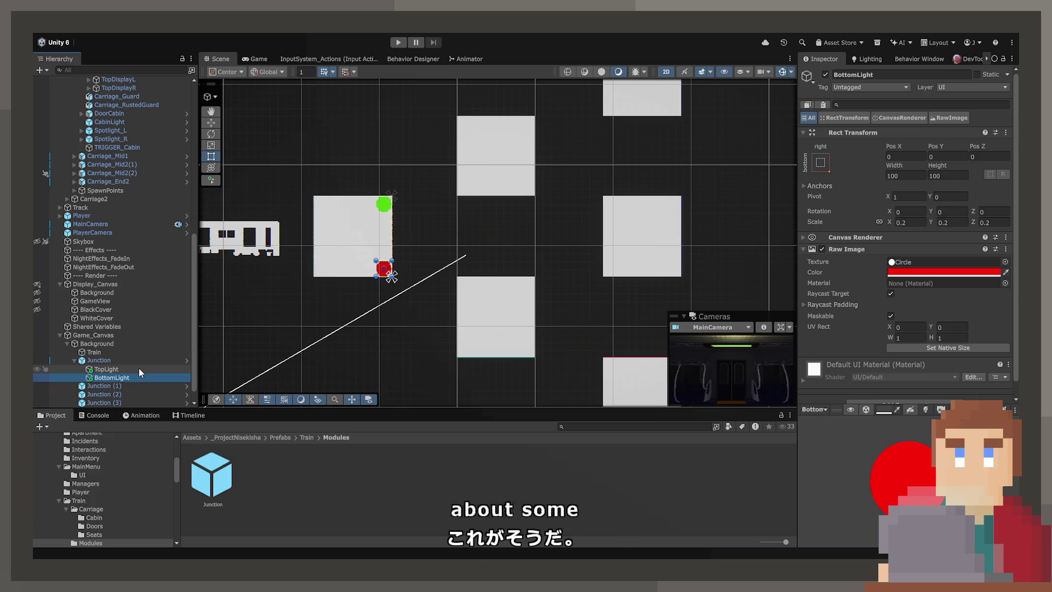
{"action": "left_click", "coordinate": [140, 362]}
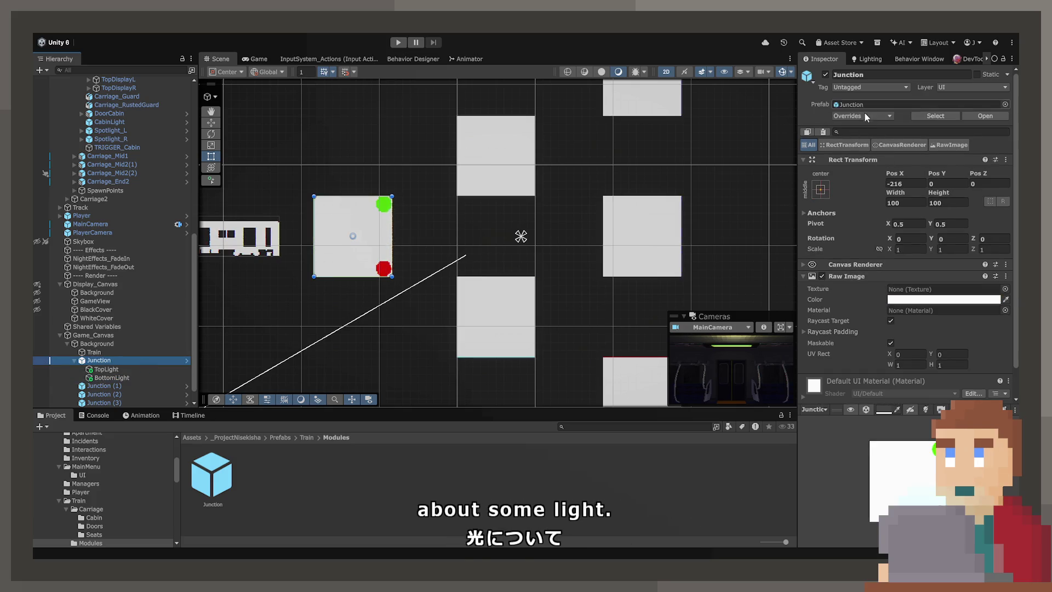
- Rename the last junction copy, Junction (6), to Destination
{"action": "scroll", "coordinate": [576, 310], "scroll_direction": "down", "scroll_amount": 2}
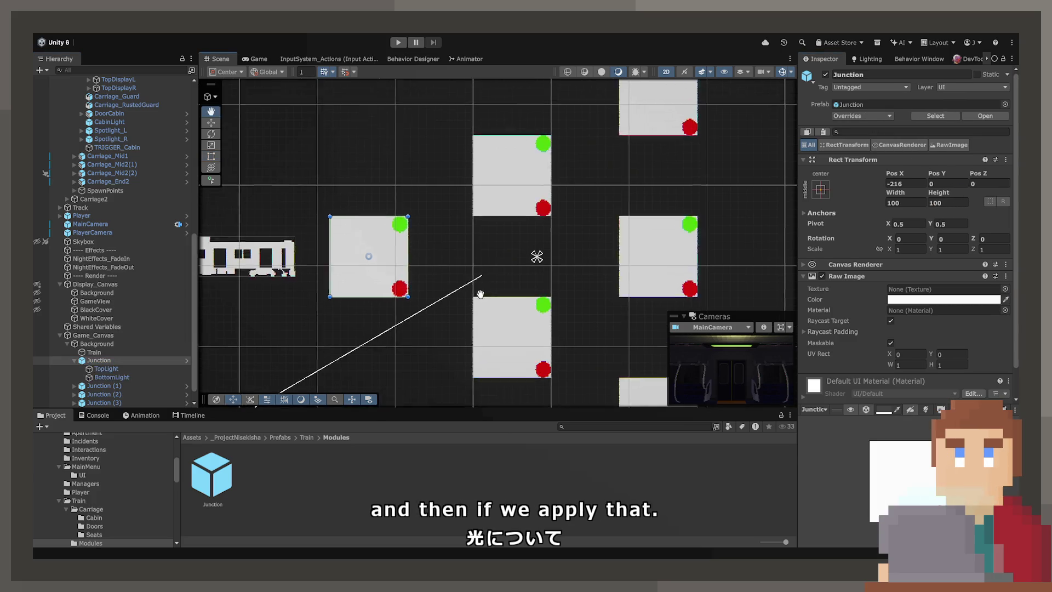
{"action": "scroll", "coordinate": [575, 311], "scroll_direction": "down", "scroll_amount": 3}
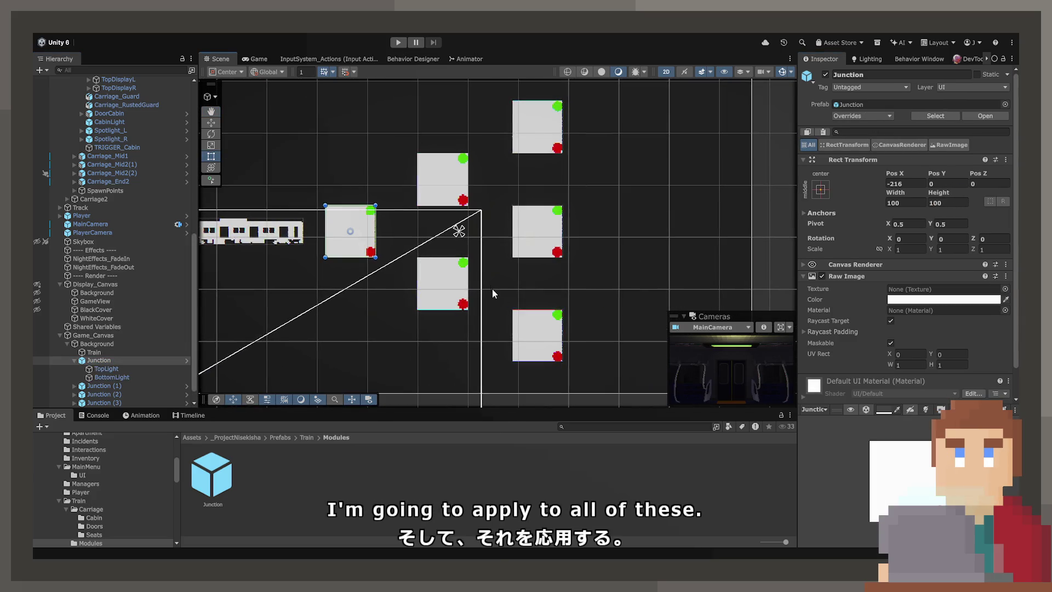
{"action": "scroll", "coordinate": [345, 256], "scroll_direction": "up", "scroll_amount": 4}
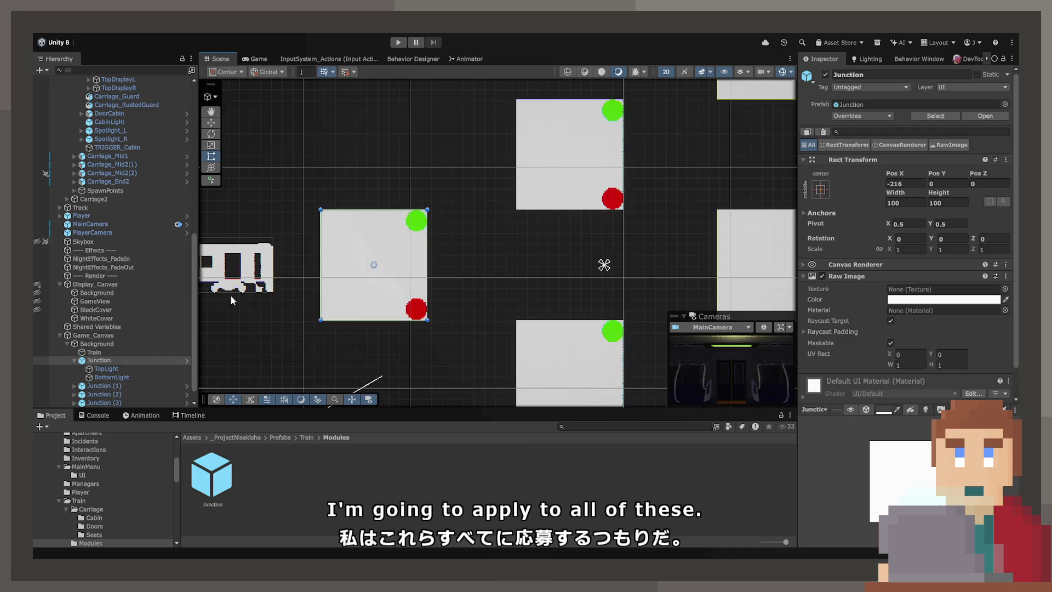
{"action": "left_click", "coordinate": [66, 369]}
{"action": "key", "text": "Left"}
{"action": "key", "text": "Left"}
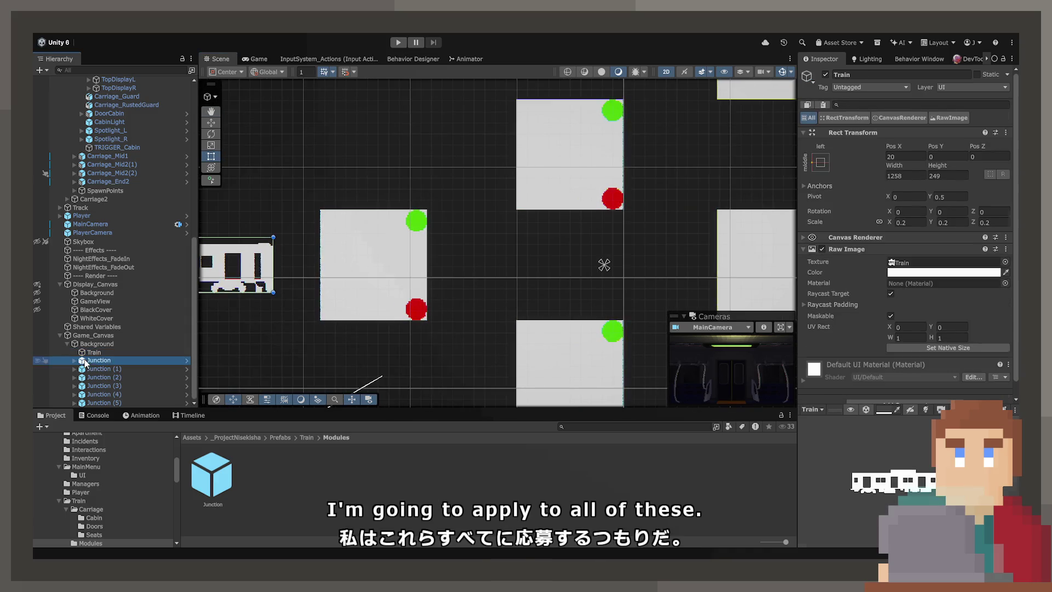
{"action": "scroll", "coordinate": [120, 356], "scroll_direction": "down", "scroll_amount": 2}
{"action": "left_click", "coordinate": [107, 404]}
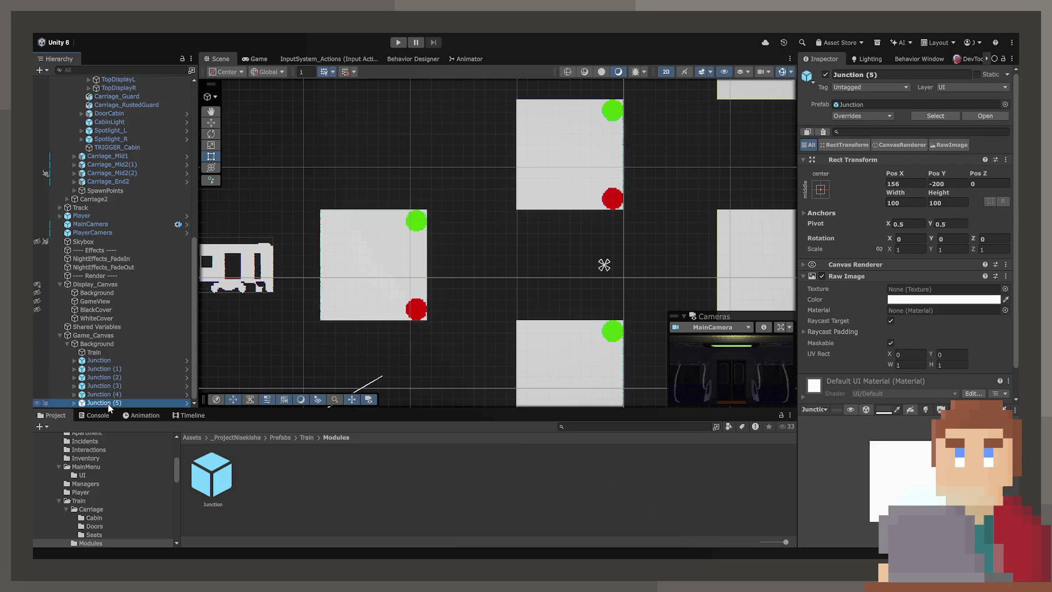
{"action": "key", "text": "F2"}
{"action": "type", "text": "Dest"}
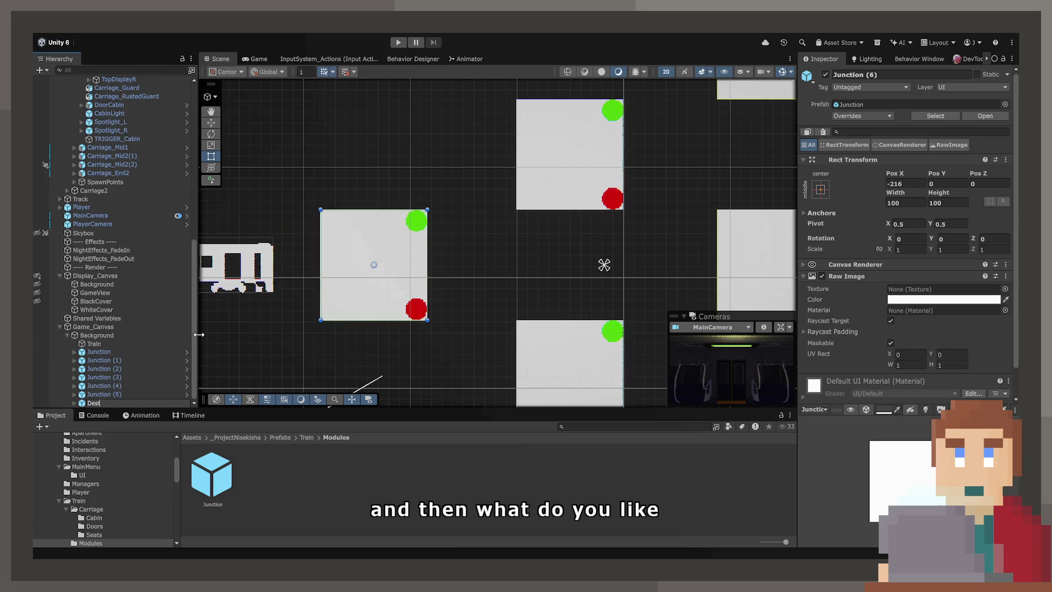
{"action": "type", "text": "ination"}
{"action": "key", "text": "Return"}
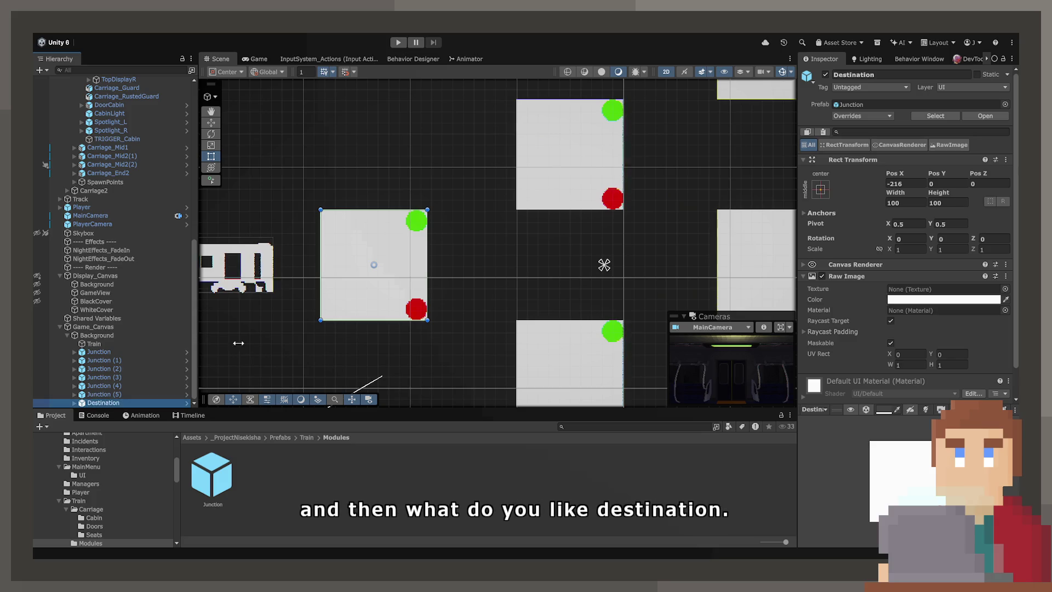
- Move Destination to the top right and delete its TopLight and BottomLight
{"action": "scroll", "coordinate": [393, 189], "scroll_direction": "down", "scroll_amount": 2}
{"action": "scroll", "coordinate": [393, 188], "scroll_direction": "down", "scroll_amount": 4}
{"action": "mouse_move", "coordinate": [329, 269]}
{"action": "left_mouse_down"}
{"action": "mouse_move", "coordinate": [598, 142]}
{"action": "mouse_move", "coordinate": [641, 155]}
{"action": "left_mouse_up"}
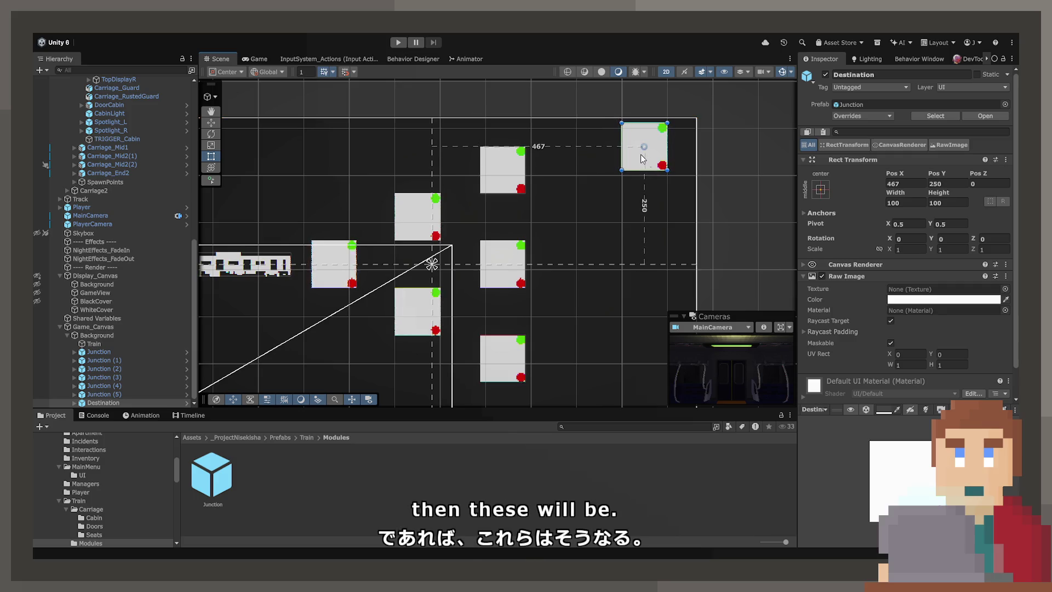
{"action": "left_click", "coordinate": [74, 403]}
{"action": "left_click", "coordinate": [98, 395]}
{"action": "key", "text": "Delete"}
{"action": "key", "text": "Delete"}
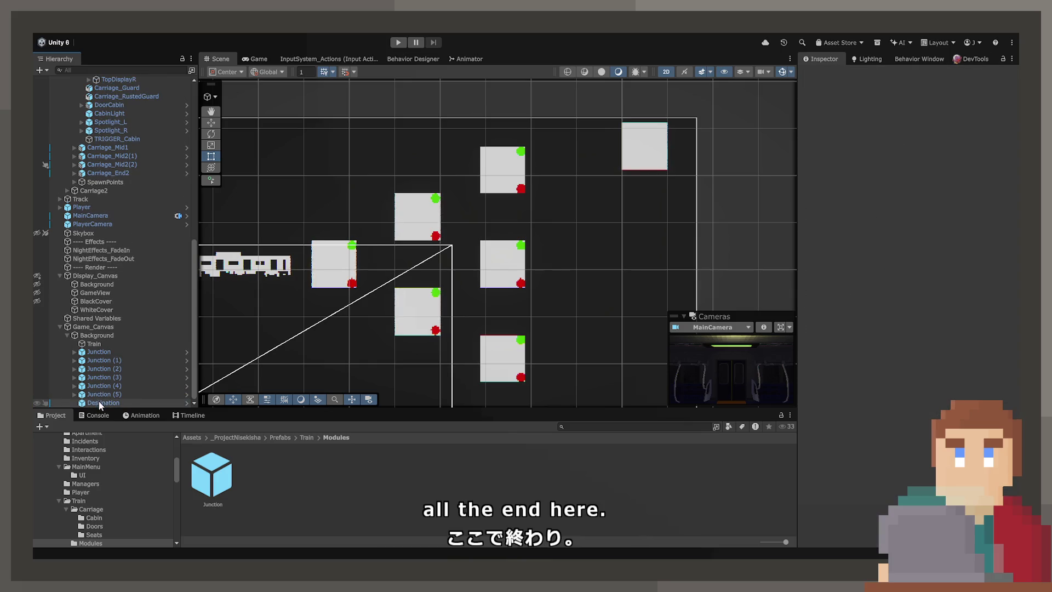
- Stack Destination (1)–(4) below it, forming a five-box column at X 467
{"action": "key", "text": "ctrl+d"}
{"action": "left_click_drag", "start_coordinate": [647, 165], "coordinate": [648, 221]}
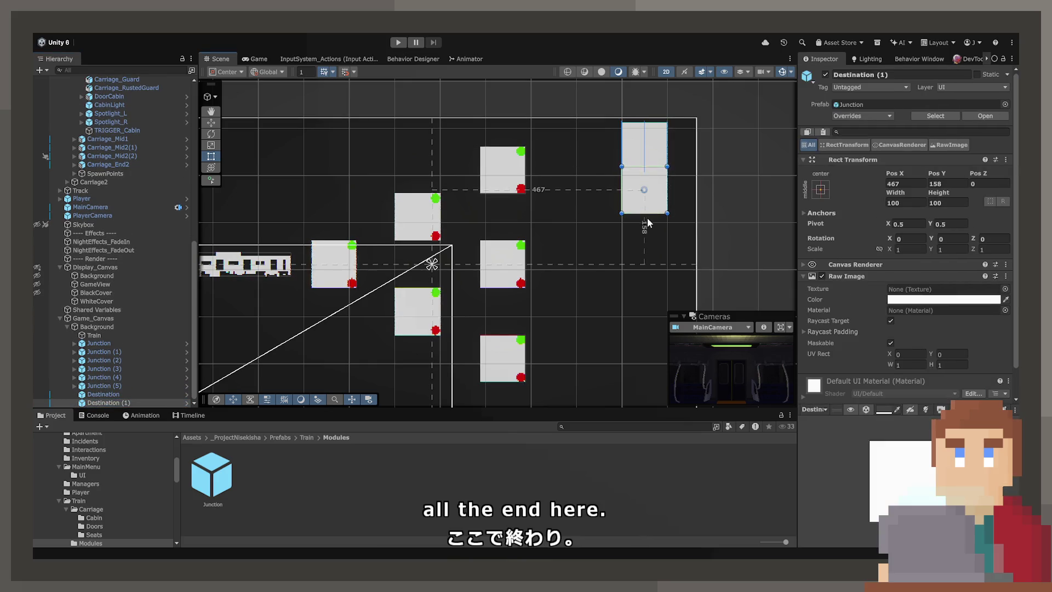
{"action": "key", "text": "ctrl+d"}
{"action": "mouse_move", "coordinate": [648, 156]}
{"action": "left_mouse_down"}
{"action": "mouse_move", "coordinate": [649, 225]}
{"action": "mouse_move", "coordinate": [642, 149]}
{"action": "left_mouse_up"}
{"action": "key", "text": "ctrl+d"}
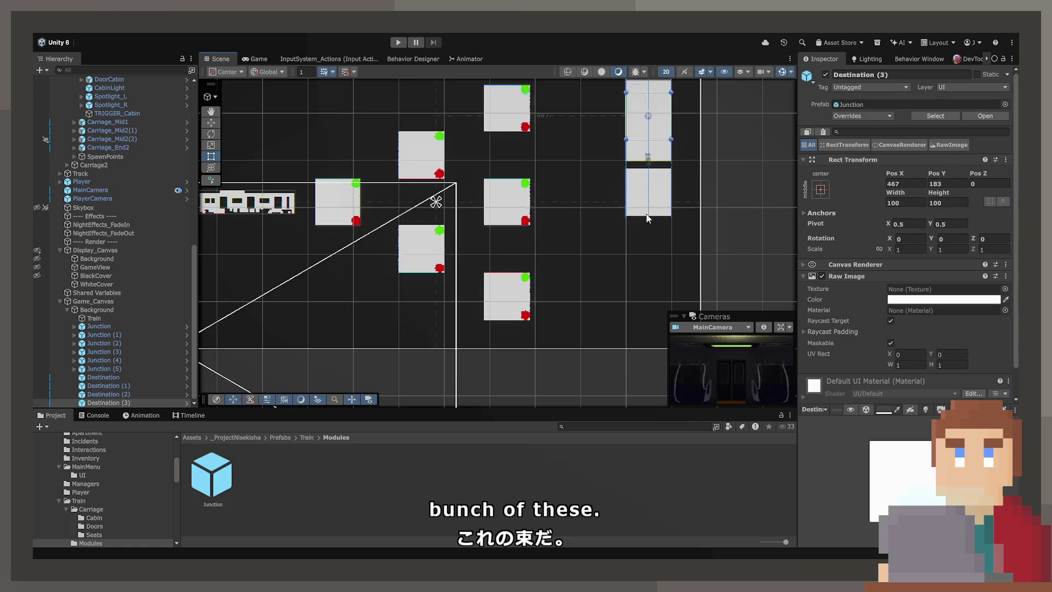
{"action": "left_click_drag", "start_coordinate": [647, 219], "coordinate": [648, 250]}
{"action": "key", "text": "ctrl+d"}
{"action": "left_click_drag", "start_coordinate": [652, 300], "coordinate": [655, 340]}
{"action": "scroll", "coordinate": [623, 258], "scroll_direction": "down", "scroll_amount": 2}
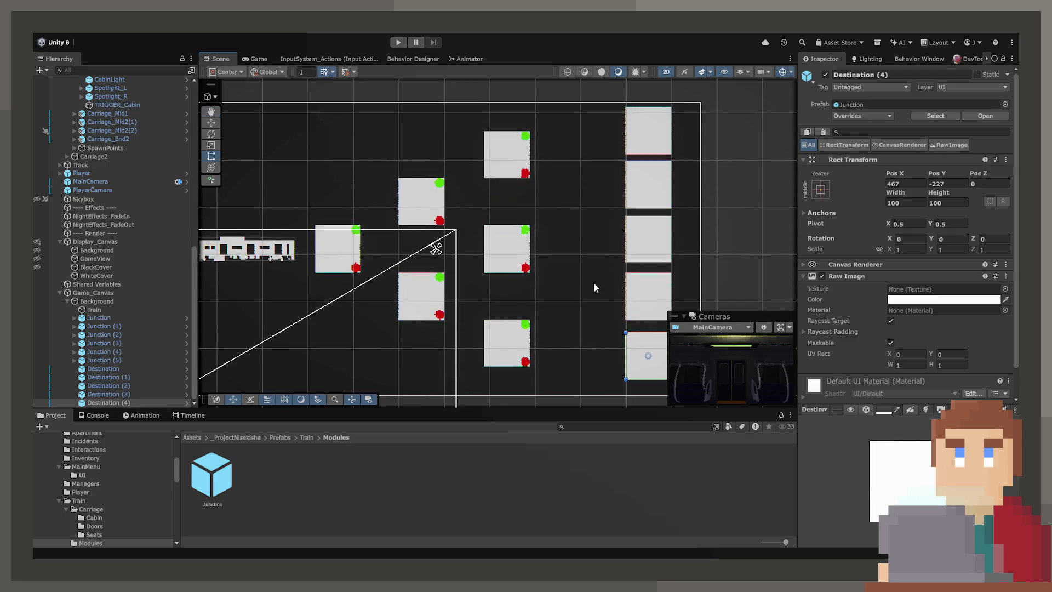
{"action": "left_click", "coordinate": [97, 302]}
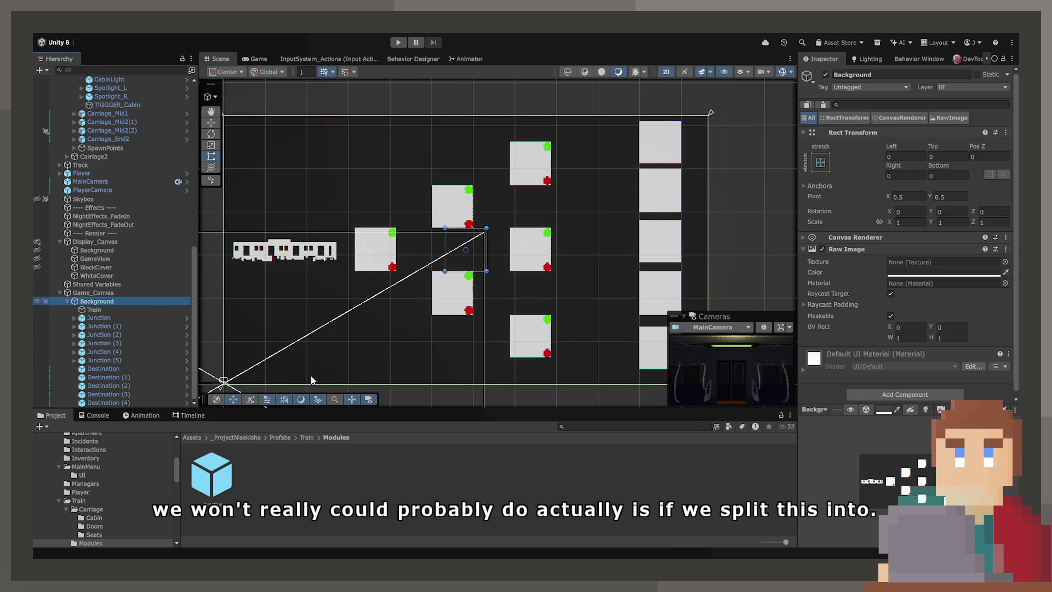
- Create a Column1 image under Background, placed directly below Train
{"action": "key", "text": "ctrl+shift+n"}
{"action": "type", "text": "Colum"}
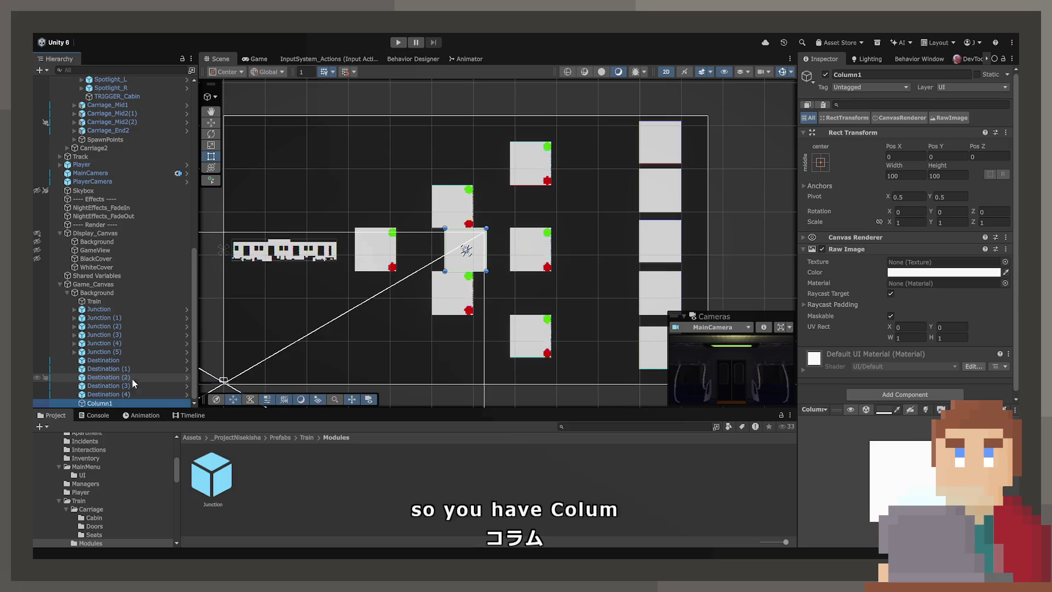
{"action": "type", "text": "n1"}
{"action": "key", "text": "Return"}
{"action": "left_click_drag", "start_coordinate": [97, 330], "coordinate": [94, 309]}
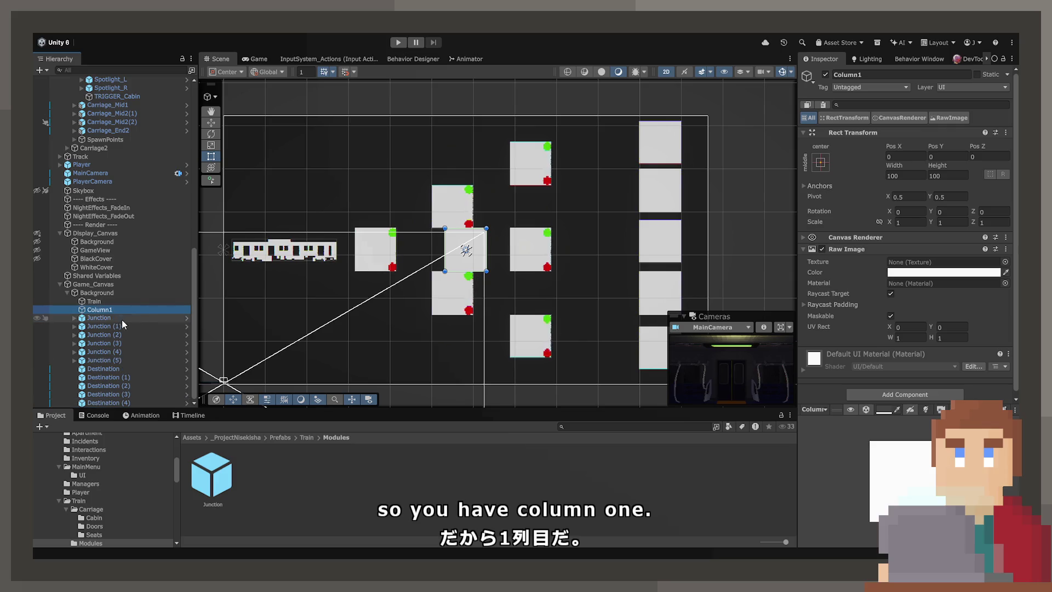
{"action": "left_click", "coordinate": [101, 293]}
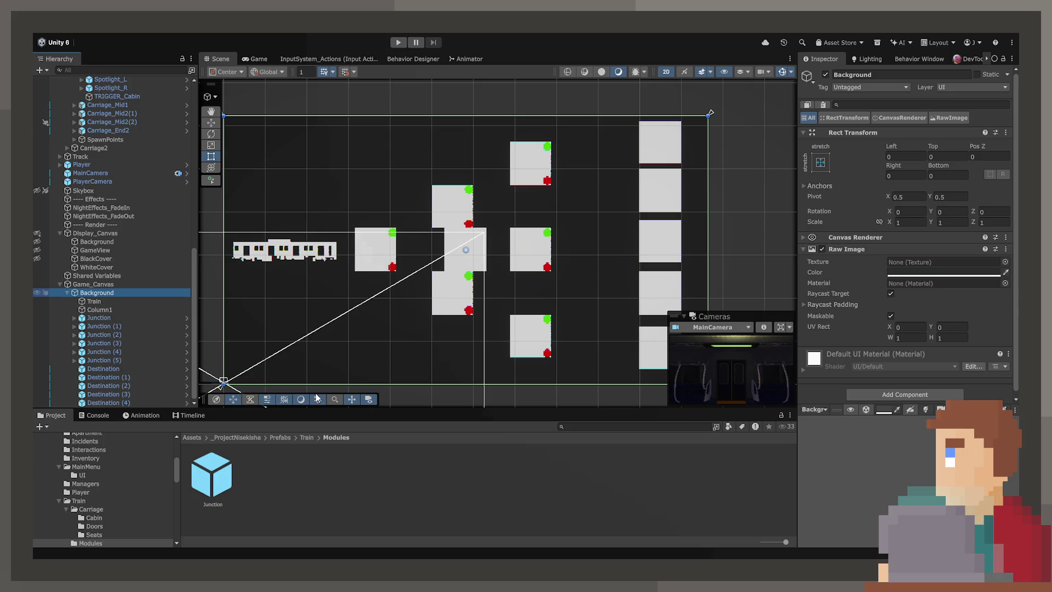
- Create a TrackDisplay image under Background, placed directly below Train
{"action": "key", "text": "ctrl+shift+n"}
{"action": "type", "text": "TrackD"}
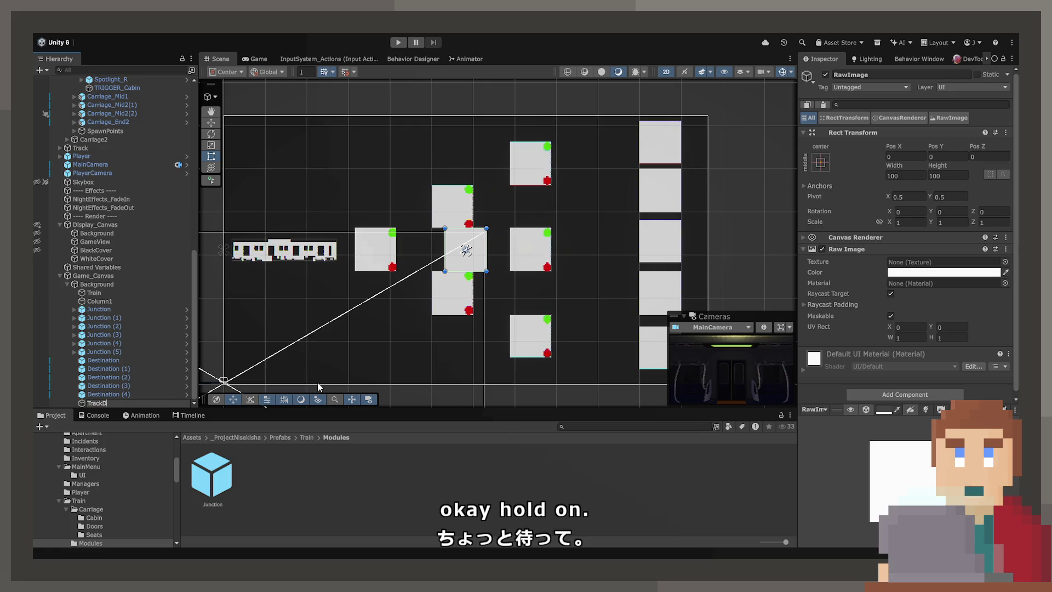
{"action": "type", "text": "isplay"}
{"action": "key", "text": "Return"}
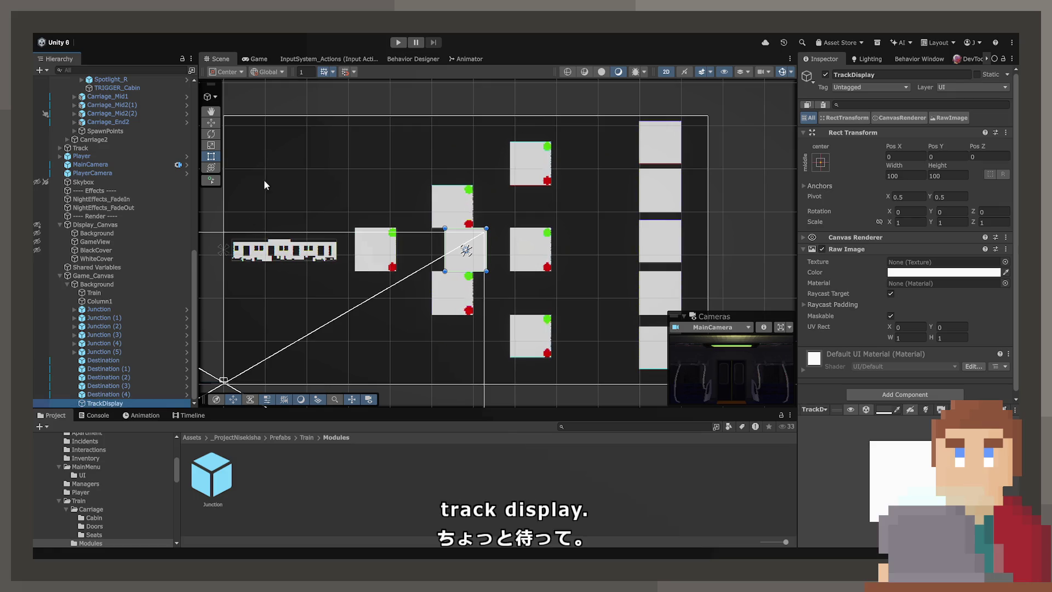
{"action": "left_click_drag", "start_coordinate": [108, 301], "coordinate": [113, 302]}
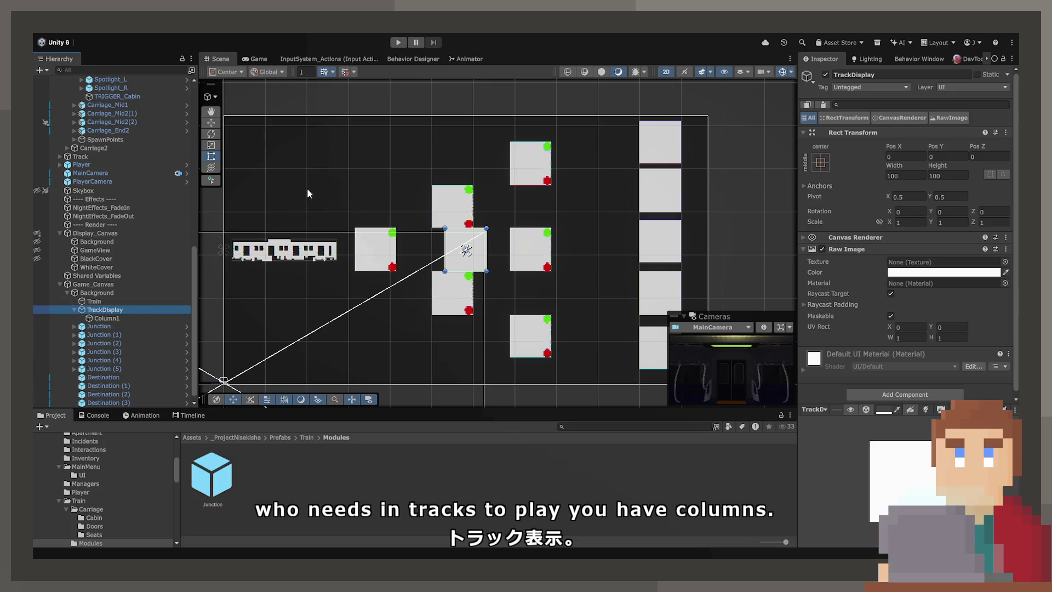
{"action": "mouse_move", "coordinate": [261, 93]}
{"action": "left_mouse_down"}
{"action": "mouse_move", "coordinate": [526, 159]}
{"action": "mouse_move", "coordinate": [417, 181]}
{"action": "left_mouse_up"}
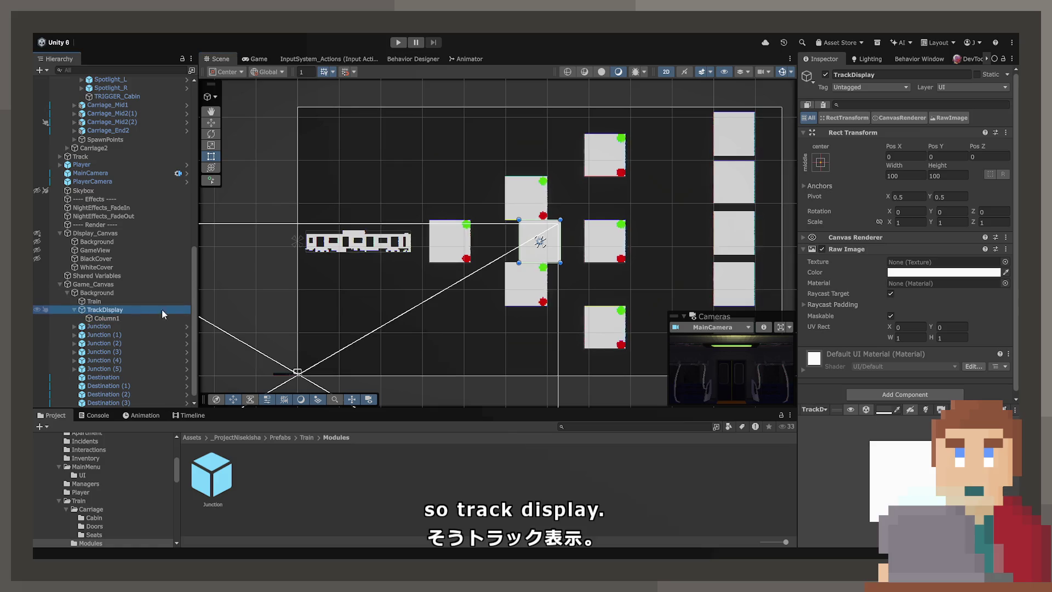
- Give TrackDisplay stretch anchors with its edge offsets set to 0
{"action": "left_click", "coordinate": [934, 329]}
{"action": "left_click", "coordinate": [902, 155]}
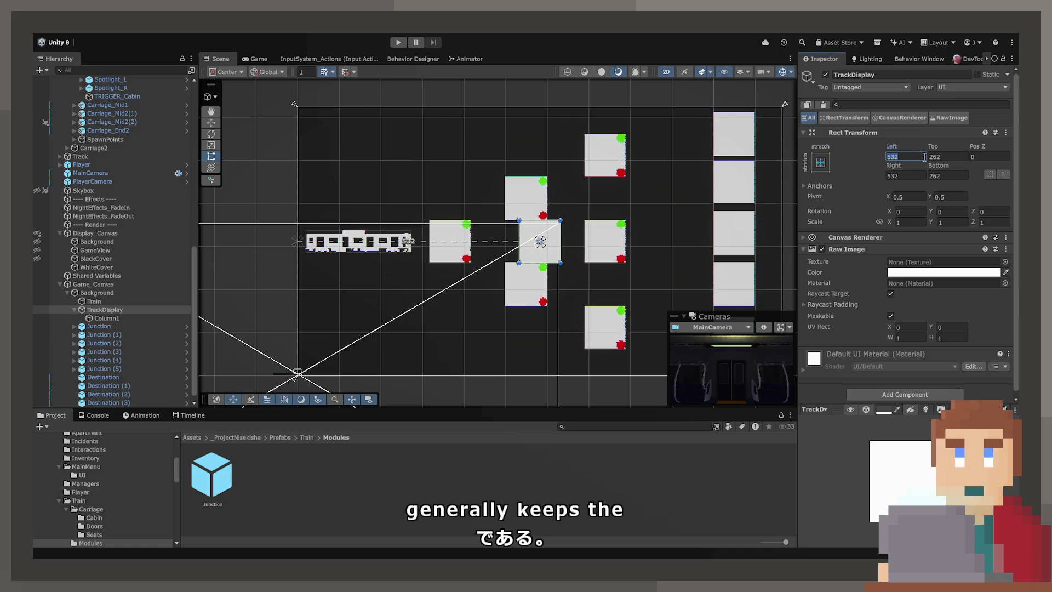
{"action": "type", "text": "0"}
{"action": "key", "text": "Tab"}
{"action": "type", "text": "0"}
{"action": "key", "text": "Tab"}
{"action": "type", "text": "0"}
{"action": "key", "text": "Tab"}
{"action": "type", "text": "0"}
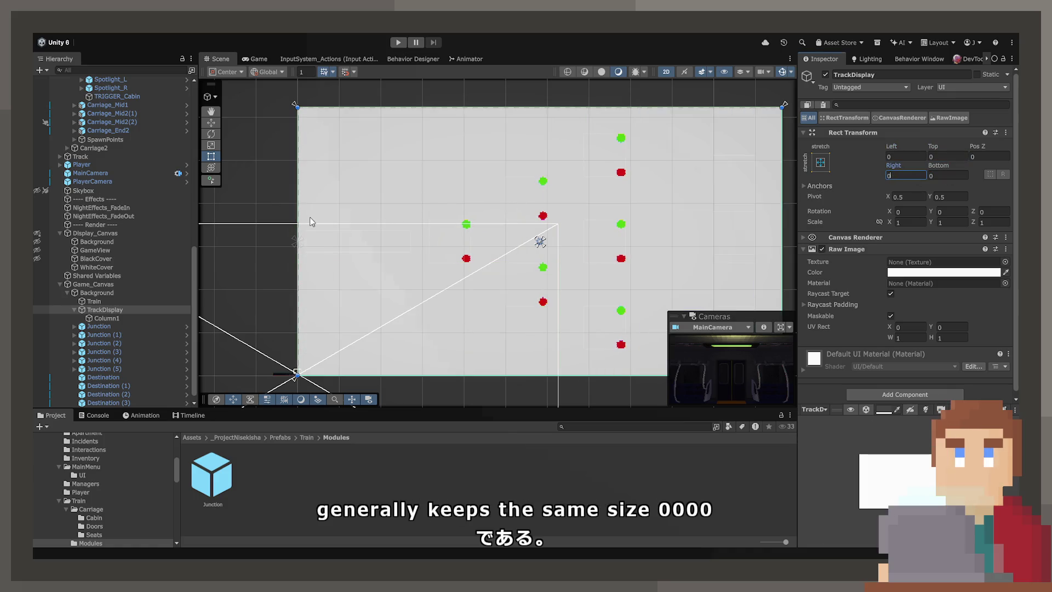
- Set TrackDisplay's Left offset to 300 and check Column1's placement inside it
{"action": "mouse_move", "coordinate": [297, 219]}
{"action": "left_mouse_down"}
{"action": "mouse_move", "coordinate": [442, 233]}
{"action": "mouse_move", "coordinate": [422, 235]}
{"action": "left_mouse_up"}
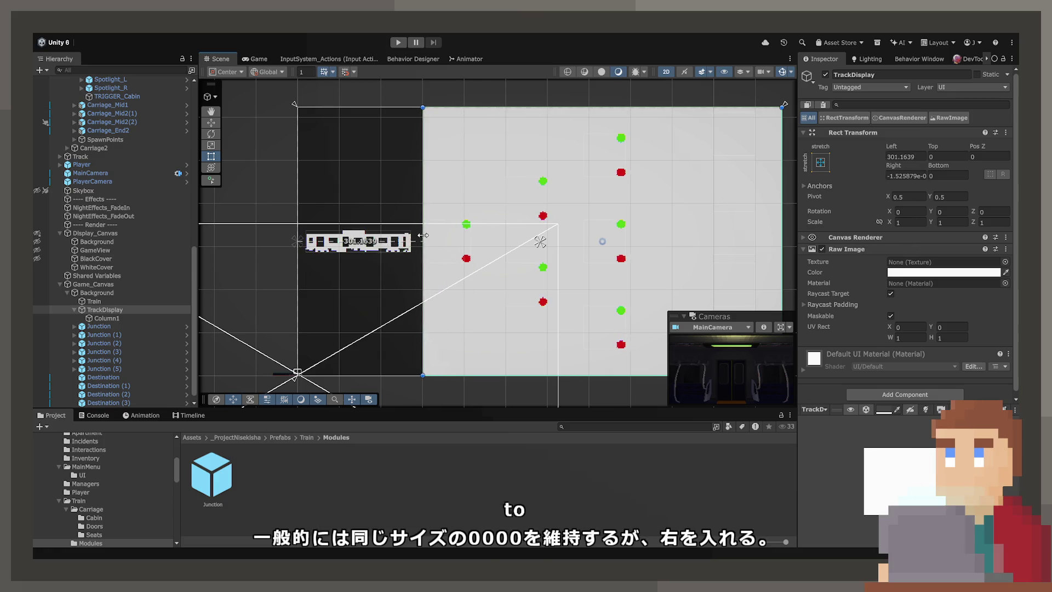
{"action": "left_click", "coordinate": [924, 157]}
{"action": "type", "text": "300"}
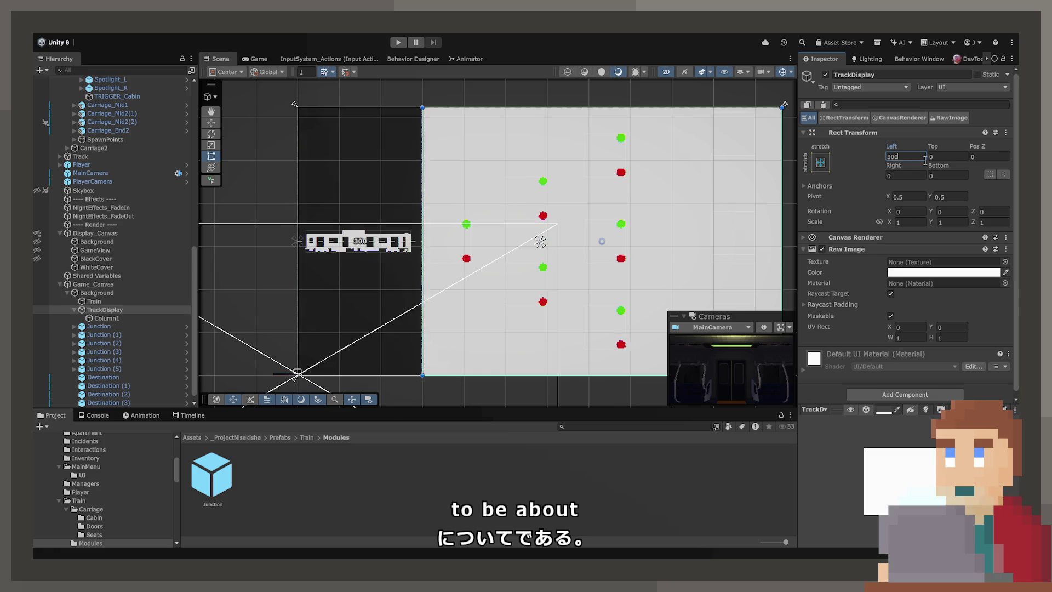
{"action": "key", "text": "Tab"}
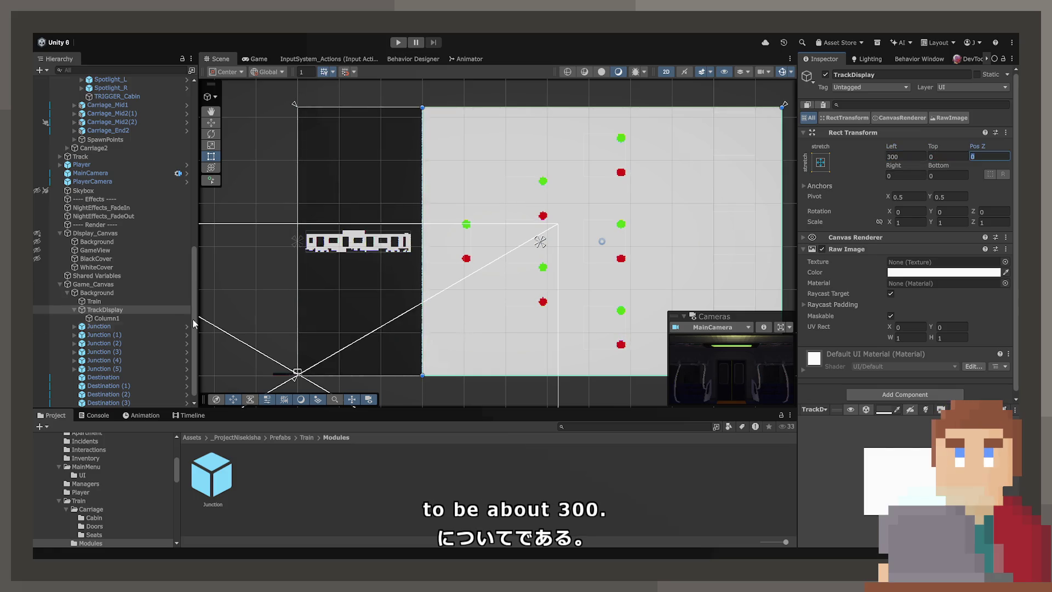
{"action": "left_click", "coordinate": [116, 317]}
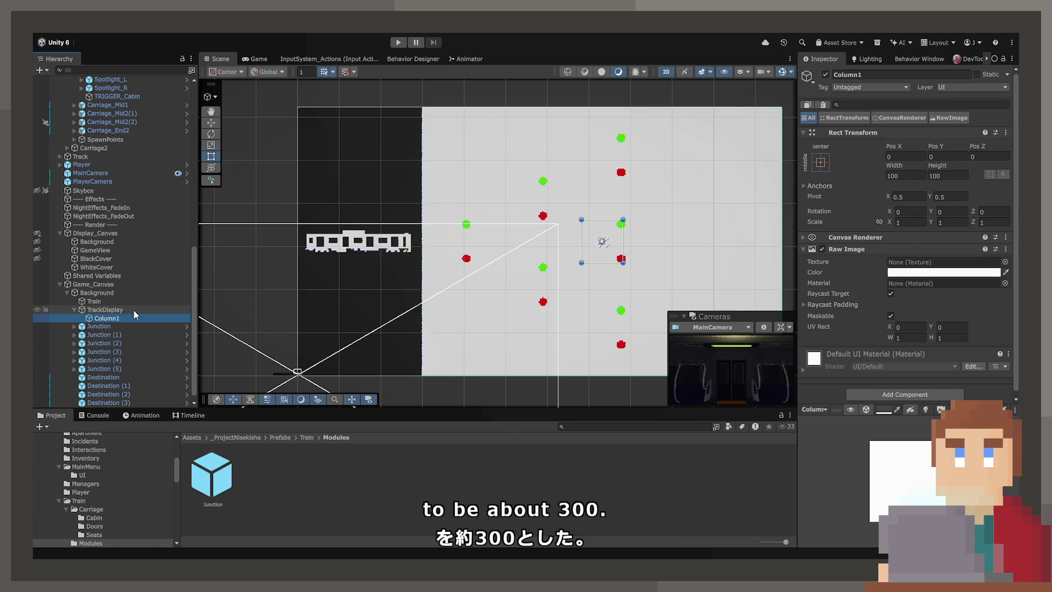
{"action": "left_click", "coordinate": [134, 310]}
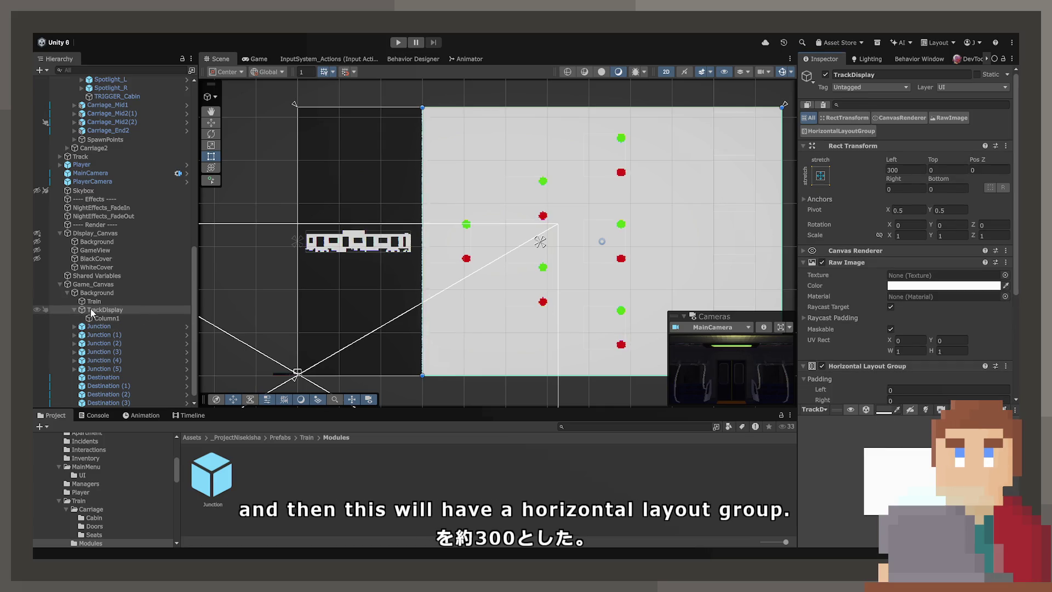
{"action": "left_click", "coordinate": [91, 310]}
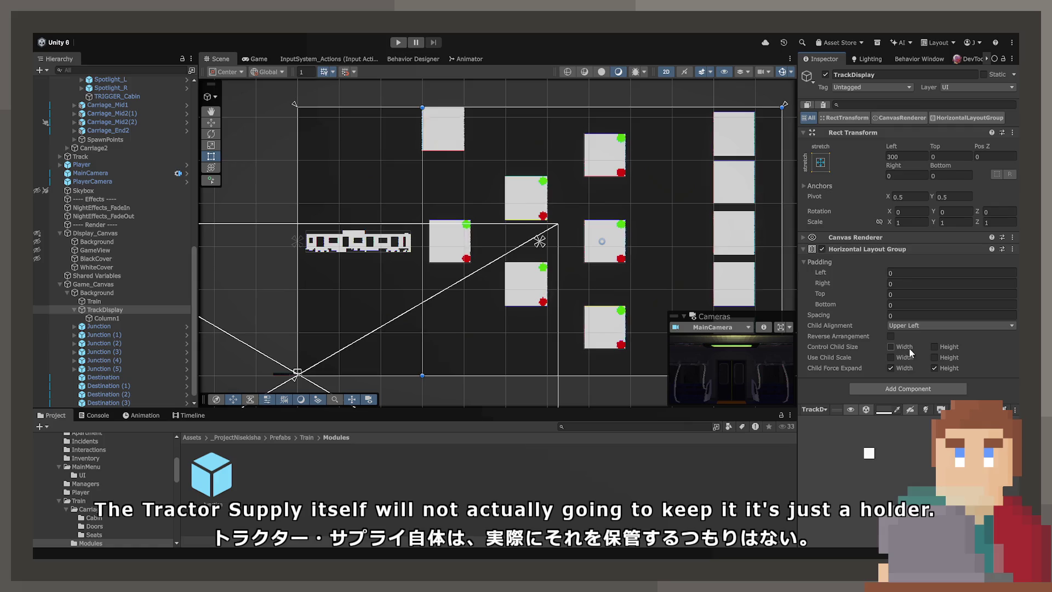
- Have TrackDisplay's layout group control child height, align Middle Center, and duplicate Column1
{"action": "left_click", "coordinate": [936, 347]}
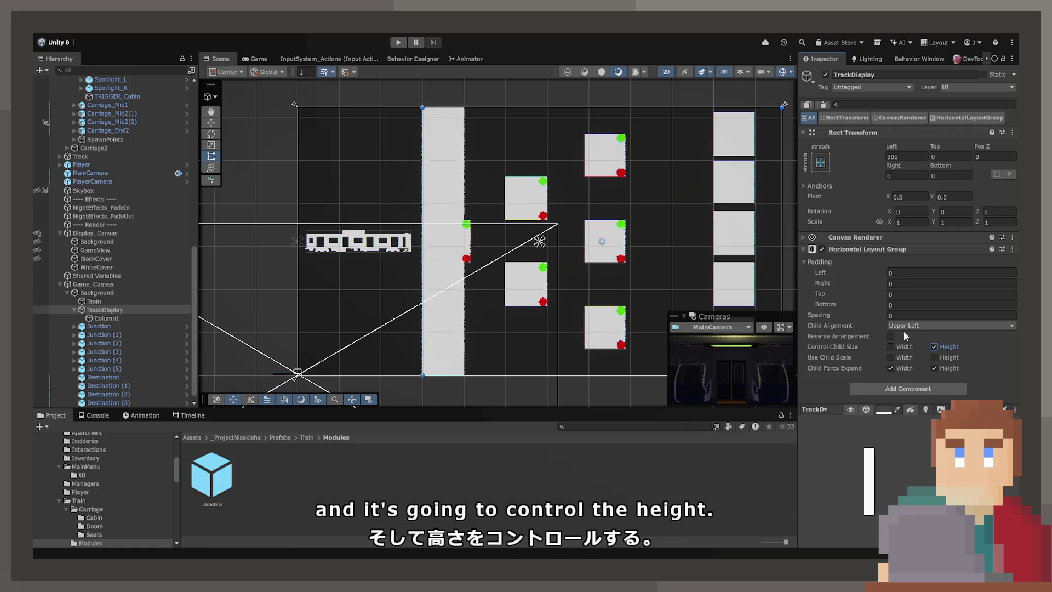
{"action": "left_click", "coordinate": [925, 383]}
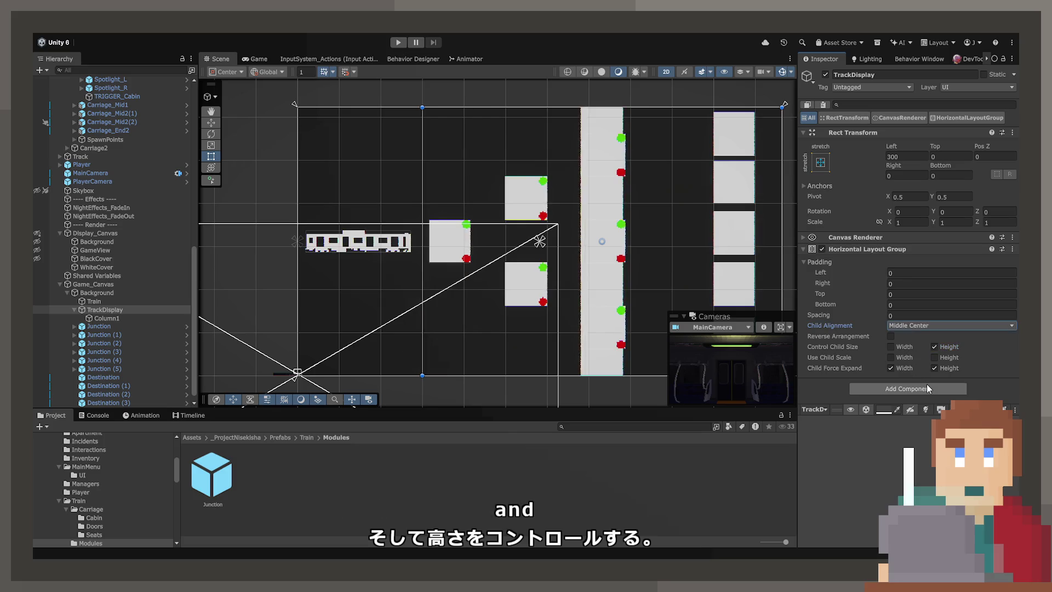
{"action": "left_click", "coordinate": [103, 318]}
{"action": "key", "text": "ctrl+d"}
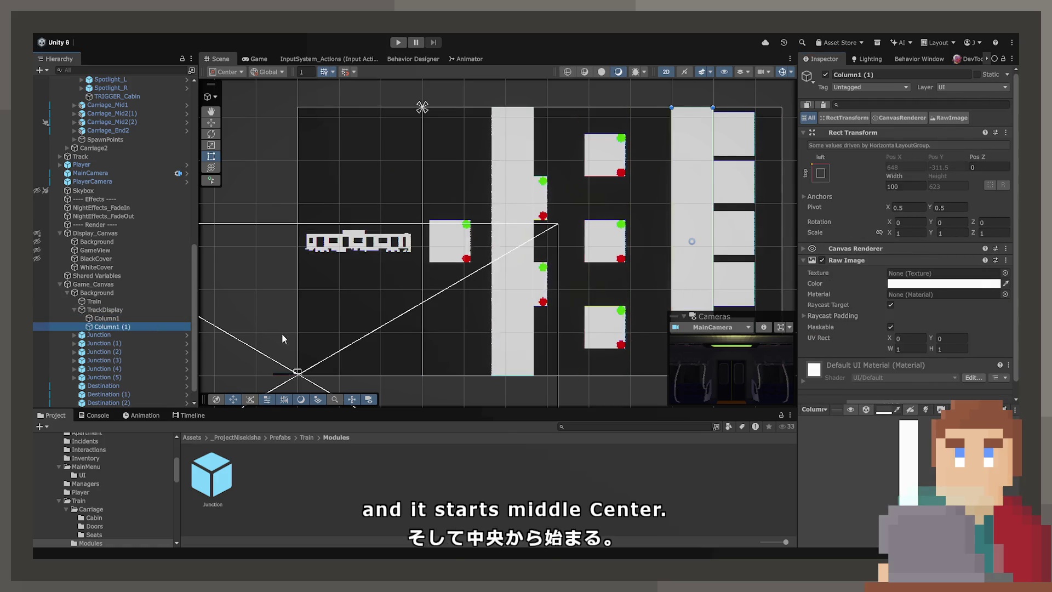
{"action": "left_click", "coordinate": [521, 273]}
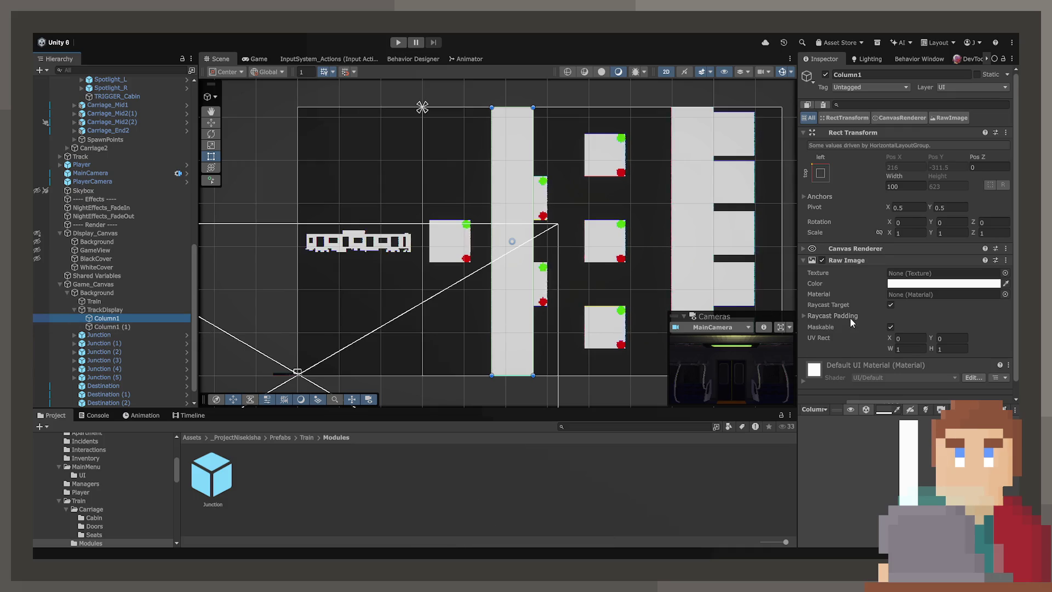
{"action": "scroll", "coordinate": [852, 323], "scroll_direction": "down", "scroll_amount": 1}
{"action": "left_click", "coordinate": [141, 310]}
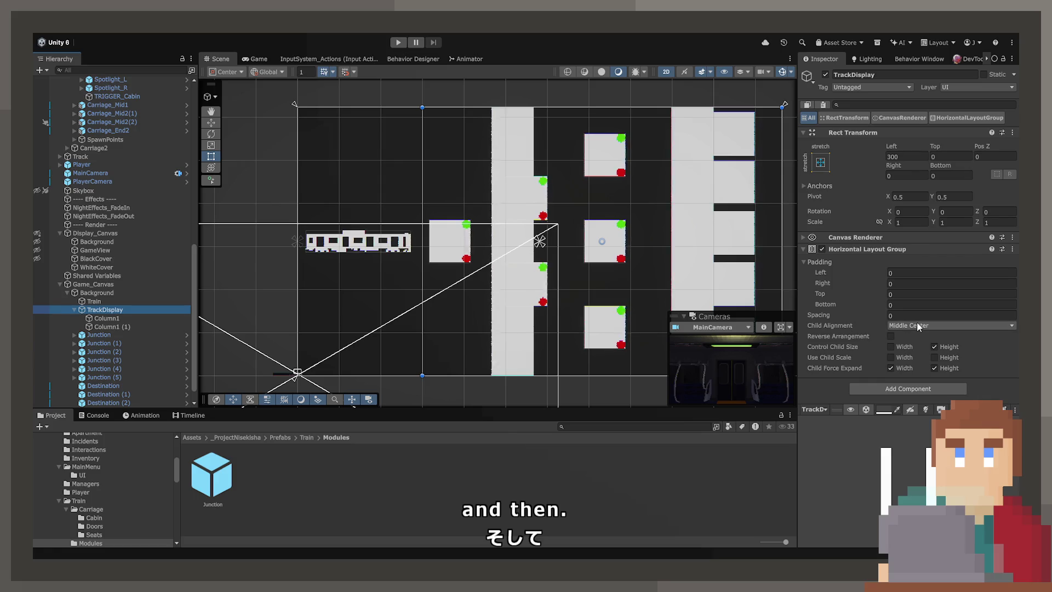
- Move the Junction into Column1 and remove Column1's Raw Image component
{"action": "left_click", "coordinate": [96, 336]}
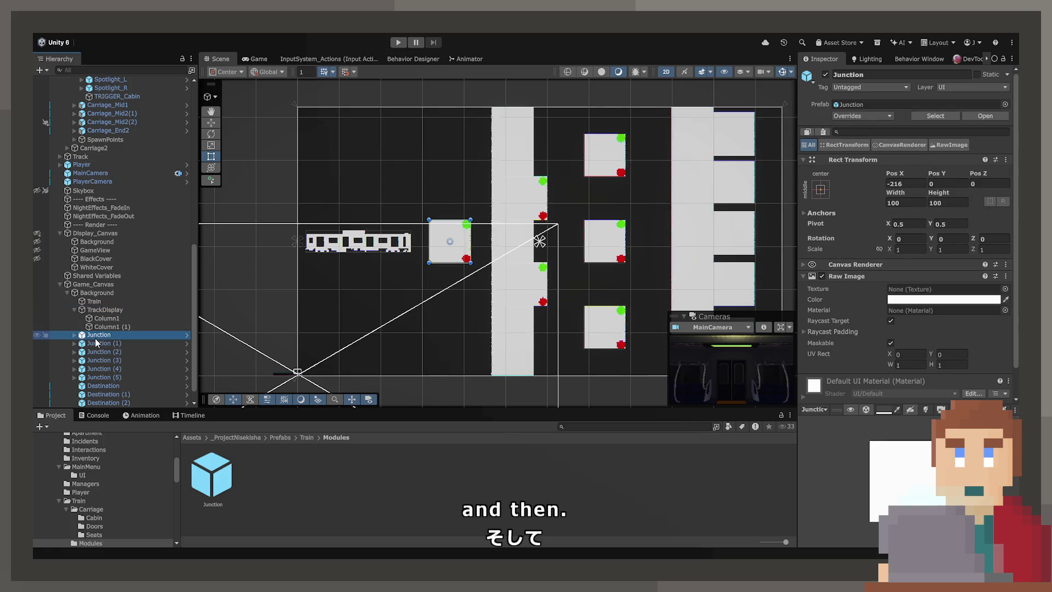
{"action": "left_click", "coordinate": [107, 318]}
{"action": "scroll", "coordinate": [899, 357], "scroll_direction": "down", "scroll_amount": 1}
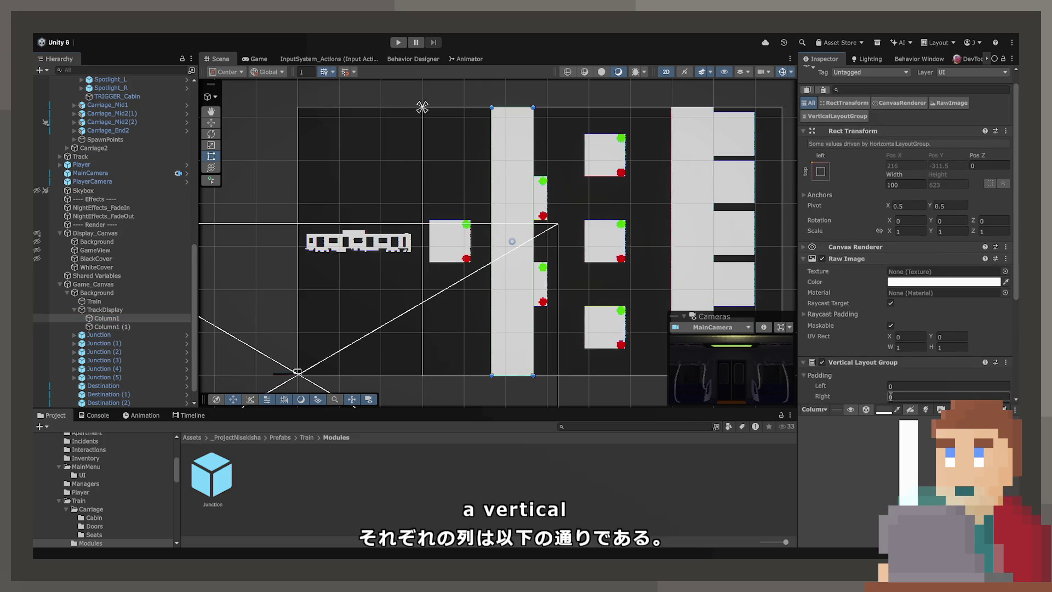
{"action": "scroll", "coordinate": [913, 284], "scroll_direction": "down", "scroll_amount": 4}
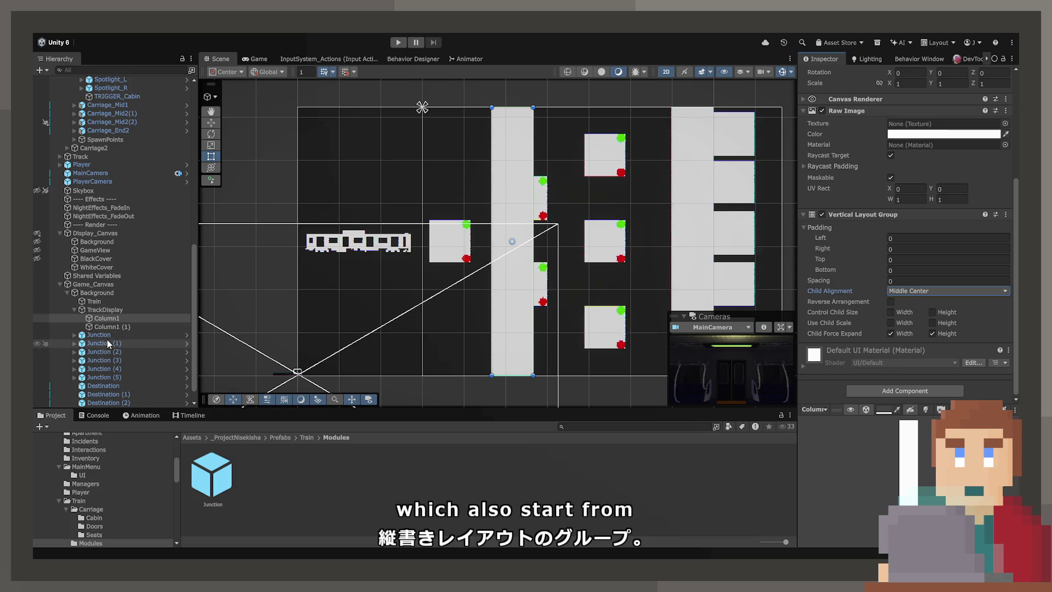
{"action": "left_click", "coordinate": [106, 332]}
{"action": "left_click_drag", "start_coordinate": [109, 320], "coordinate": [108, 319]}
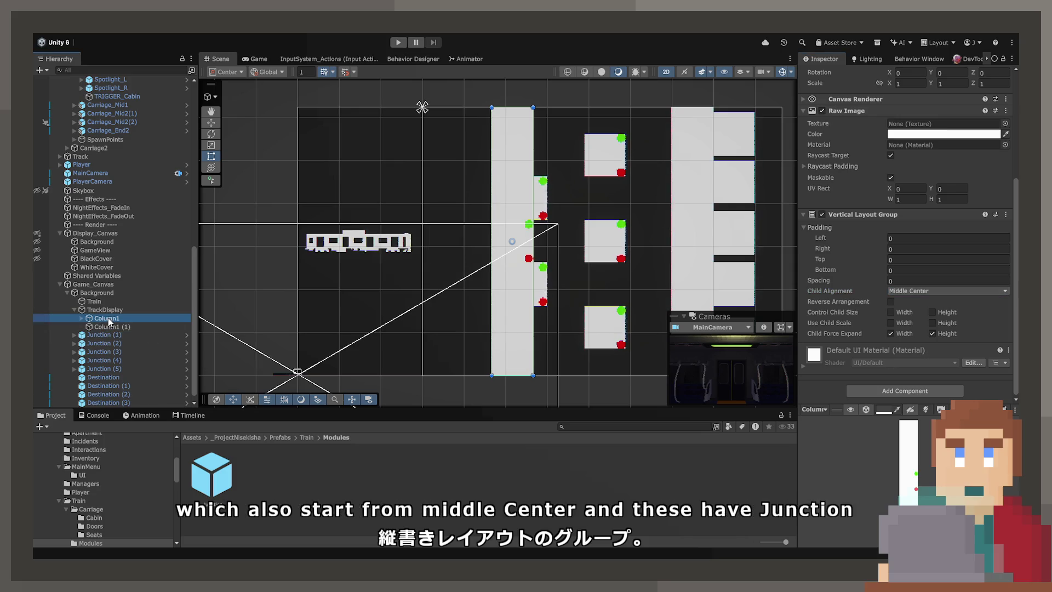
{"action": "left_click", "coordinate": [1005, 111]}
{"action": "left_click", "coordinate": [971, 134]}
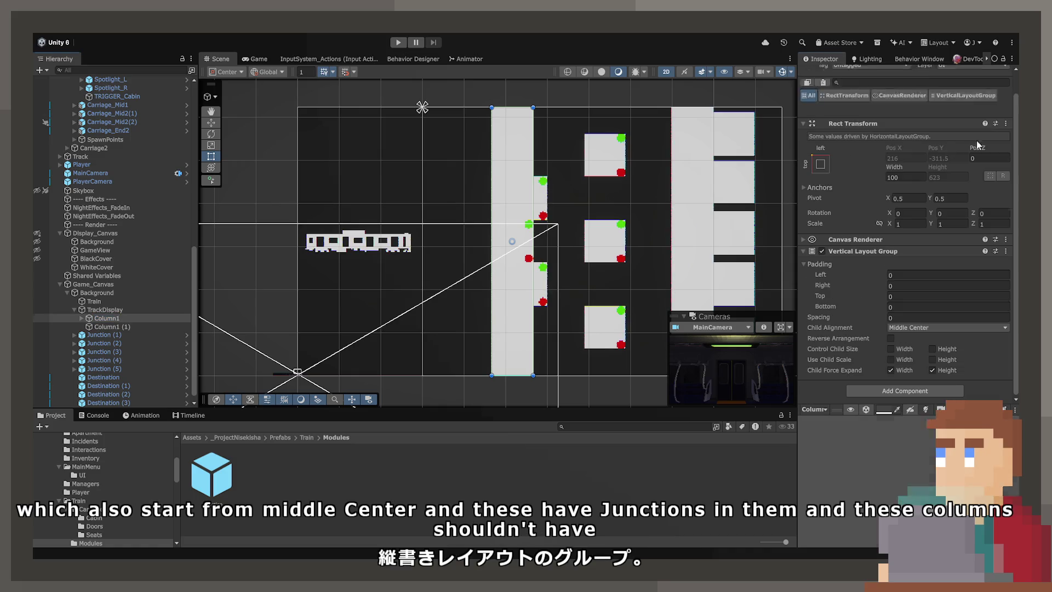
- Remove the Raw Image from Column1 (1) and rename it Column2
{"action": "left_click", "coordinate": [110, 327]}
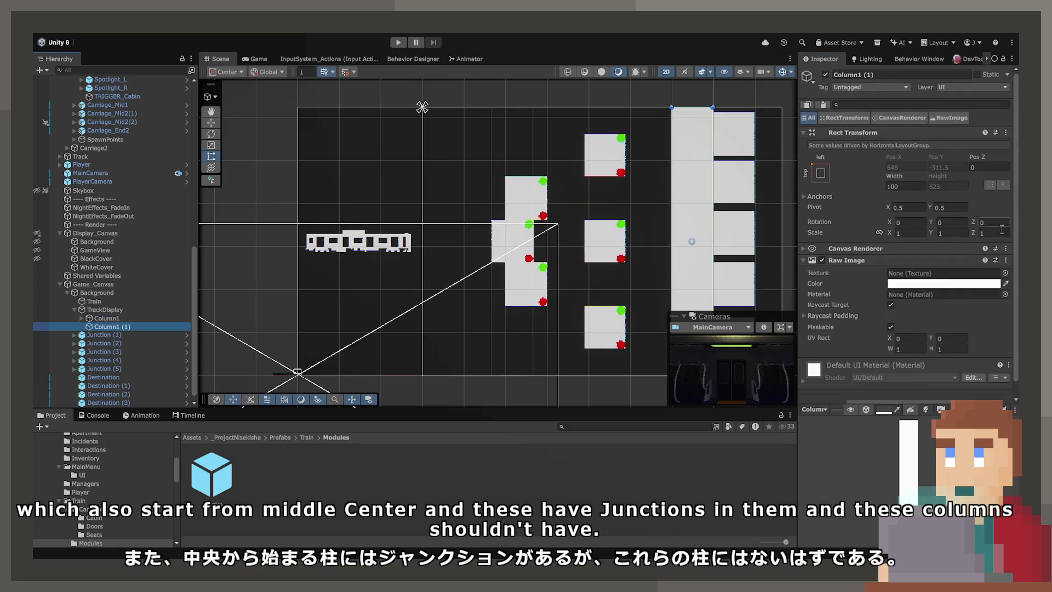
{"action": "left_click", "coordinate": [983, 287]}
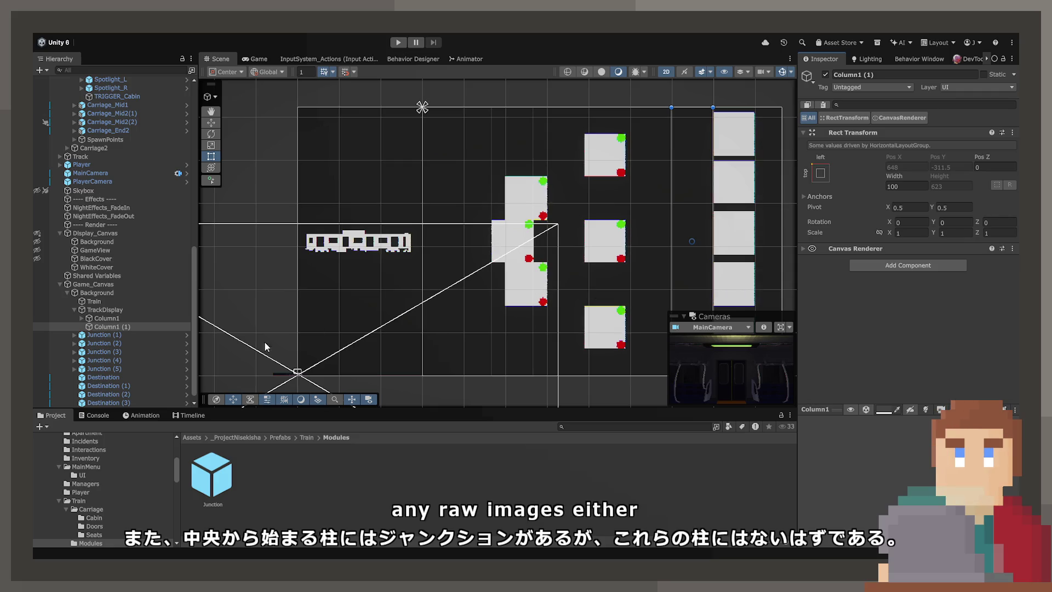
{"action": "left_click", "coordinate": [114, 325]}
{"action": "type", "text": "Column2"}
{"action": "key", "text": "Return"}
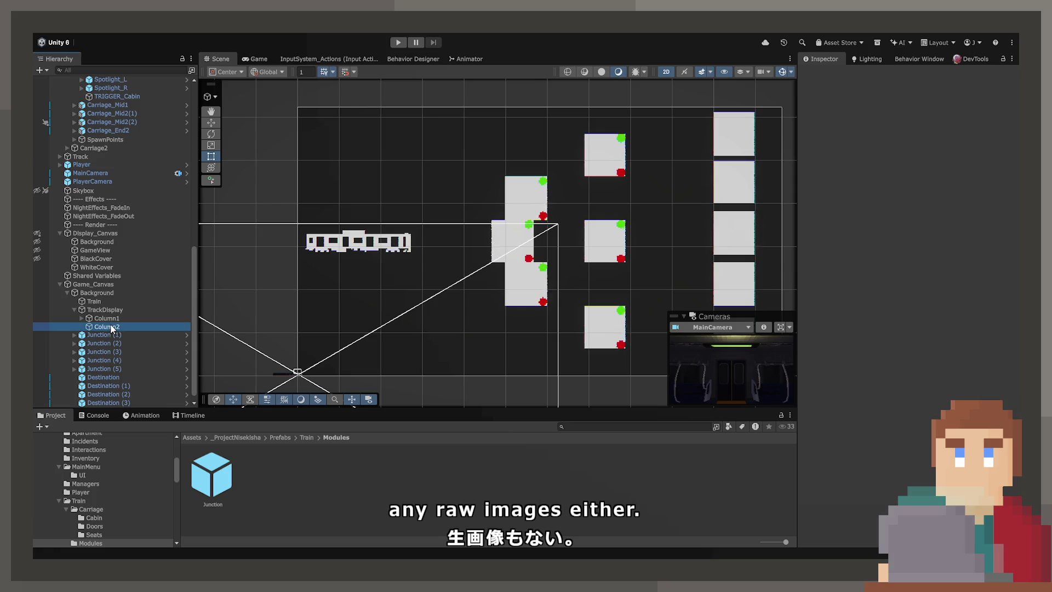
- Save Column1 and TrackDisplay as prefabs in Modules, delete Column2, and duplicate Column1 twice
{"action": "left_click", "coordinate": [106, 318]}
{"action": "left_click_drag", "start_coordinate": [107, 321], "coordinate": [291, 480]}
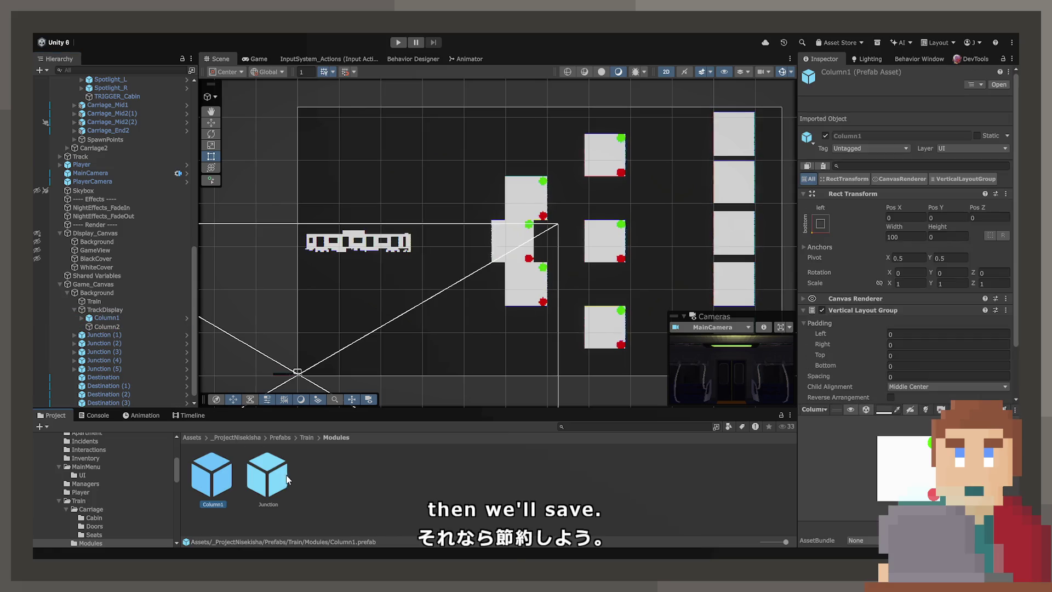
{"action": "left_click", "coordinate": [99, 327]}
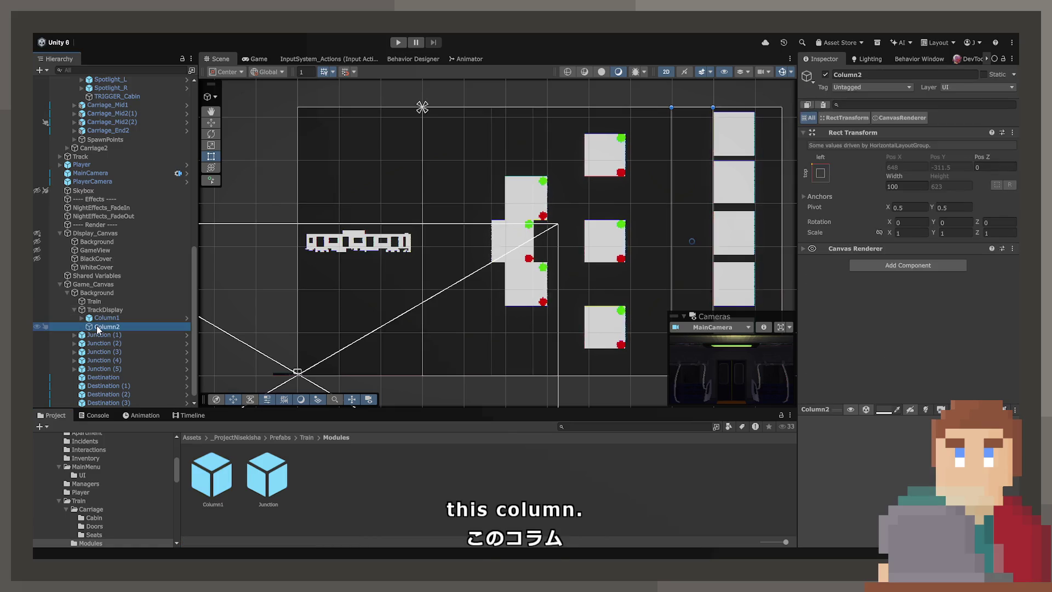
{"action": "key", "text": "Delete"}
{"action": "left_click_drag", "start_coordinate": [97, 310], "coordinate": [323, 475]}
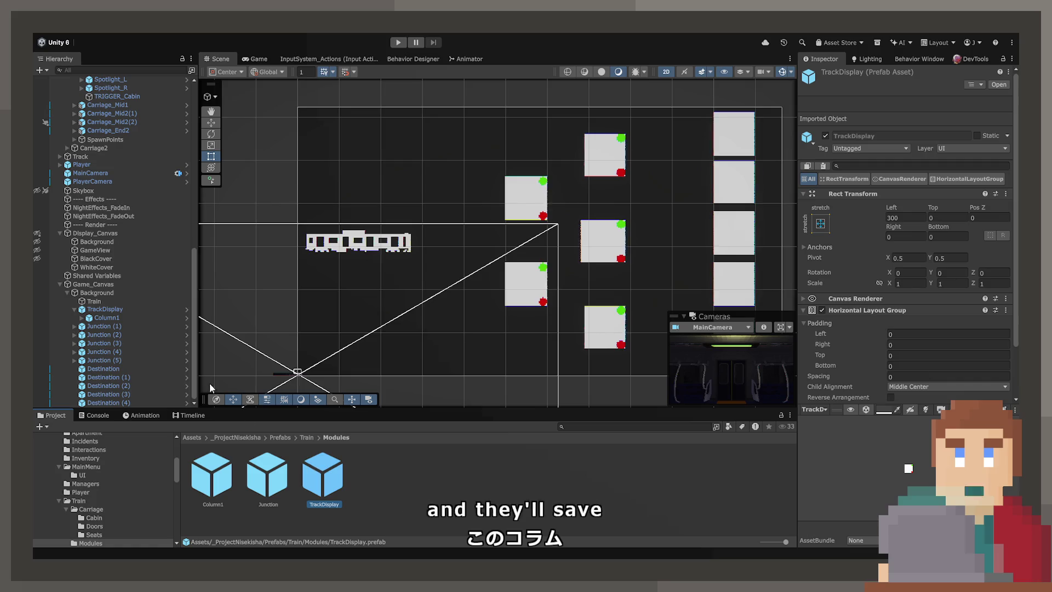
{"action": "left_click", "coordinate": [100, 318]}
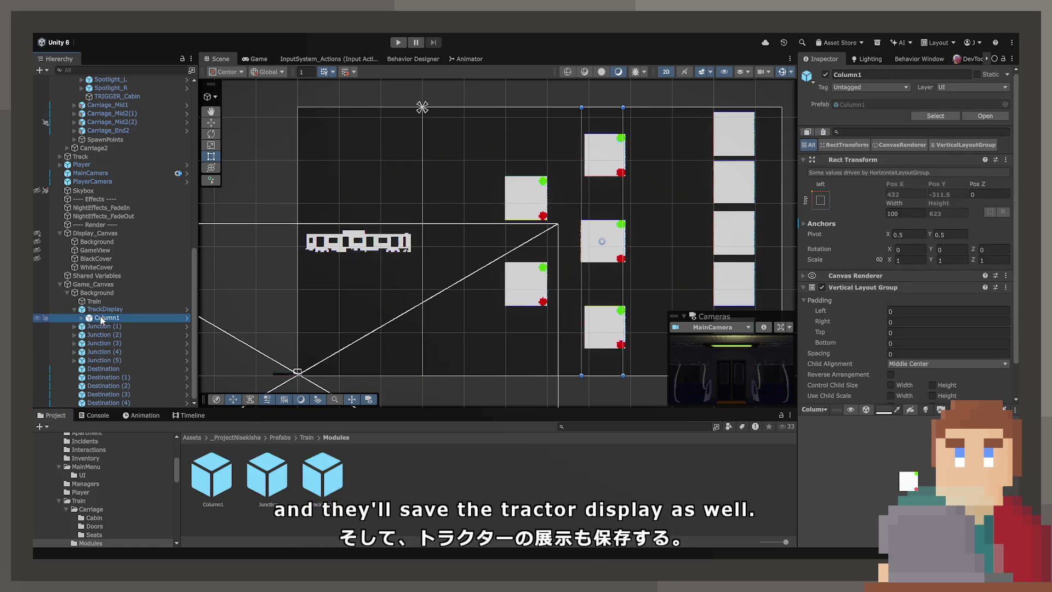
{"action": "key", "text": "ctrl+d"}
{"action": "key", "text": "ctrl+d"}
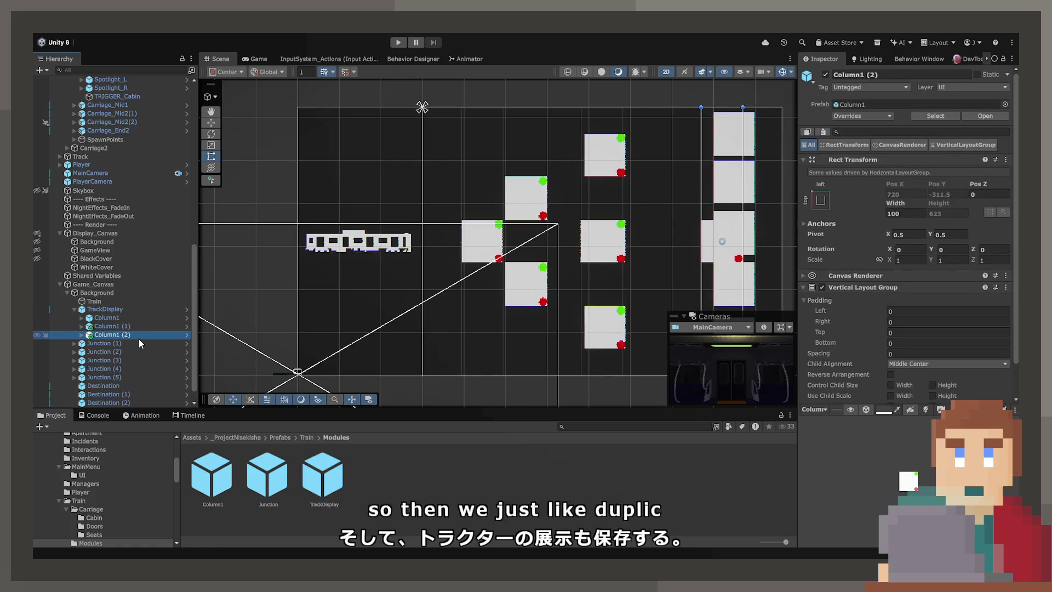
{"action": "key", "text": "ctrl+d"}
- Delete the five loose Junction copies and the extra Destination copies
{"action": "left_click", "coordinate": [120, 353]}
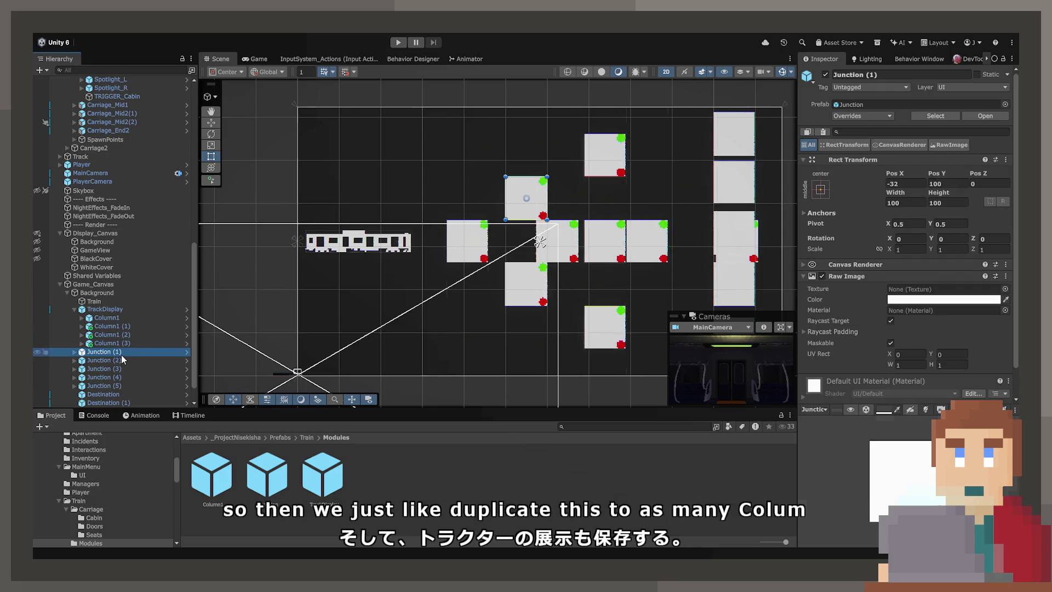
{"action": "left_click", "coordinate": [120, 386], "text": "shift"}
{"action": "key", "text": "Delete"}
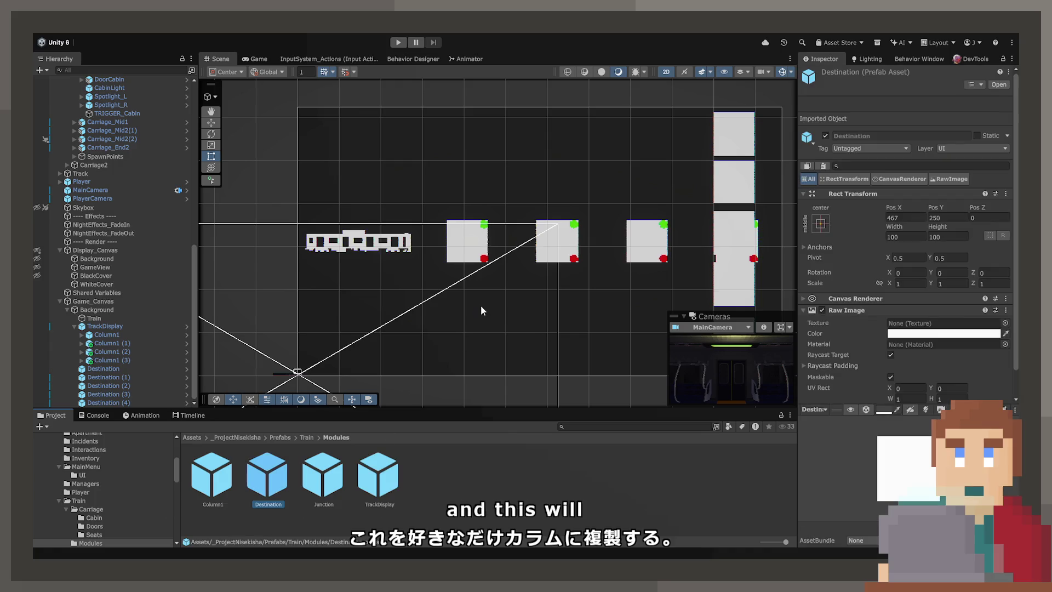
{"action": "left_click", "coordinate": [102, 386]}
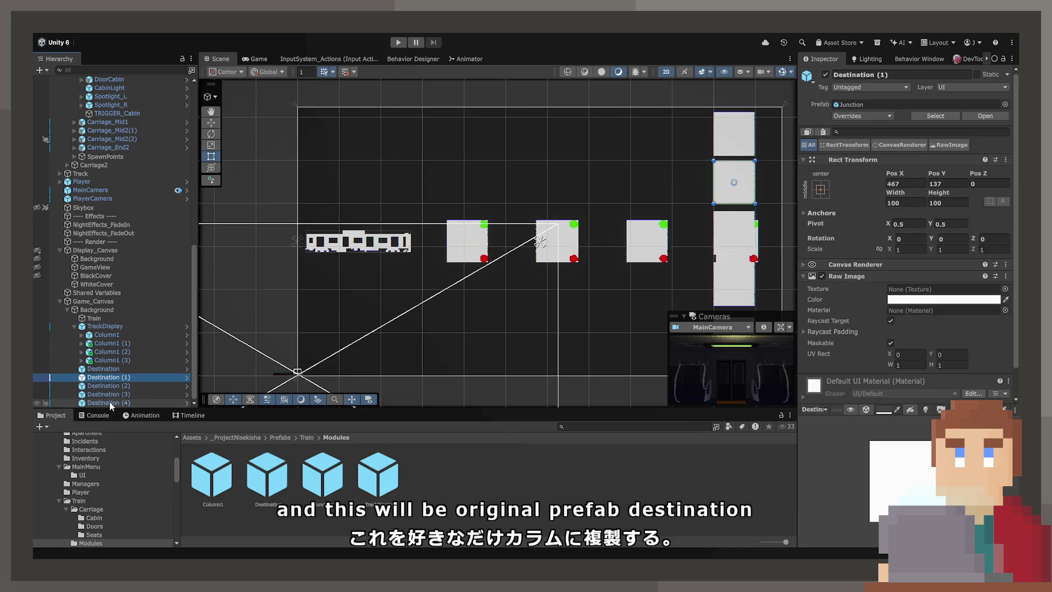
{"action": "left_click", "coordinate": [108, 403], "text": "shift"}
{"action": "key", "text": "Delete"}
- Duplicate Junctions so Column1 (1) has two and Column1 (2) has four
{"action": "left_click", "coordinate": [82, 378]}
{"action": "left_click", "coordinate": [104, 386]}
{"action": "key", "text": "ctrl+d"}
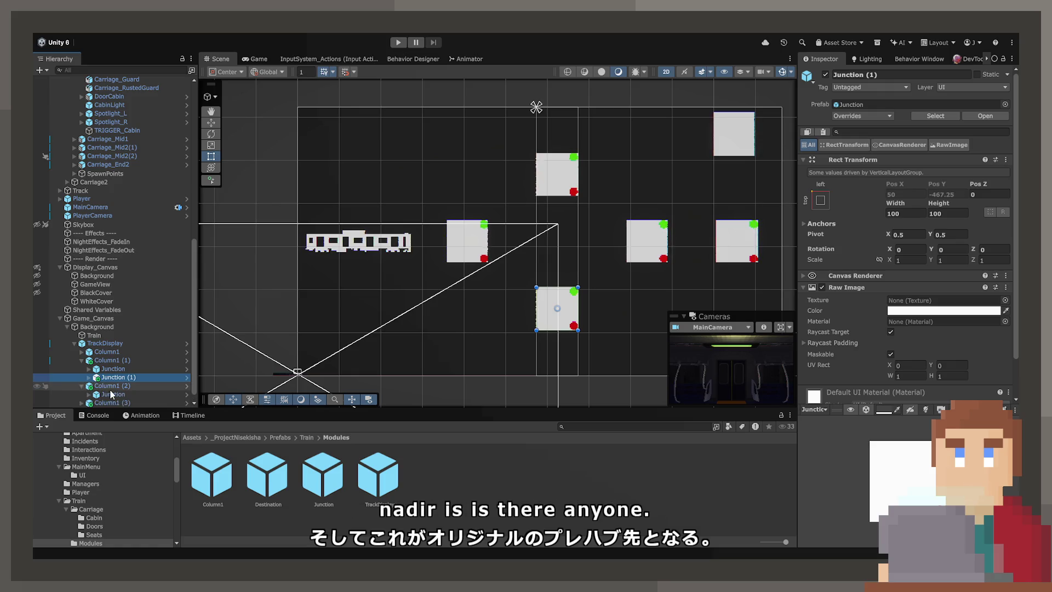
{"action": "left_click", "coordinate": [113, 394]}
{"action": "key", "text": "ctrl+d"}
{"action": "key", "text": "ctrl+d"}
{"action": "key", "text": "ctrl+d"}
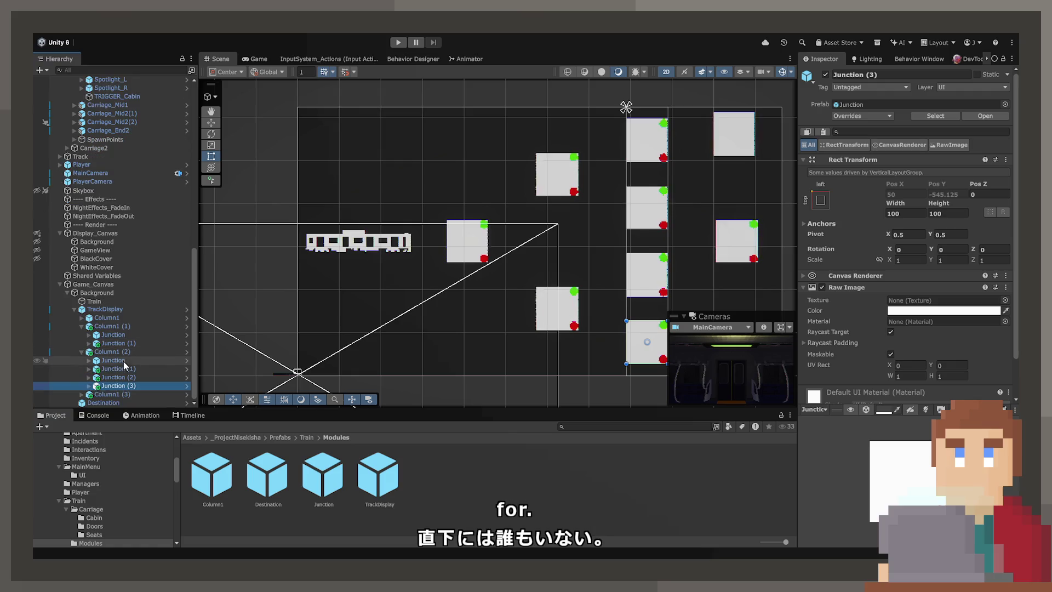
- Move the Destination box into the last column, Column1 (3)
{"action": "left_click", "coordinate": [104, 394]}
{"action": "left_click", "coordinate": [82, 394]}
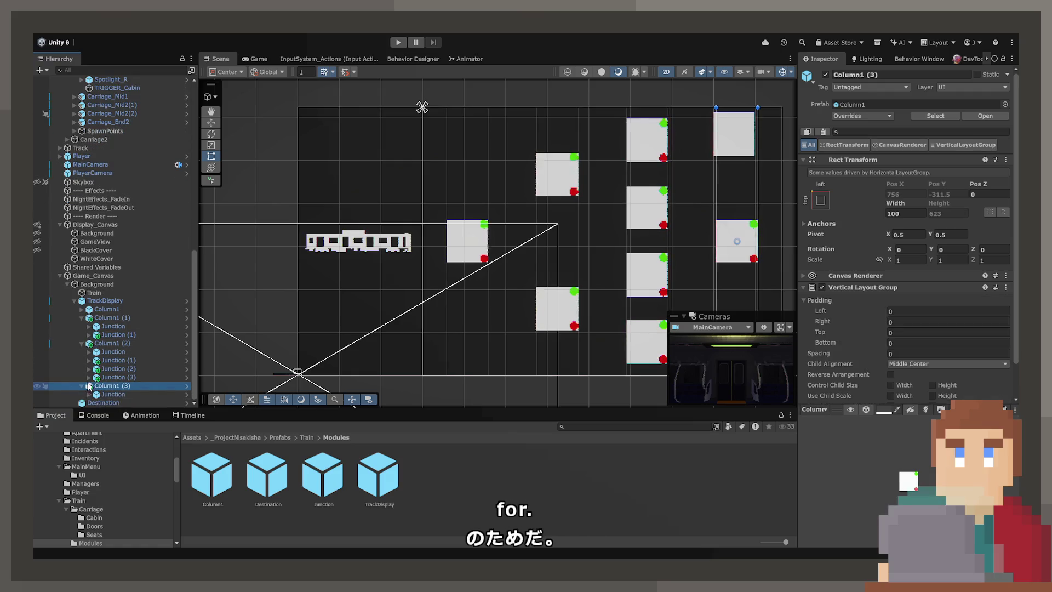
{"action": "left_click", "coordinate": [82, 386]}
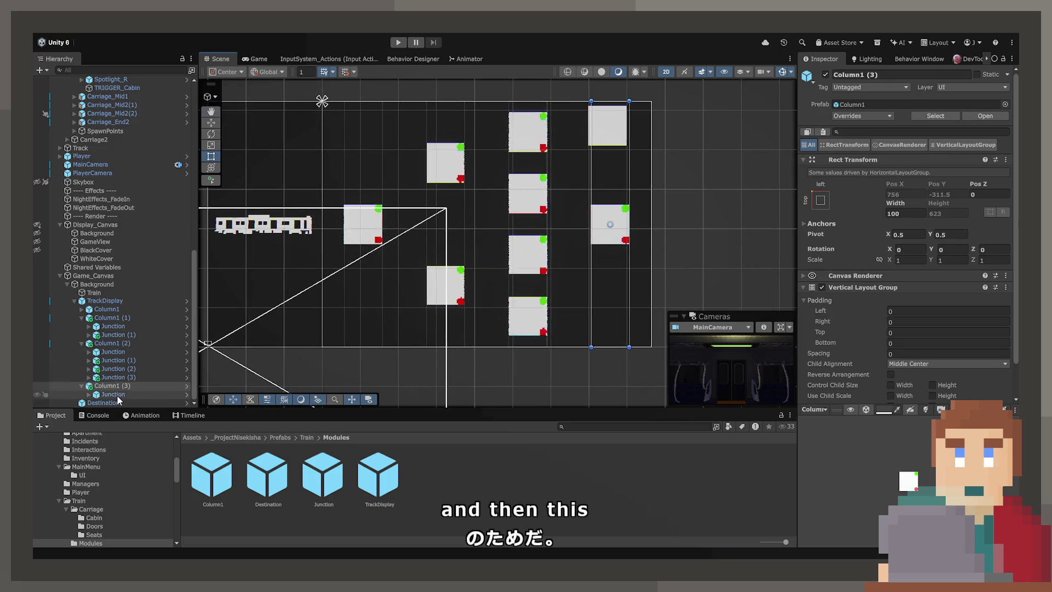
{"action": "left_click", "coordinate": [104, 402]}
{"action": "left_click_drag", "start_coordinate": [107, 397], "coordinate": [104, 397]}
{"action": "left_click", "coordinate": [104, 403]}
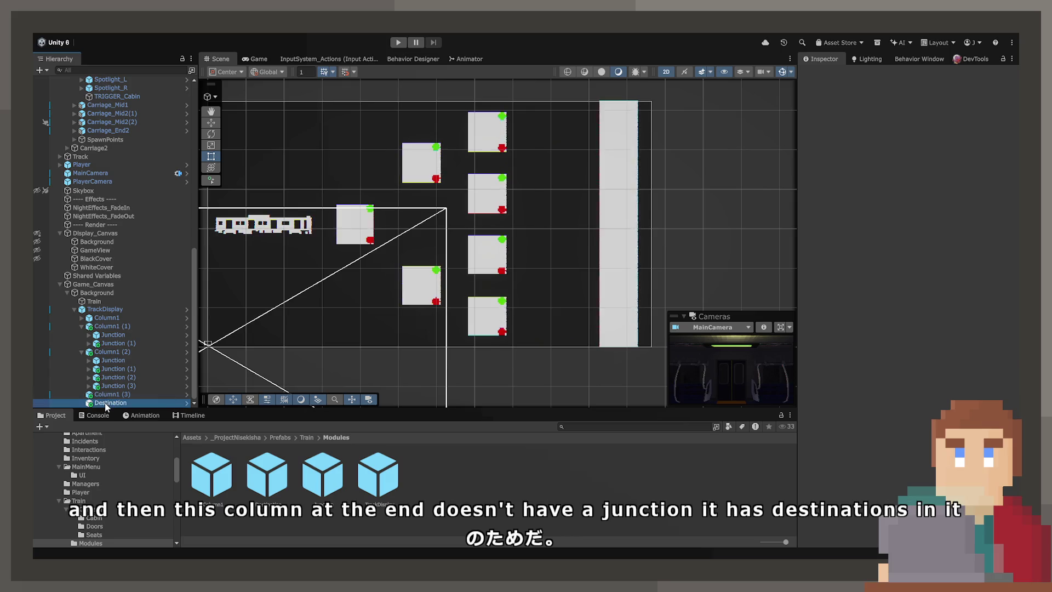
{"action": "left_click_drag", "start_coordinate": [109, 403], "coordinate": [115, 400]}
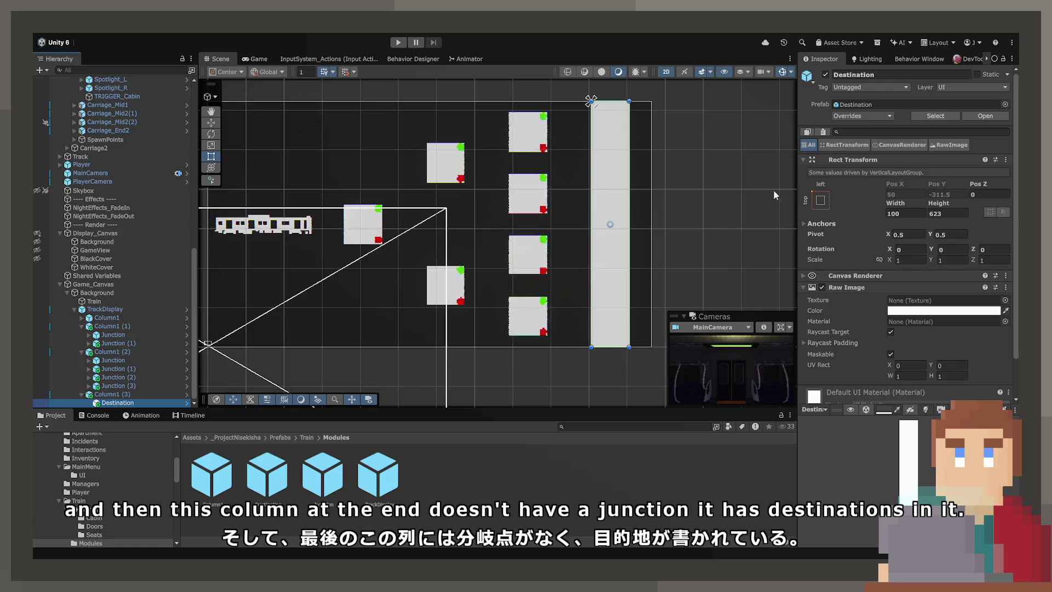
- Give the Destination an Aspect Ratio Fitter set to Fit In Parent with ratio 1
{"action": "scroll", "coordinate": [861, 301], "scroll_direction": "down", "scroll_amount": 2}
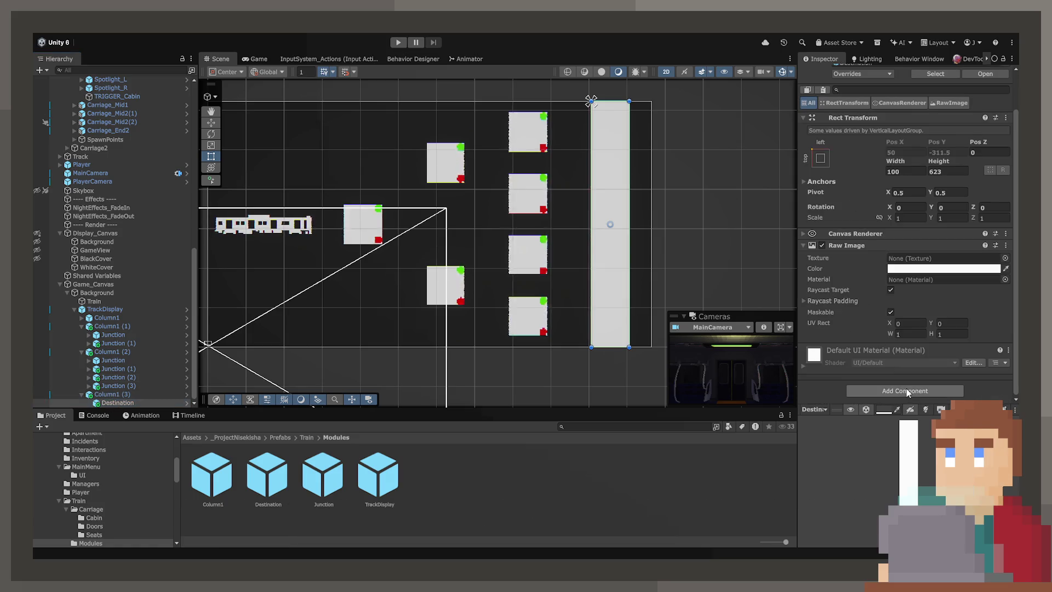
{"action": "left_click", "coordinate": [907, 389]}
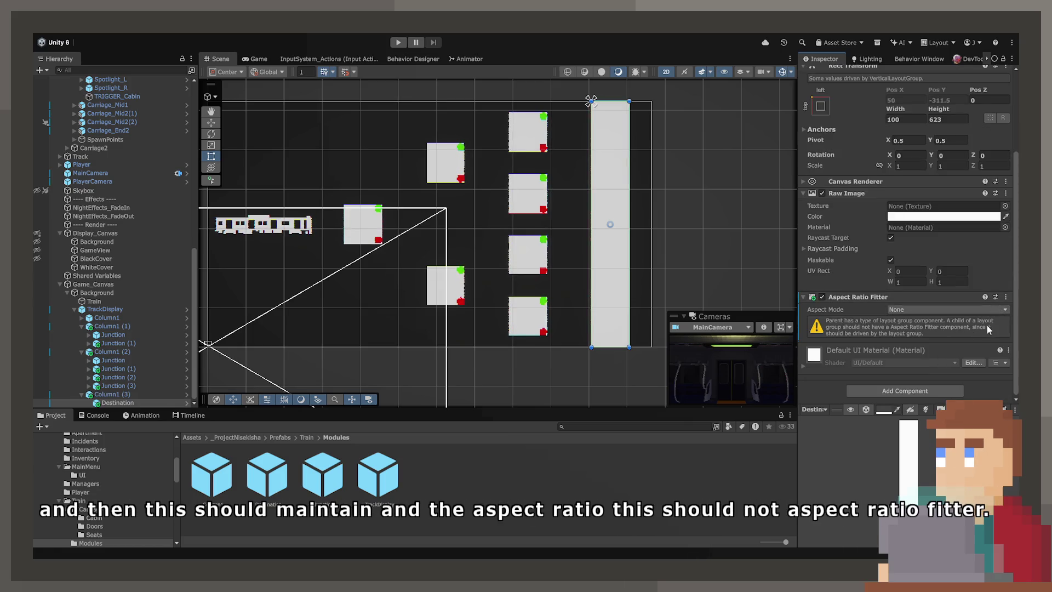
{"action": "left_click", "coordinate": [947, 310]}
{"action": "left_click", "coordinate": [951, 357]}
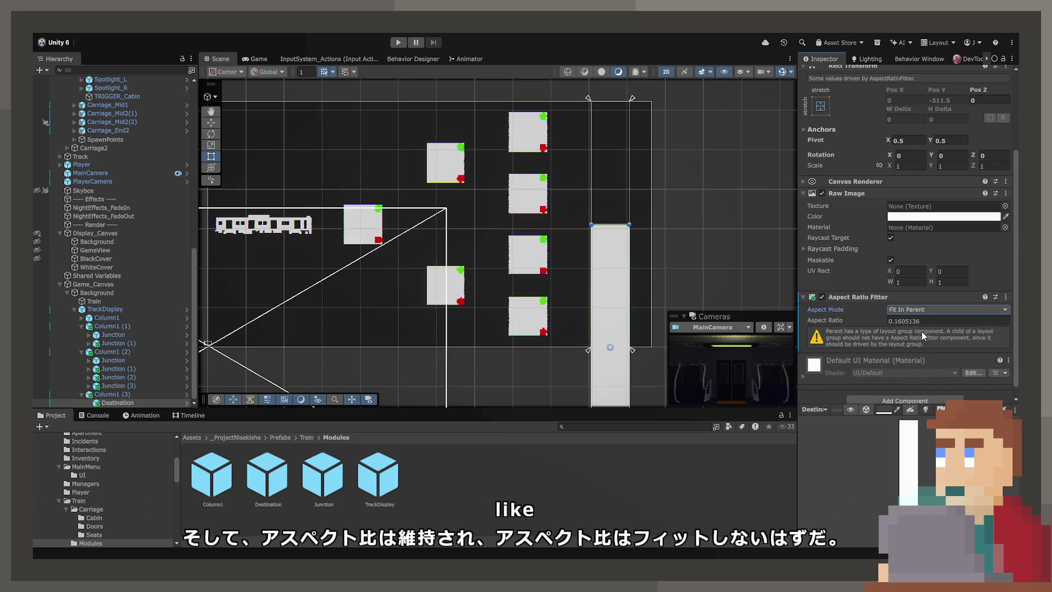
{"action": "left_click", "coordinate": [929, 321]}
{"action": "type", "text": "1"}
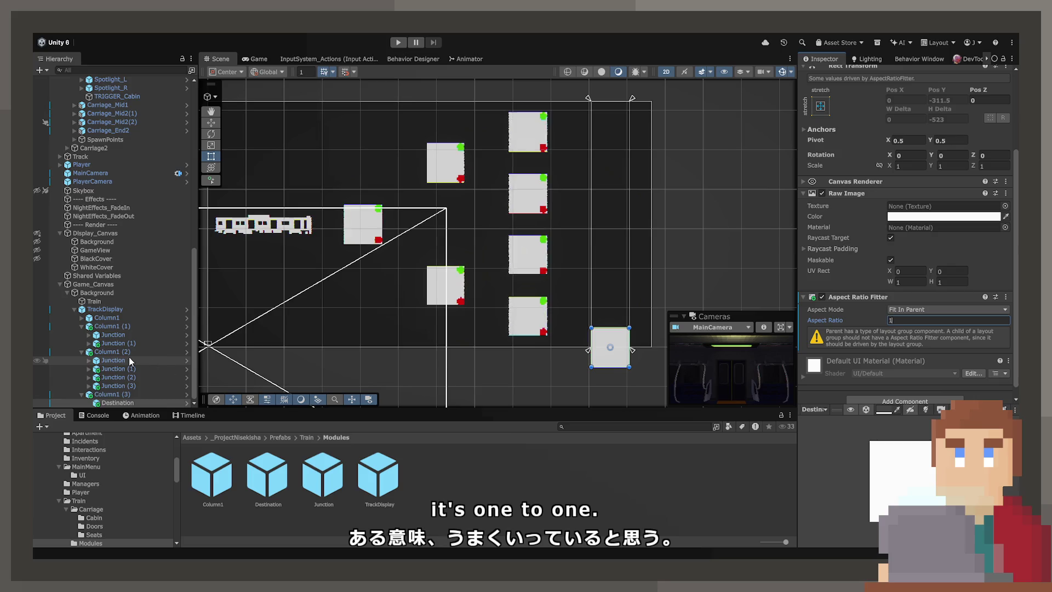
- Add an Aspect Ratio Fitter set to Fit In Parent to Column1 (2)'s Junction
{"action": "left_click", "coordinate": [114, 359]}
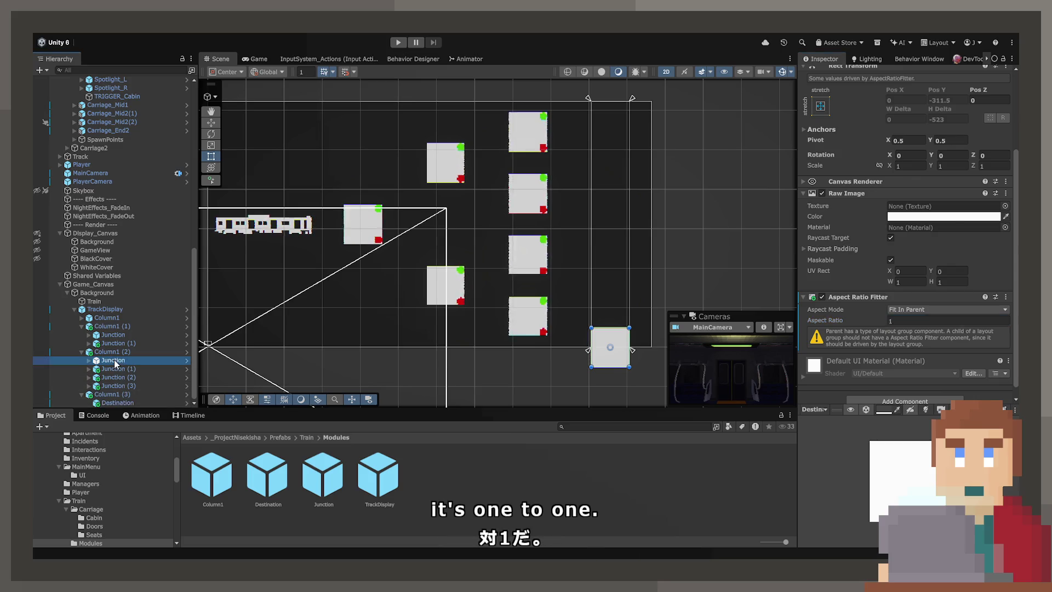
{"action": "left_click", "coordinate": [911, 384]}
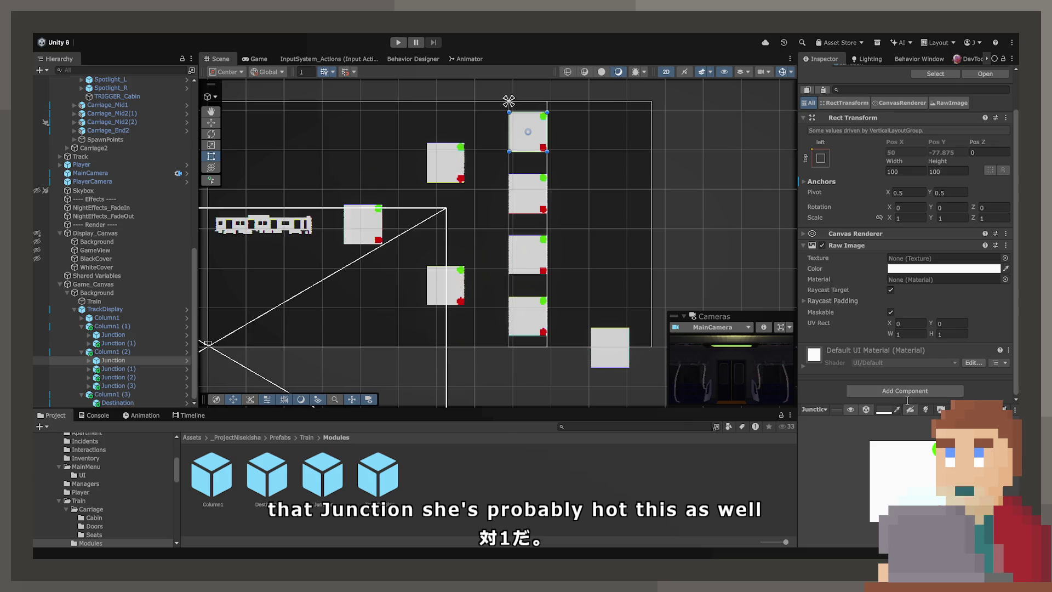
{"action": "left_click", "coordinate": [895, 426]}
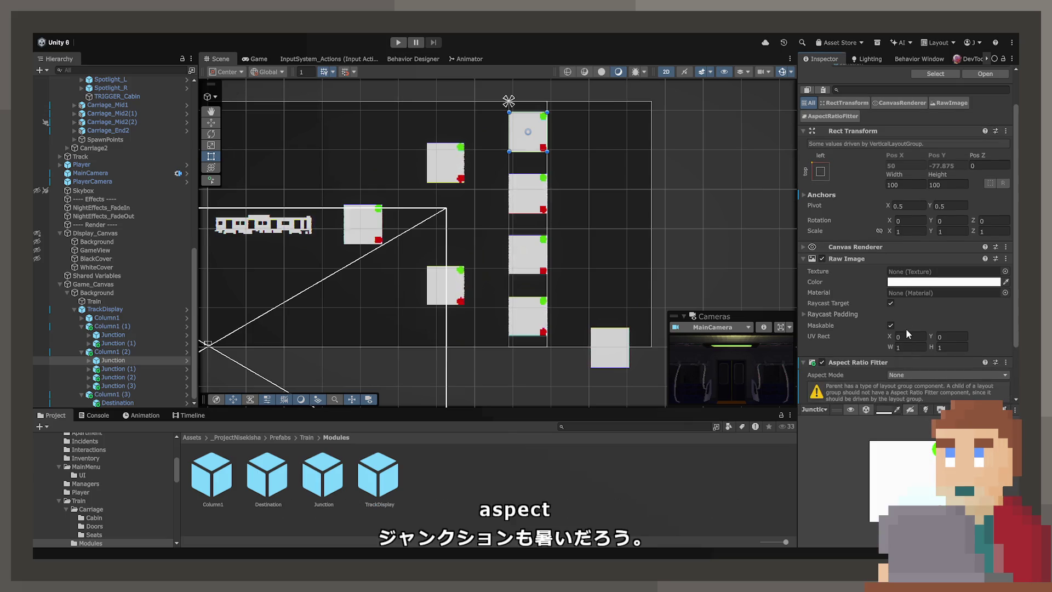
{"action": "left_click", "coordinate": [915, 311]}
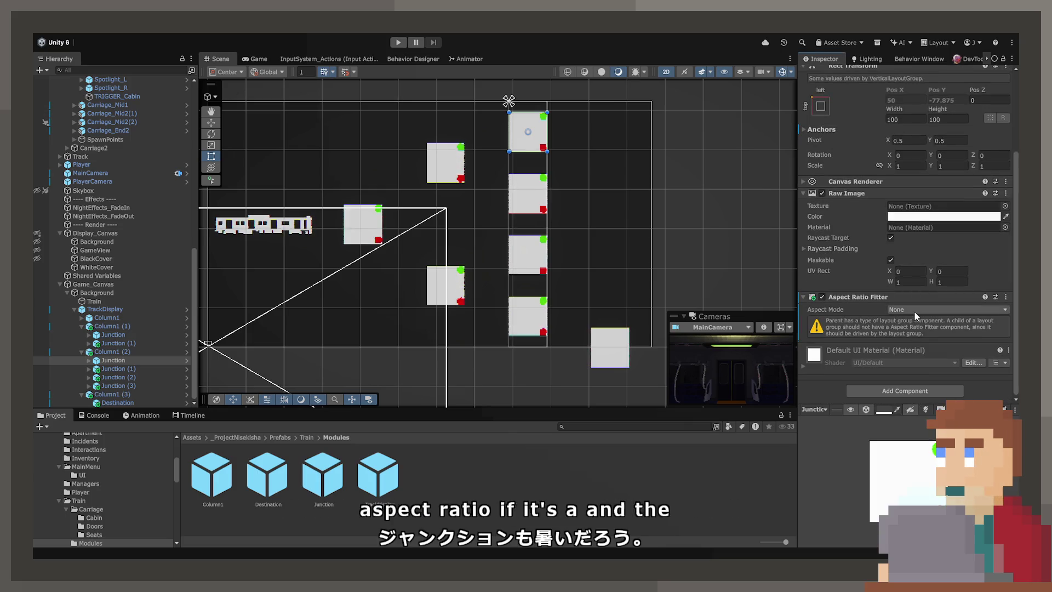
{"action": "left_click", "coordinate": [915, 357]}
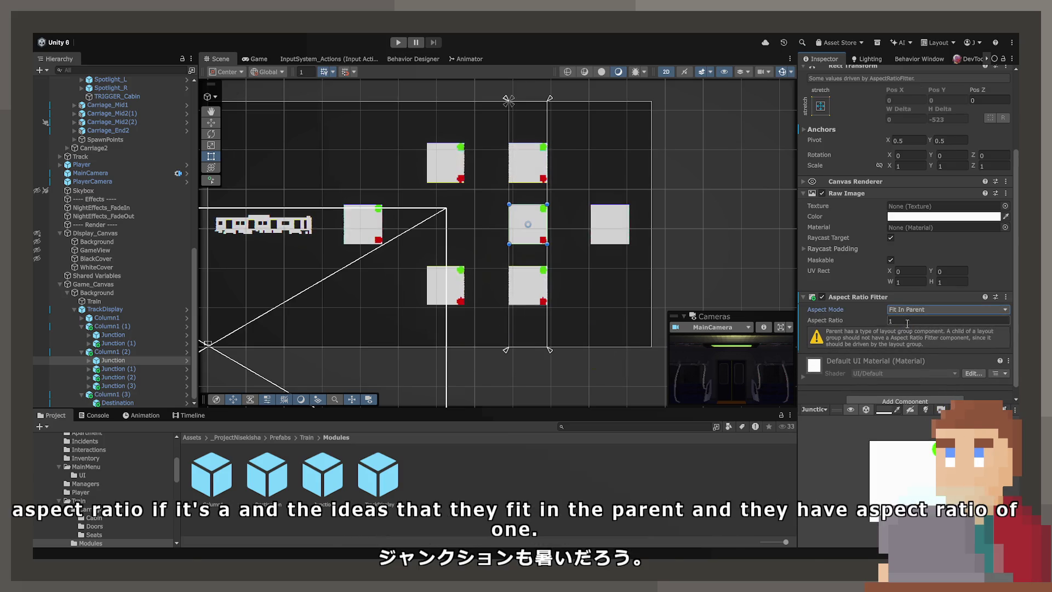
{"action": "left_click", "coordinate": [118, 359]}
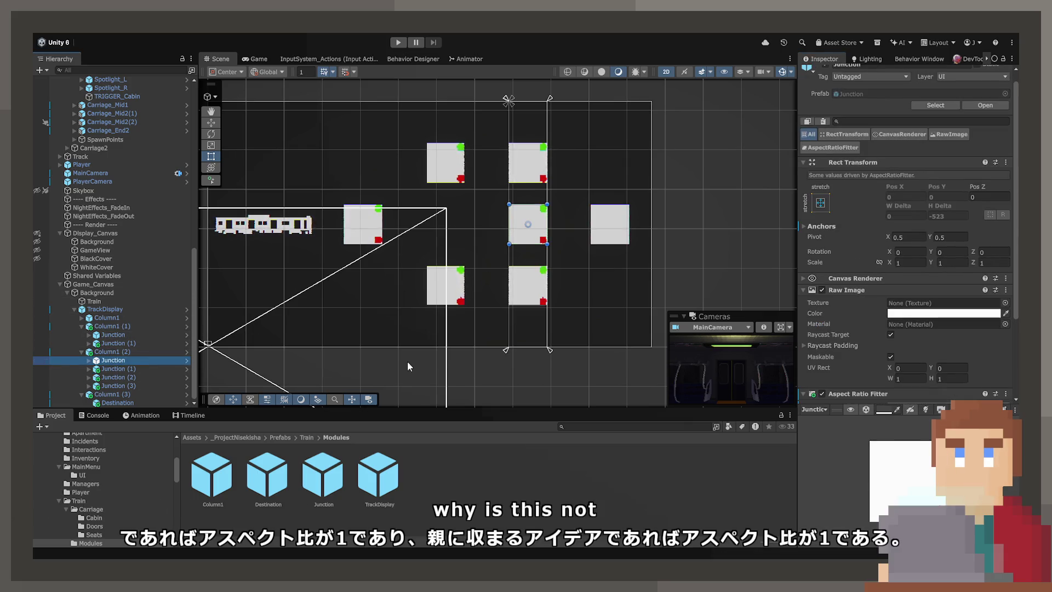
- Switch the Junction's aspect mode to Width Controls Height
{"action": "scroll", "coordinate": [933, 331], "scroll_direction": "down", "scroll_amount": 3}
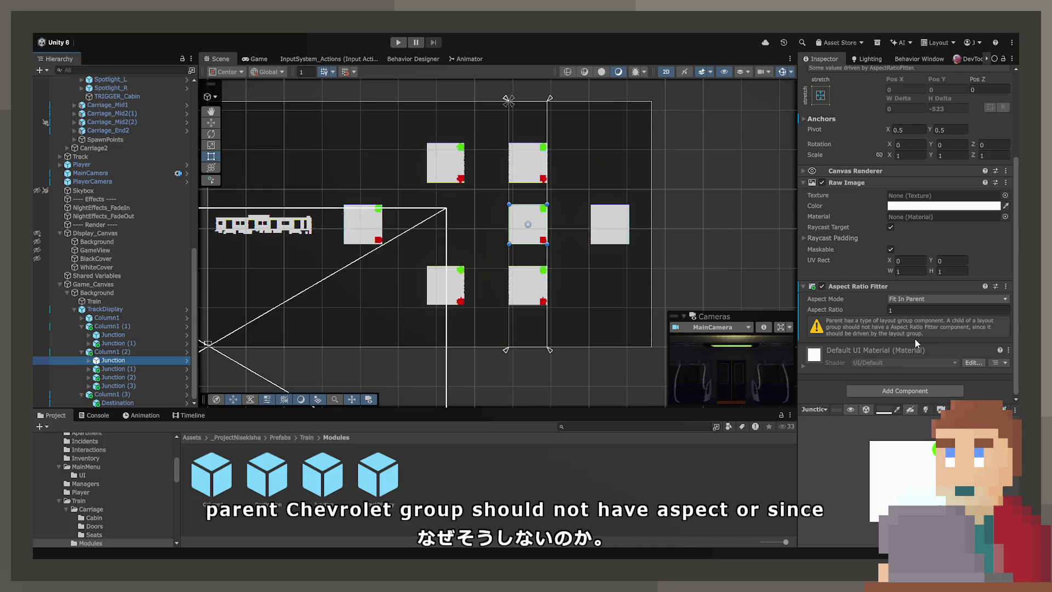
{"action": "left_click", "coordinate": [136, 350]}
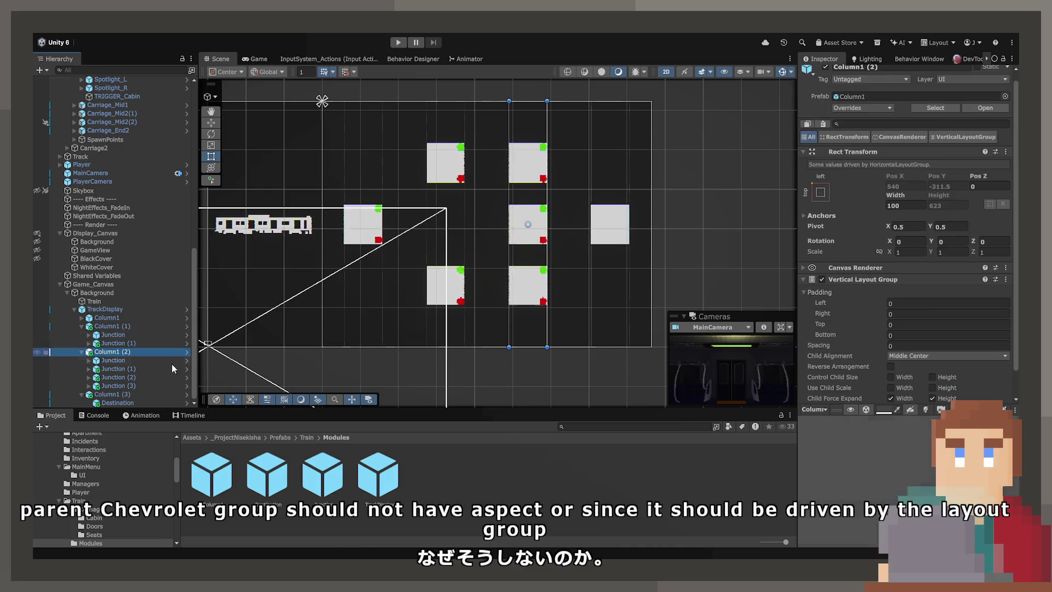
{"action": "scroll", "coordinate": [972, 322], "scroll_direction": "down", "scroll_amount": 2}
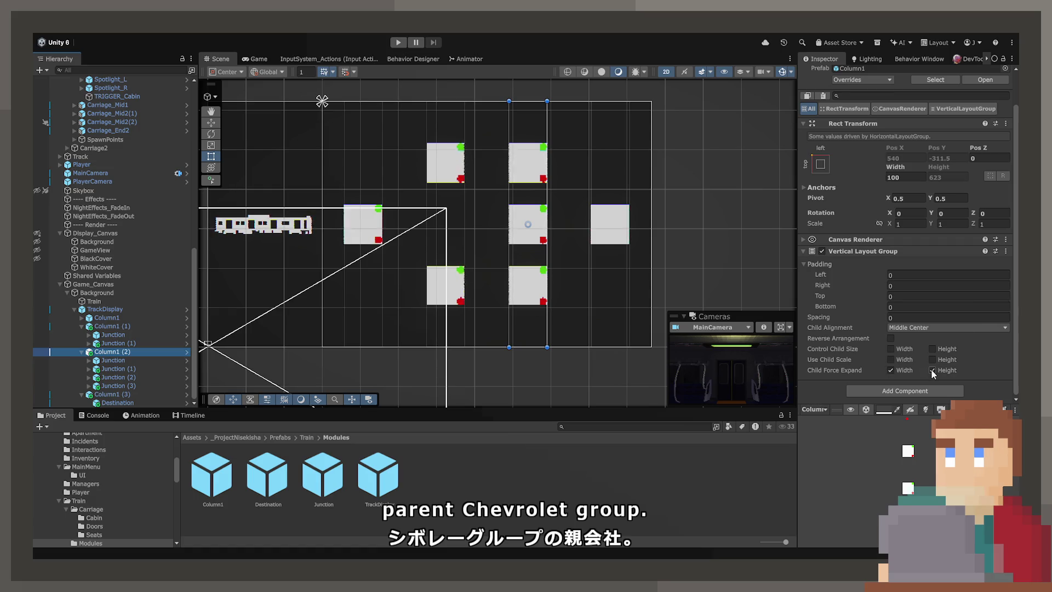
{"action": "left_click", "coordinate": [118, 360]}
{"action": "scroll", "coordinate": [846, 348], "scroll_direction": "down", "scroll_amount": 2}
{"action": "left_click", "coordinate": [910, 303]}
{"action": "left_click", "coordinate": [922, 325]}
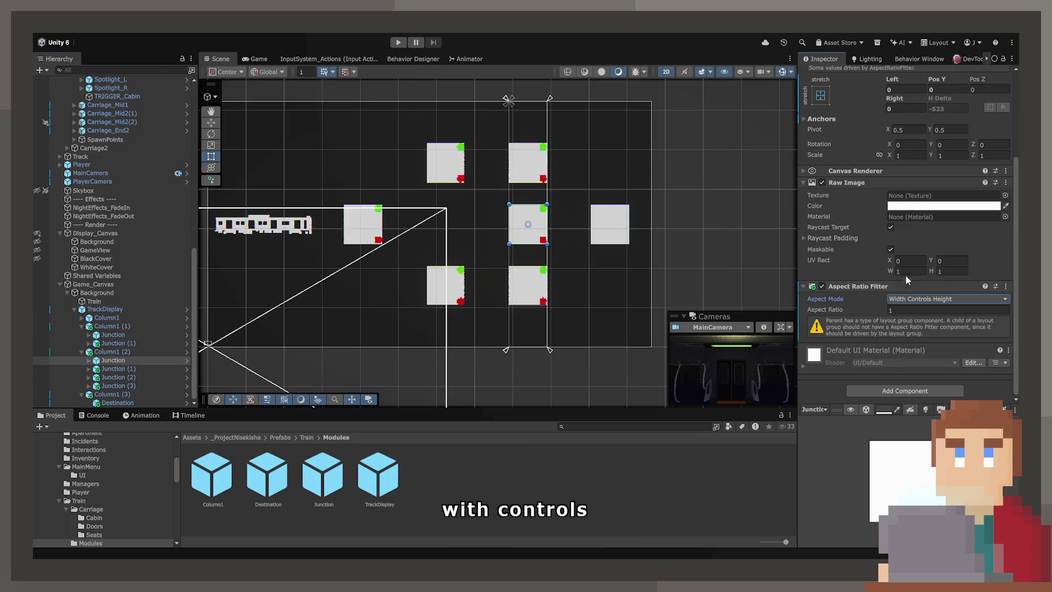
{"action": "scroll", "coordinate": [874, 110], "scroll_direction": "up", "scroll_amount": 3}
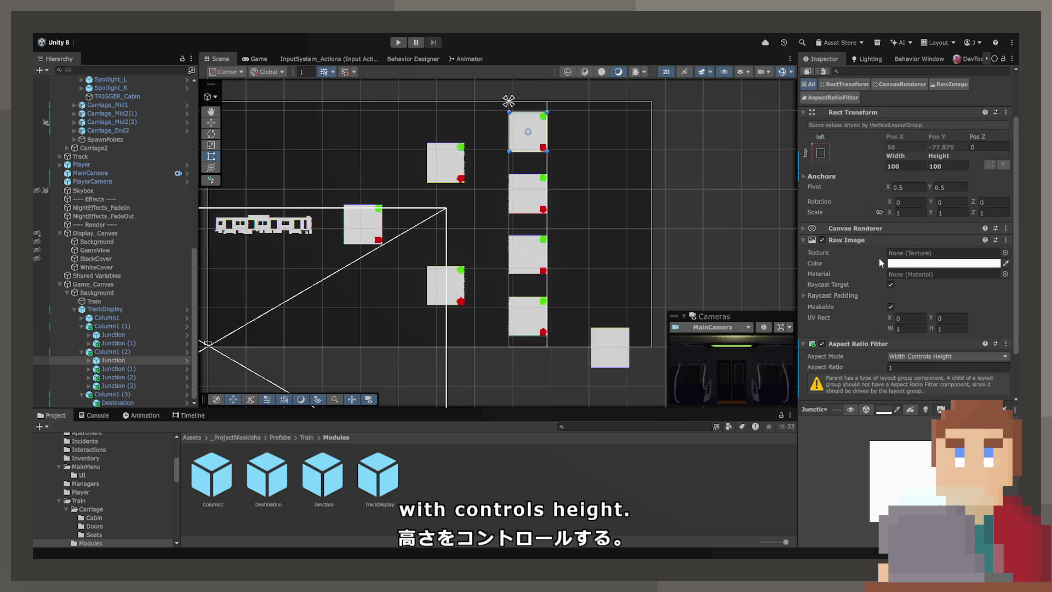
{"action": "scroll", "coordinate": [938, 277], "scroll_direction": "down", "scroll_amount": 3}
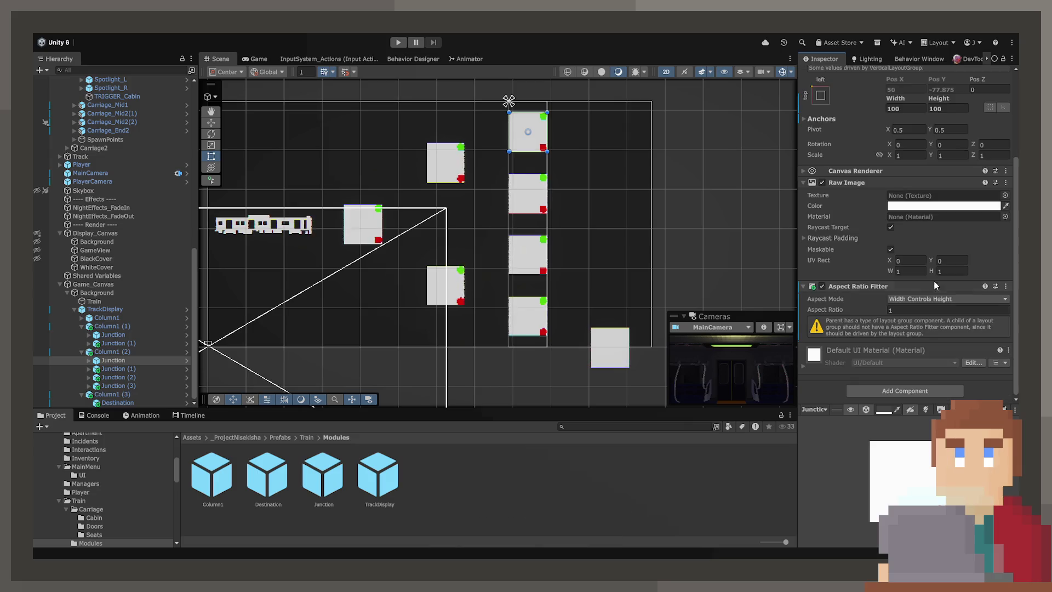
{"action": "scroll", "coordinate": [877, 289], "scroll_direction": "up", "scroll_amount": 3}
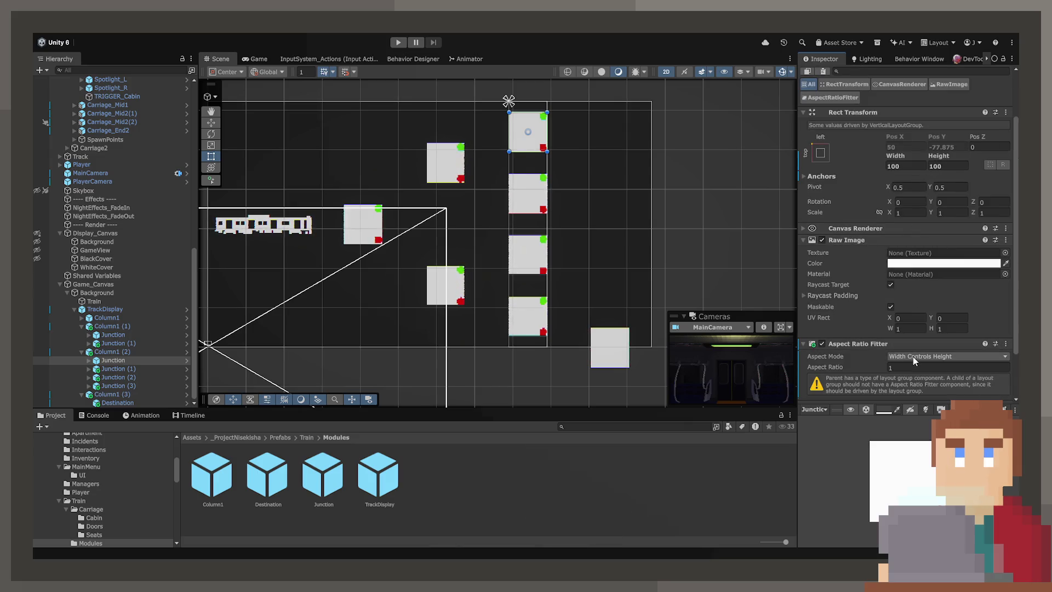
- Tick Control Child Size Width on Column1 (2) and remove the Junction's Aspect Ratio Fitter
{"action": "left_click", "coordinate": [126, 352]}
{"action": "scroll", "coordinate": [848, 344], "scroll_direction": "down", "scroll_amount": 2}
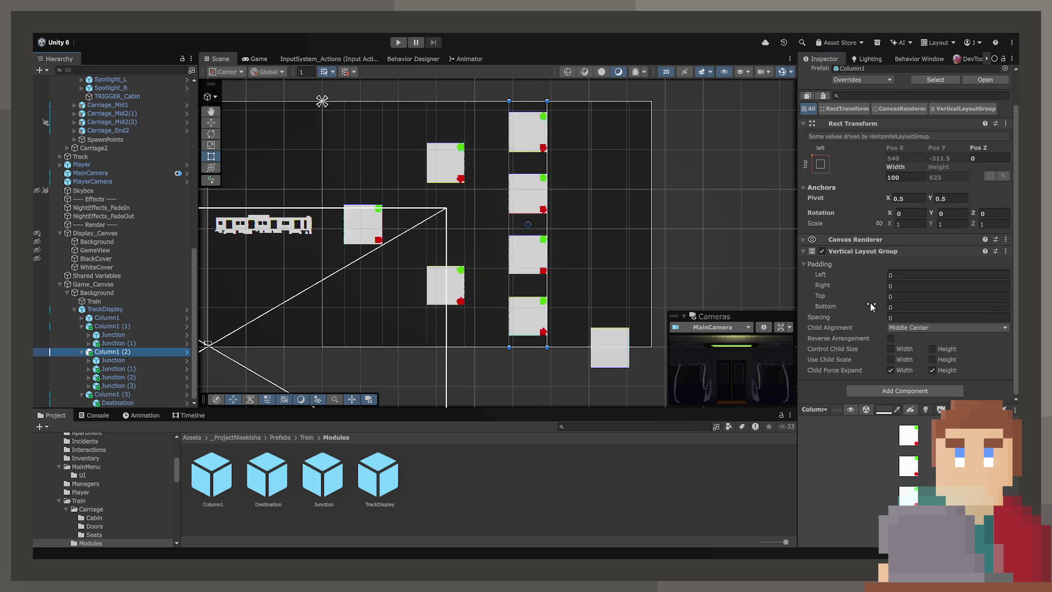
{"action": "left_click", "coordinate": [892, 349]}
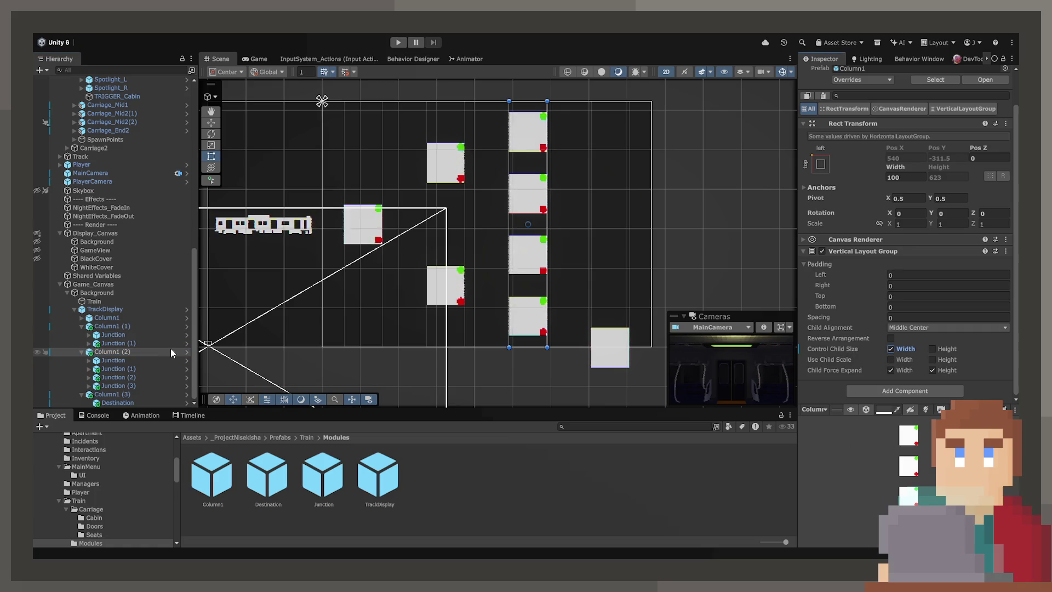
{"action": "left_click", "coordinate": [126, 360]}
{"action": "scroll", "coordinate": [870, 362], "scroll_direction": "down", "scroll_amount": 3}
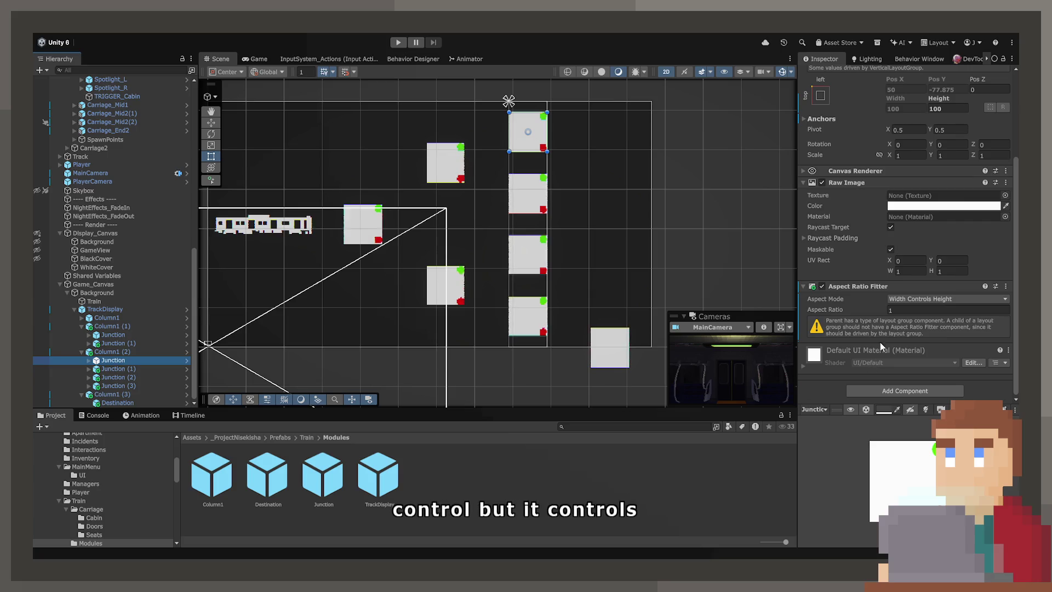
{"action": "left_click", "coordinate": [1006, 286]}
{"action": "left_click", "coordinate": [971, 327]}
{"action": "left_click", "coordinate": [139, 403]}
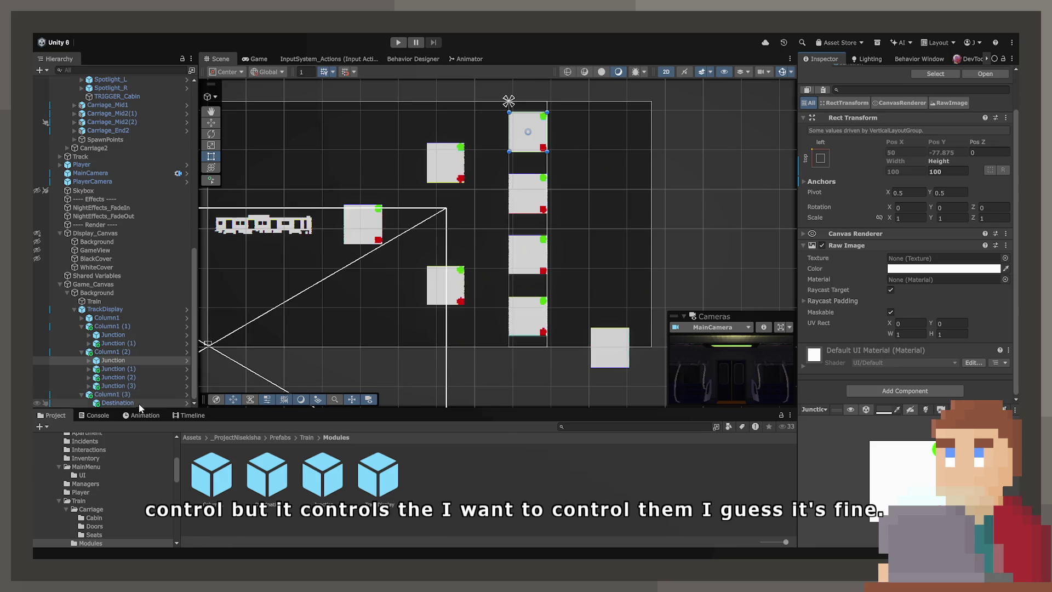
{"action": "scroll", "coordinate": [947, 347], "scroll_direction": "down", "scroll_amount": 3}
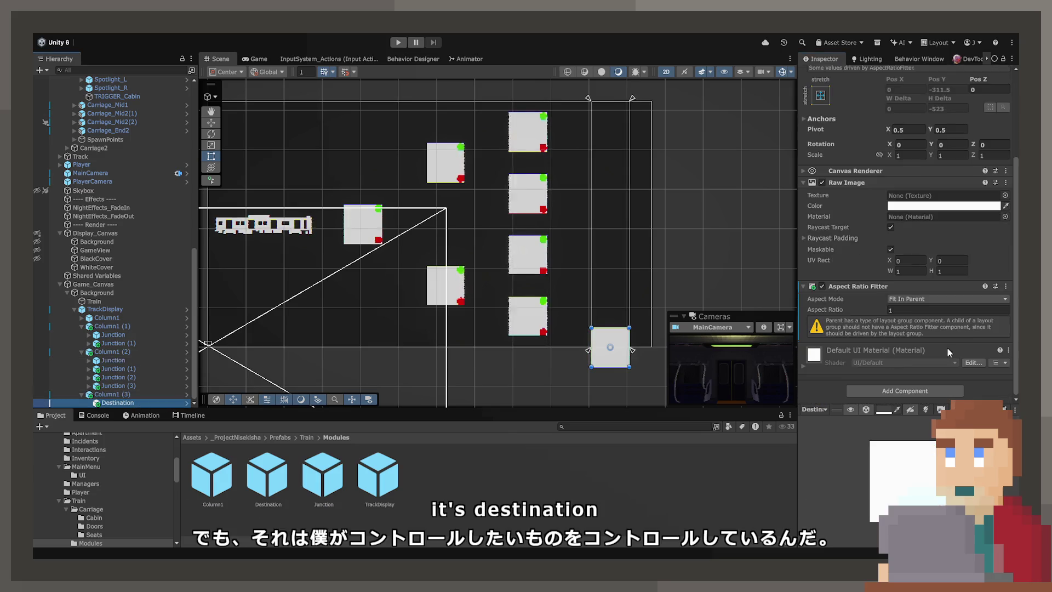
- Remove the Destination's Aspect Ratio Fitter and size it 100 × 100
{"action": "left_click", "coordinate": [1005, 286]}
{"action": "left_click", "coordinate": [972, 327]}
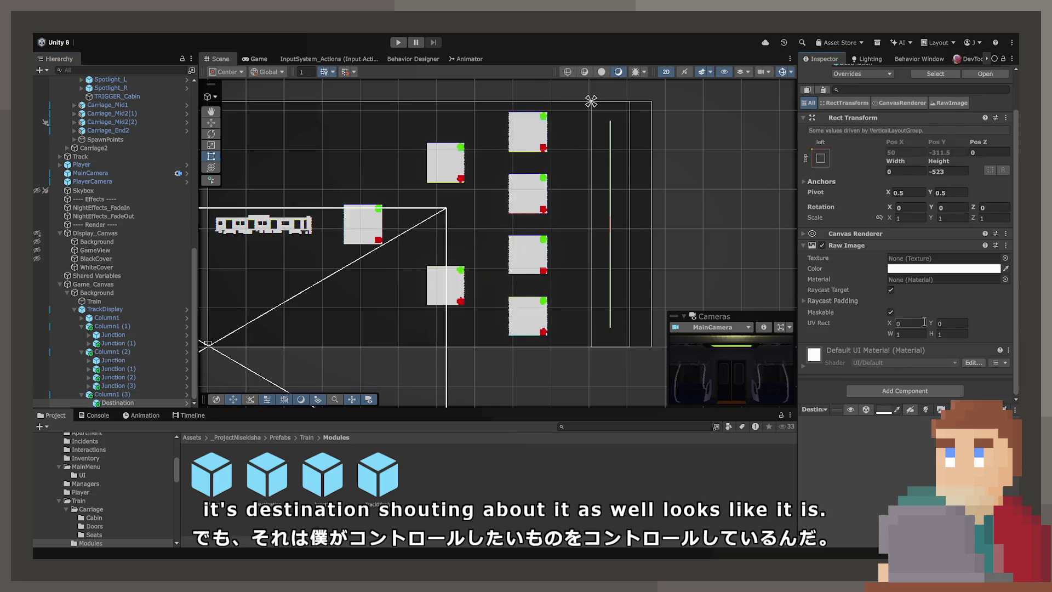
{"action": "left_click", "coordinate": [923, 170]}
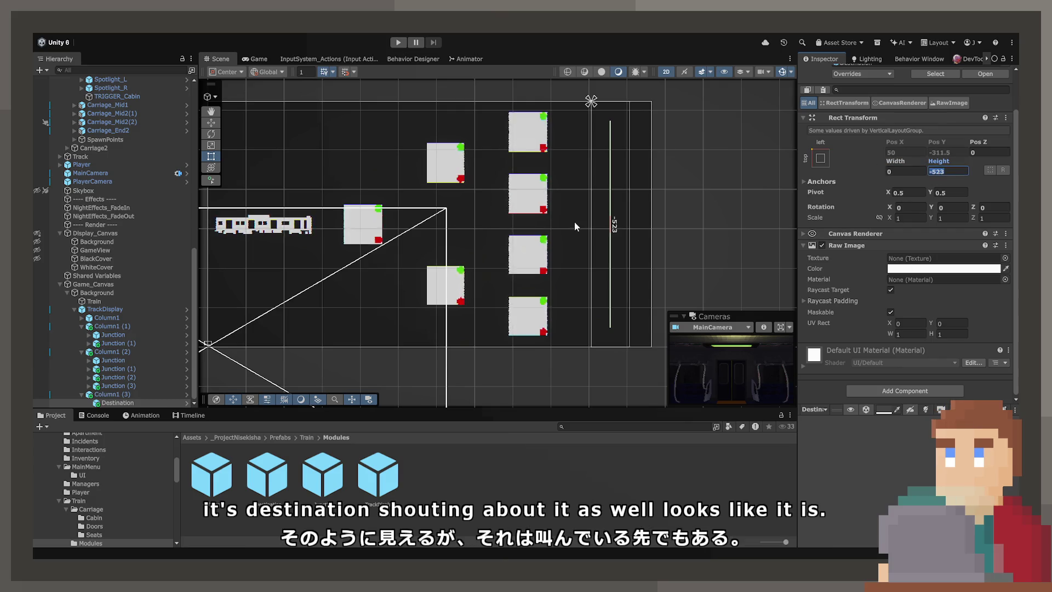
{"action": "left_click", "coordinate": [525, 199]}
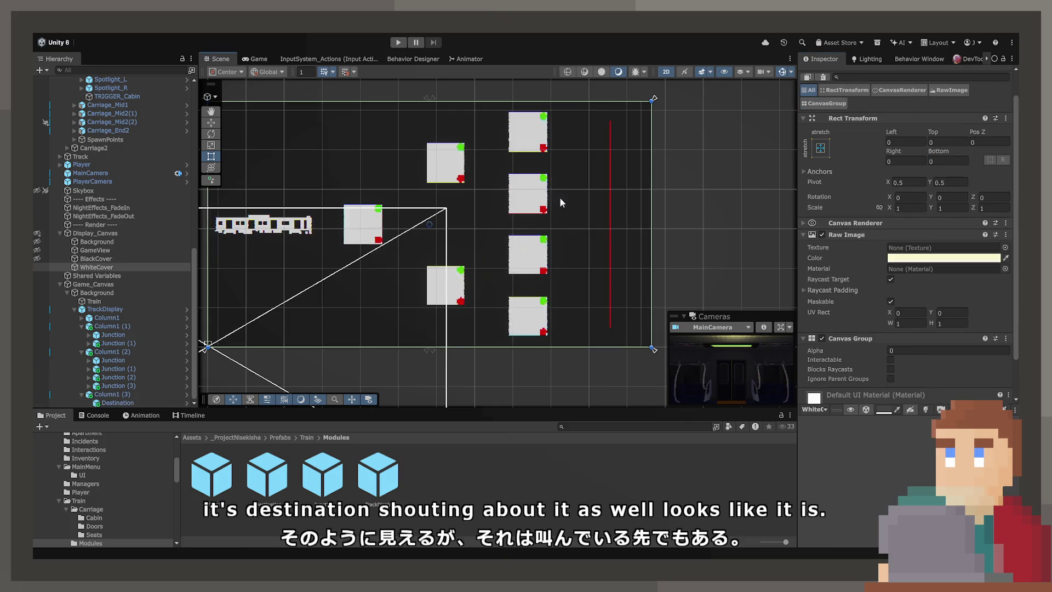
{"action": "left_click", "coordinate": [123, 334]}
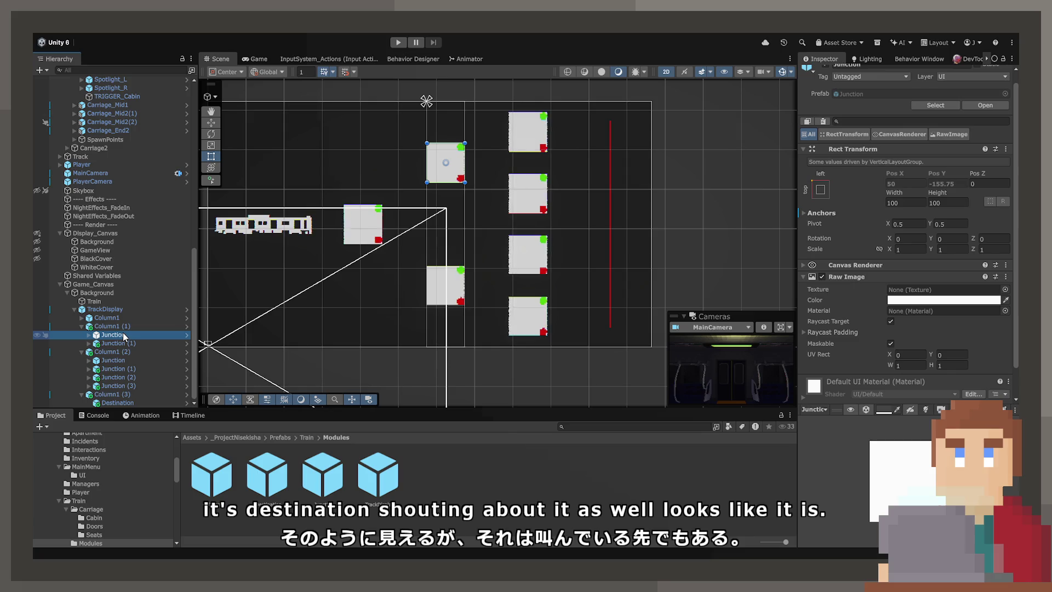
{"action": "left_click", "coordinate": [117, 403]}
{"action": "left_click", "coordinate": [913, 202]}
{"action": "type", "text": "100"}
{"action": "key", "text": "Tab"}
{"action": "type", "text": "100"}
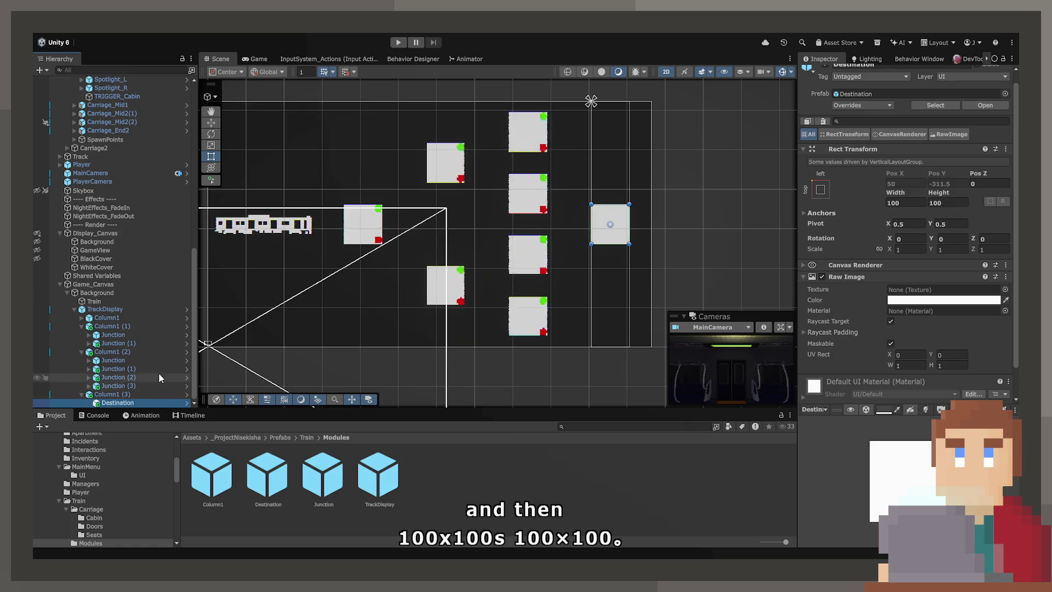
- Duplicate the Destination into seven boxes, then enter 75 as the first box's width
{"action": "key", "text": "ctrl+d"}
{"action": "key", "text": "ctrl+d"}
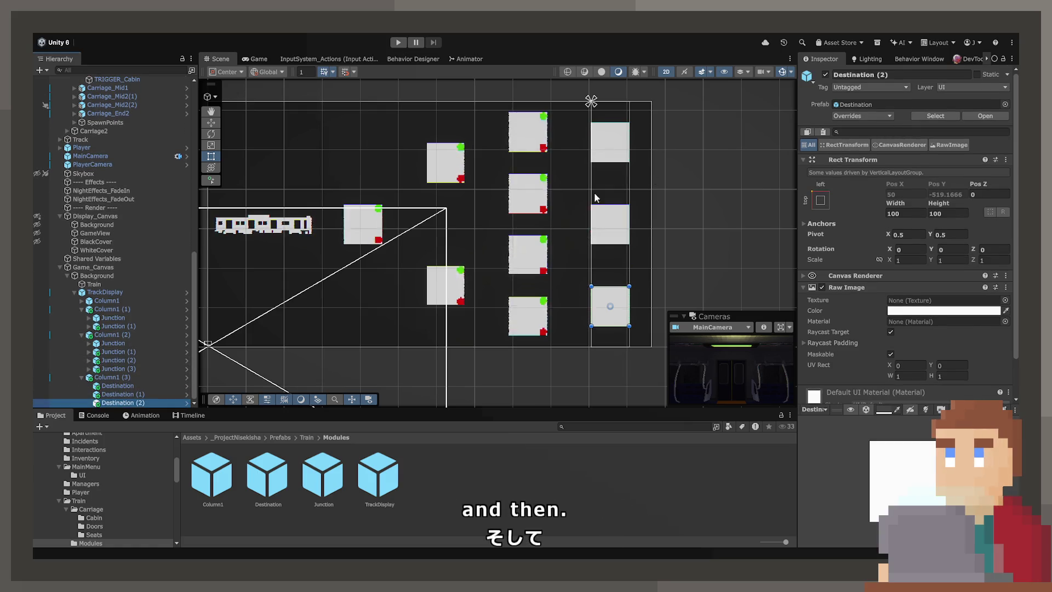
{"action": "key", "text": "ctrl+d"}
{"action": "key", "text": "ctrl+d"}
{"action": "key", "text": "ctrl+d"}
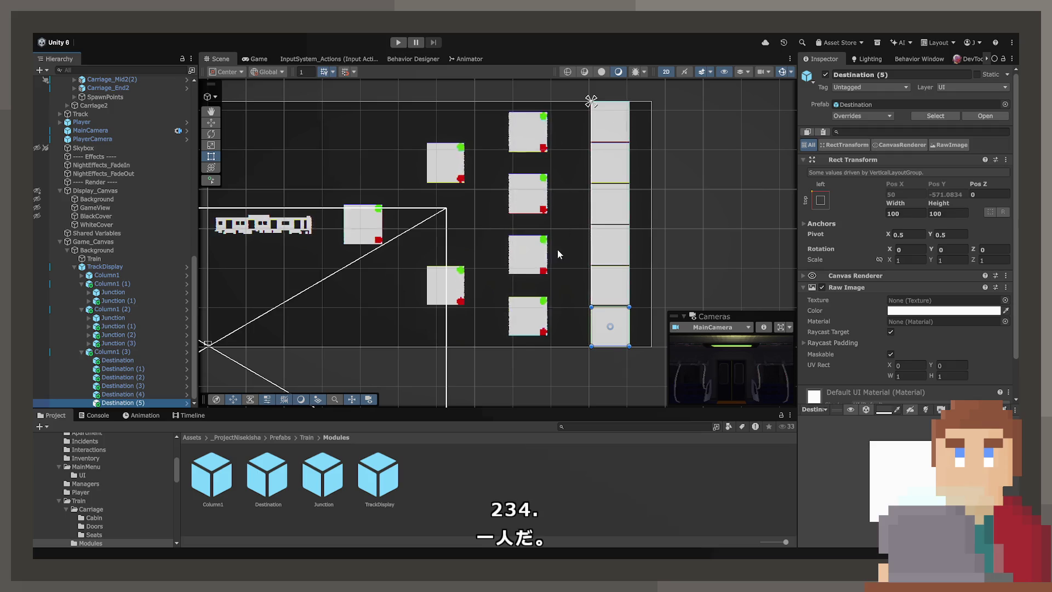
{"action": "key", "text": "ctrl+d"}
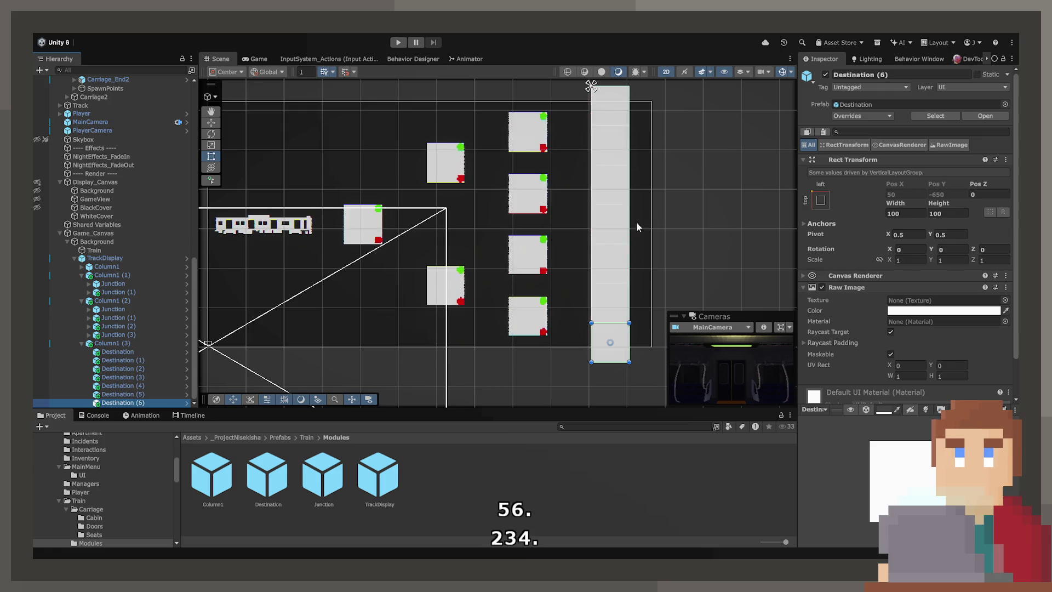
{"action": "left_click", "coordinate": [169, 352]}
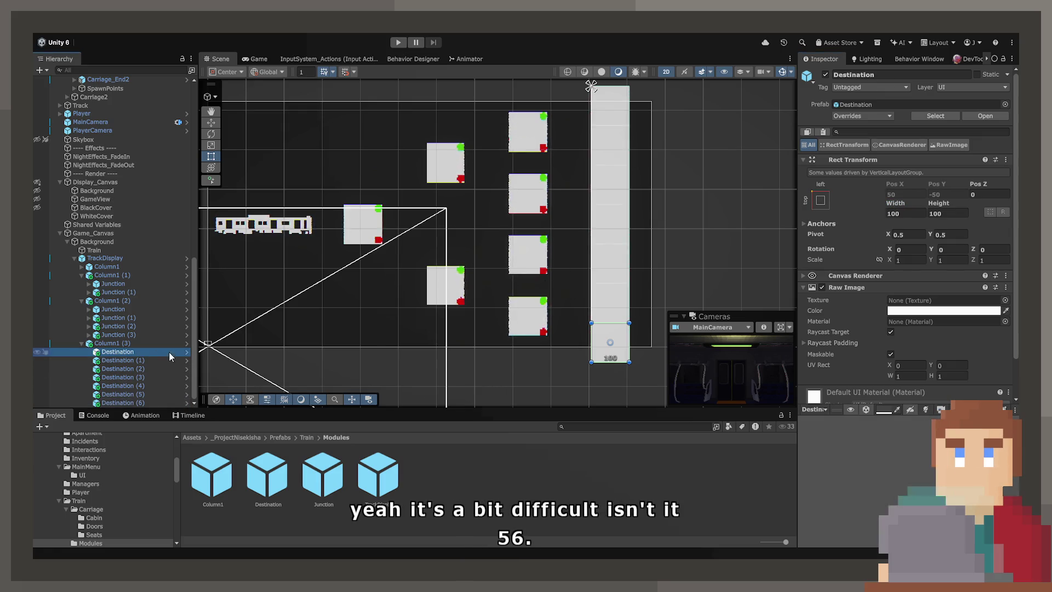
{"action": "type", "text": "75"}
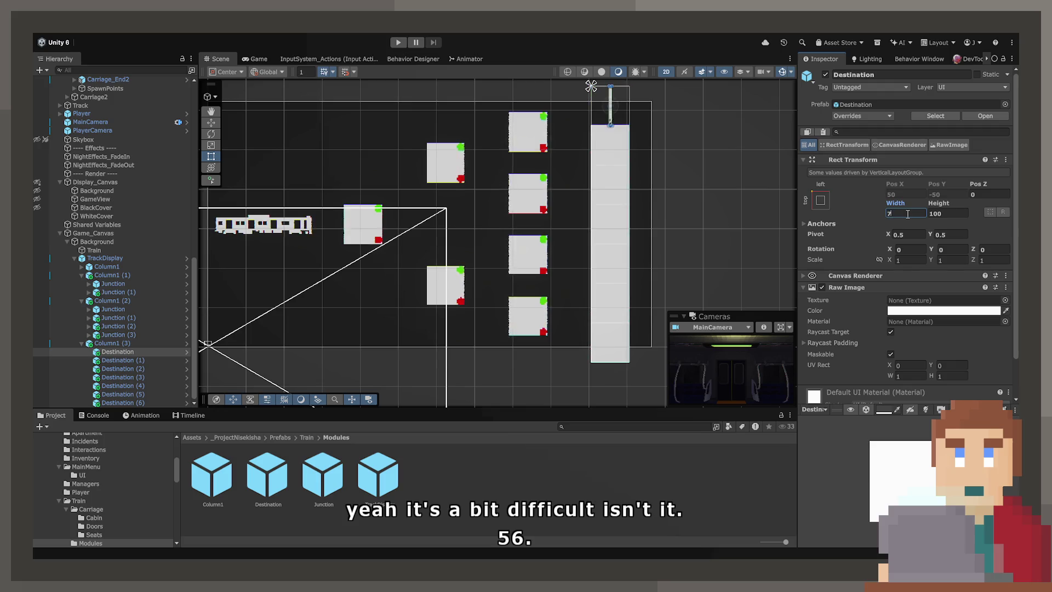